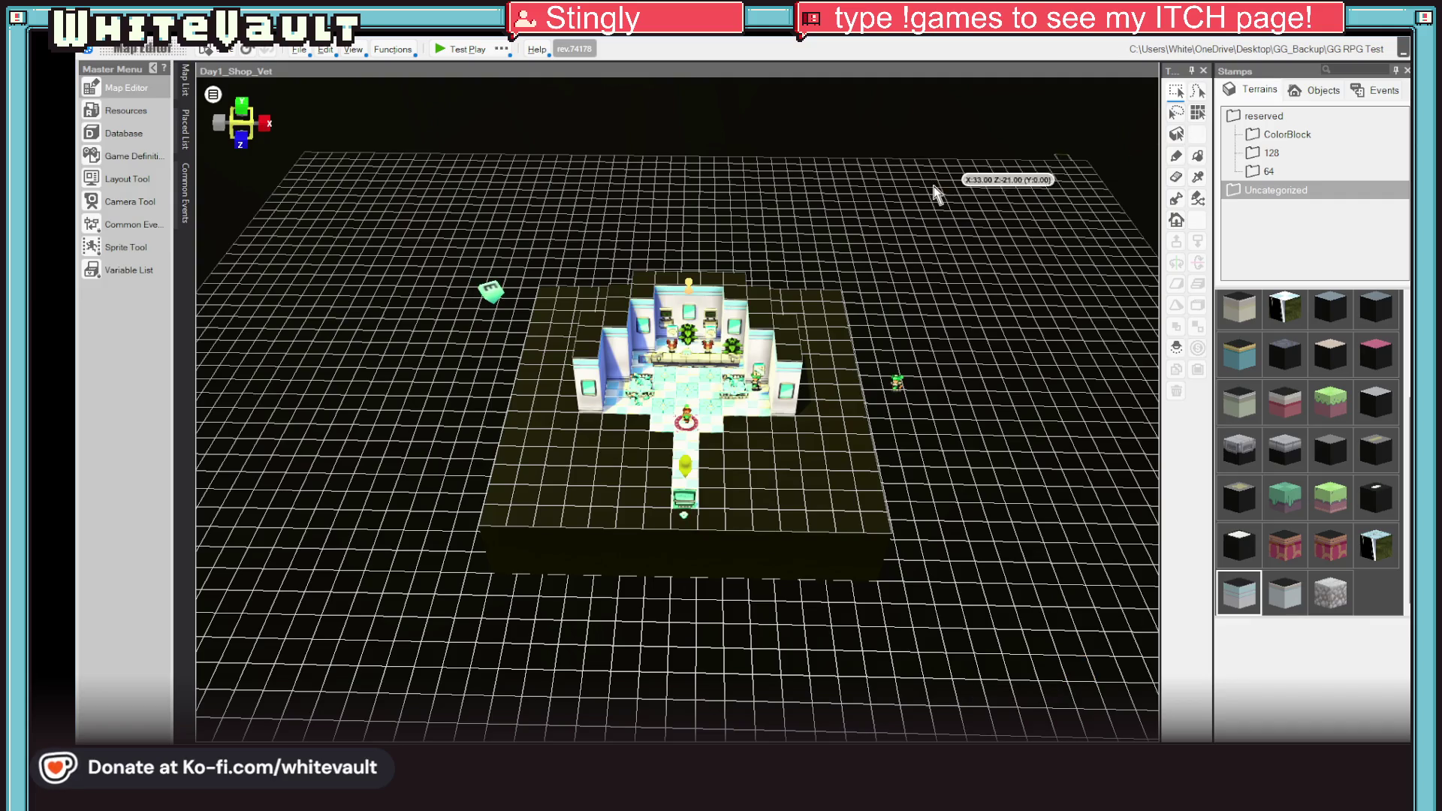
{"action": "scroll", "coordinate": [868, 506], "scroll_direction": "down", "scroll_amount": 3}
{"action": "scroll", "coordinate": [583, 162], "scroll_direction": "up", "scroll_amount": 3}
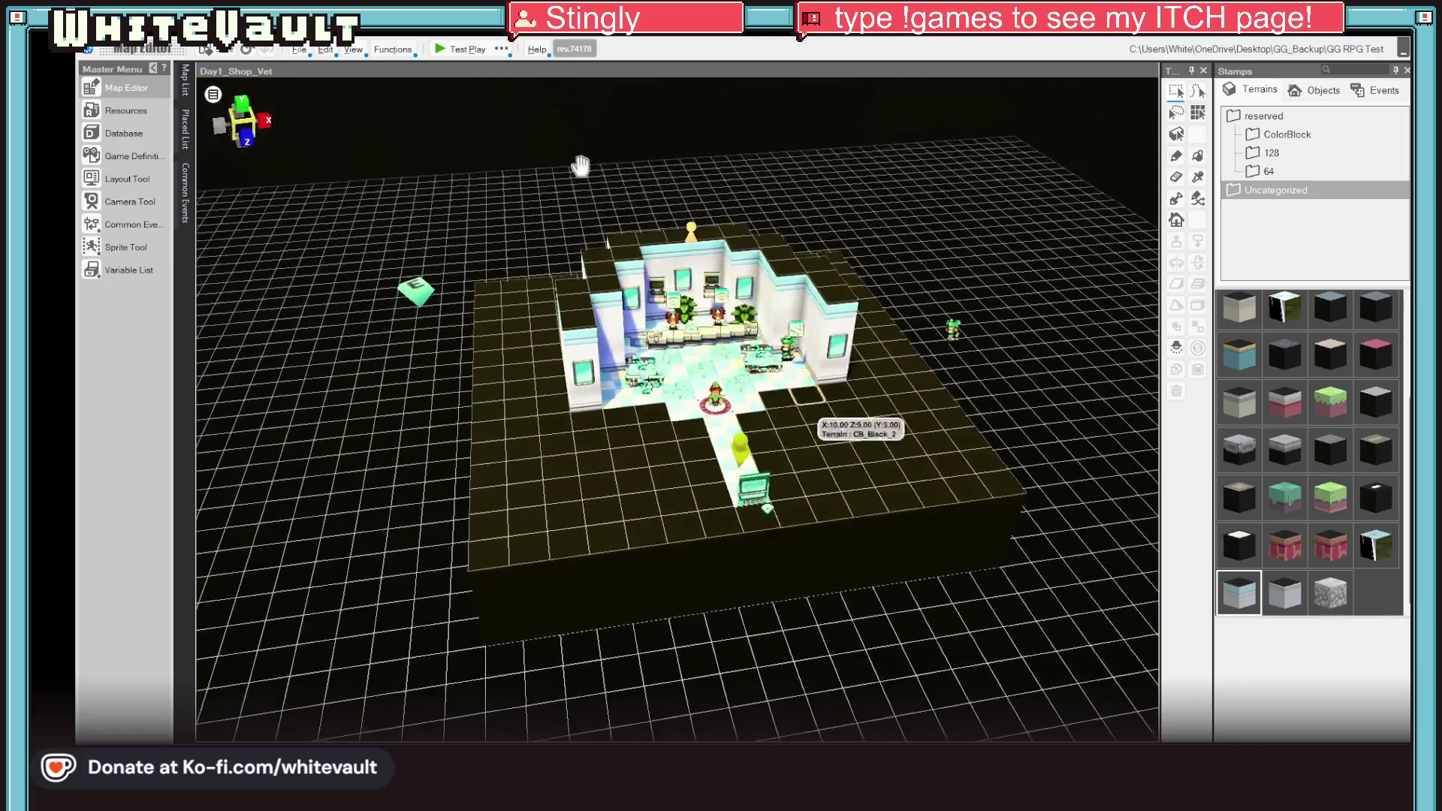
Launch a test play of the Day1_Shop_Vet map from the toolbar.
{"action": "left_click", "coordinate": [458, 53]}
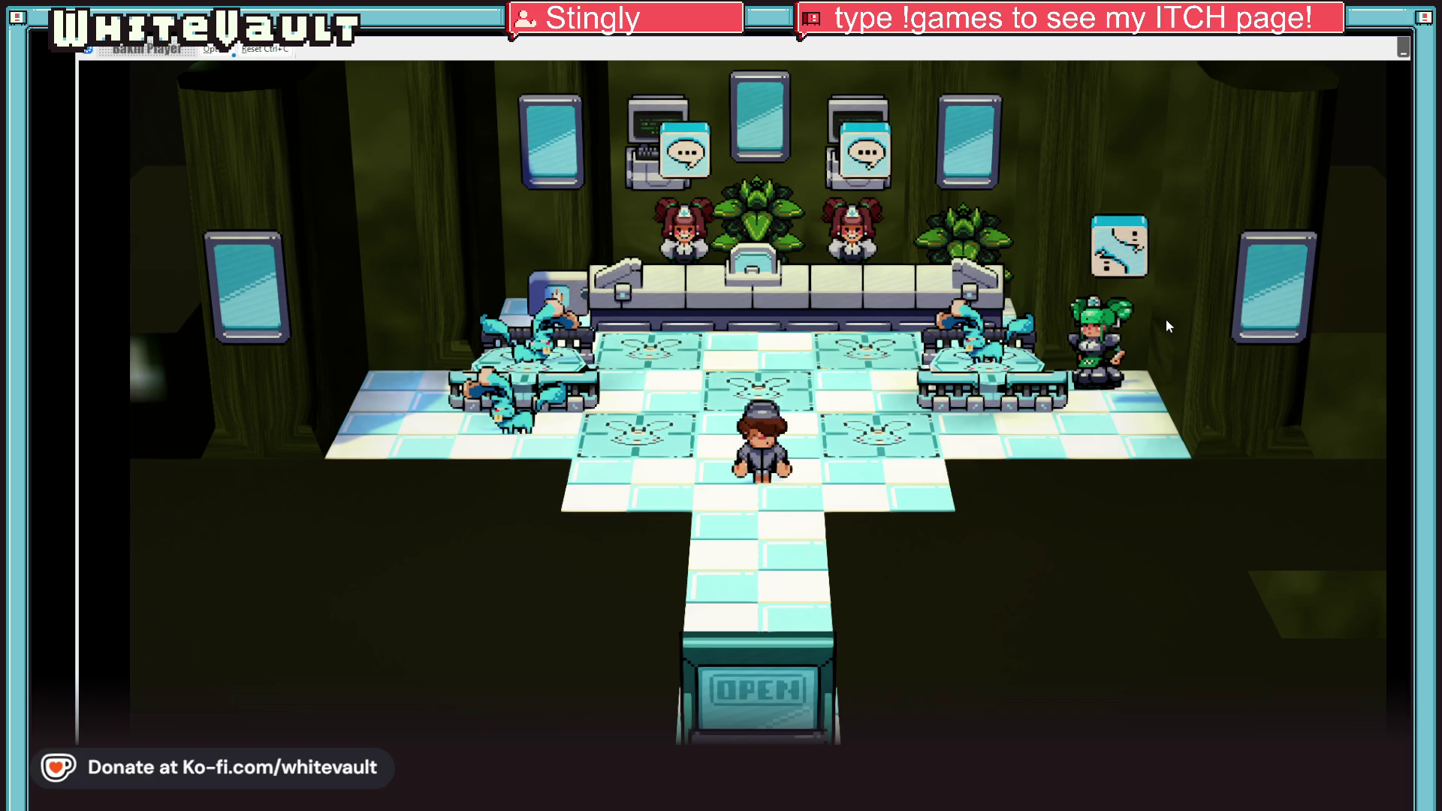
Walk the player around the shop counter, tables and centre aisle with the arrow keys.
{"action": "key", "text": "Up"}
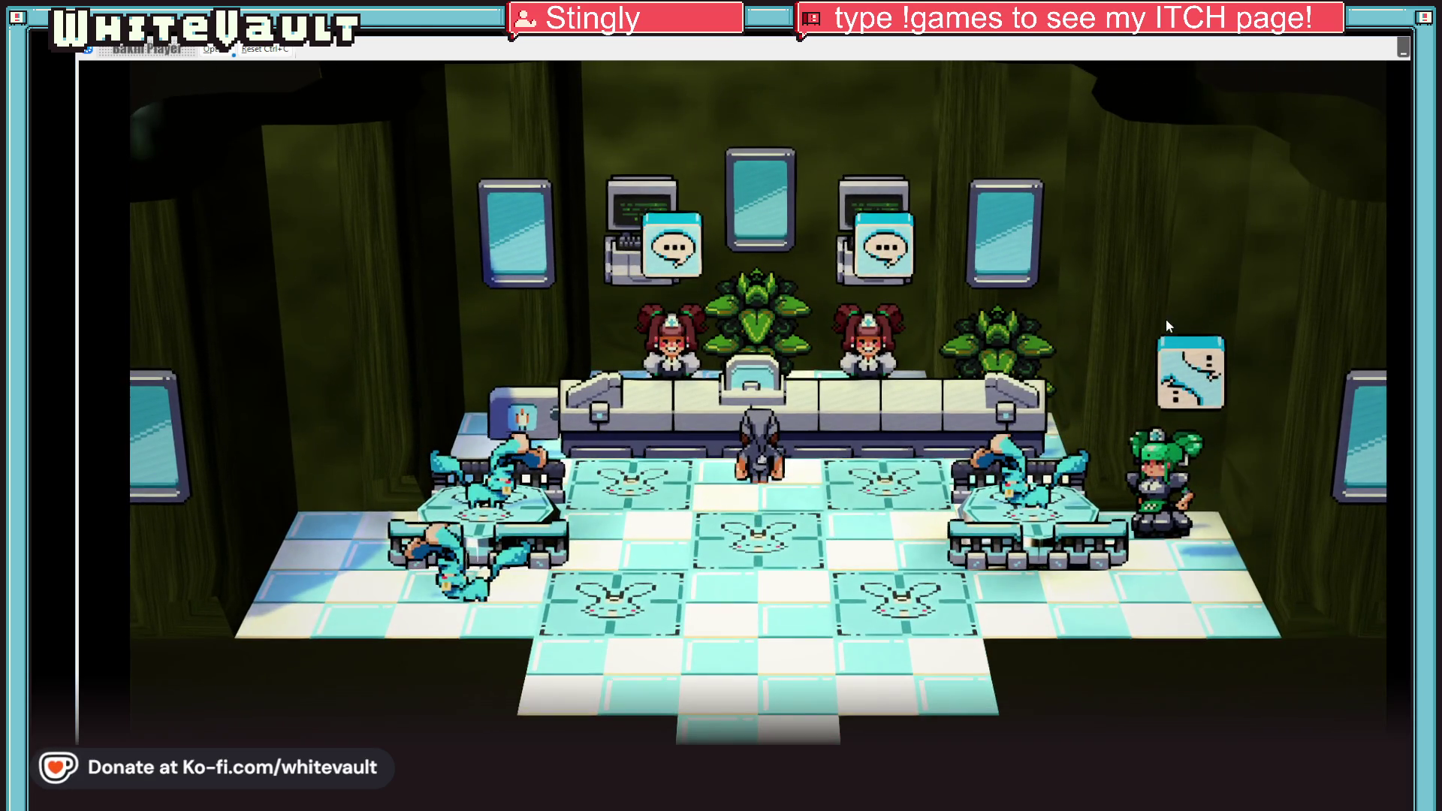
{"action": "key", "text": "Right"}
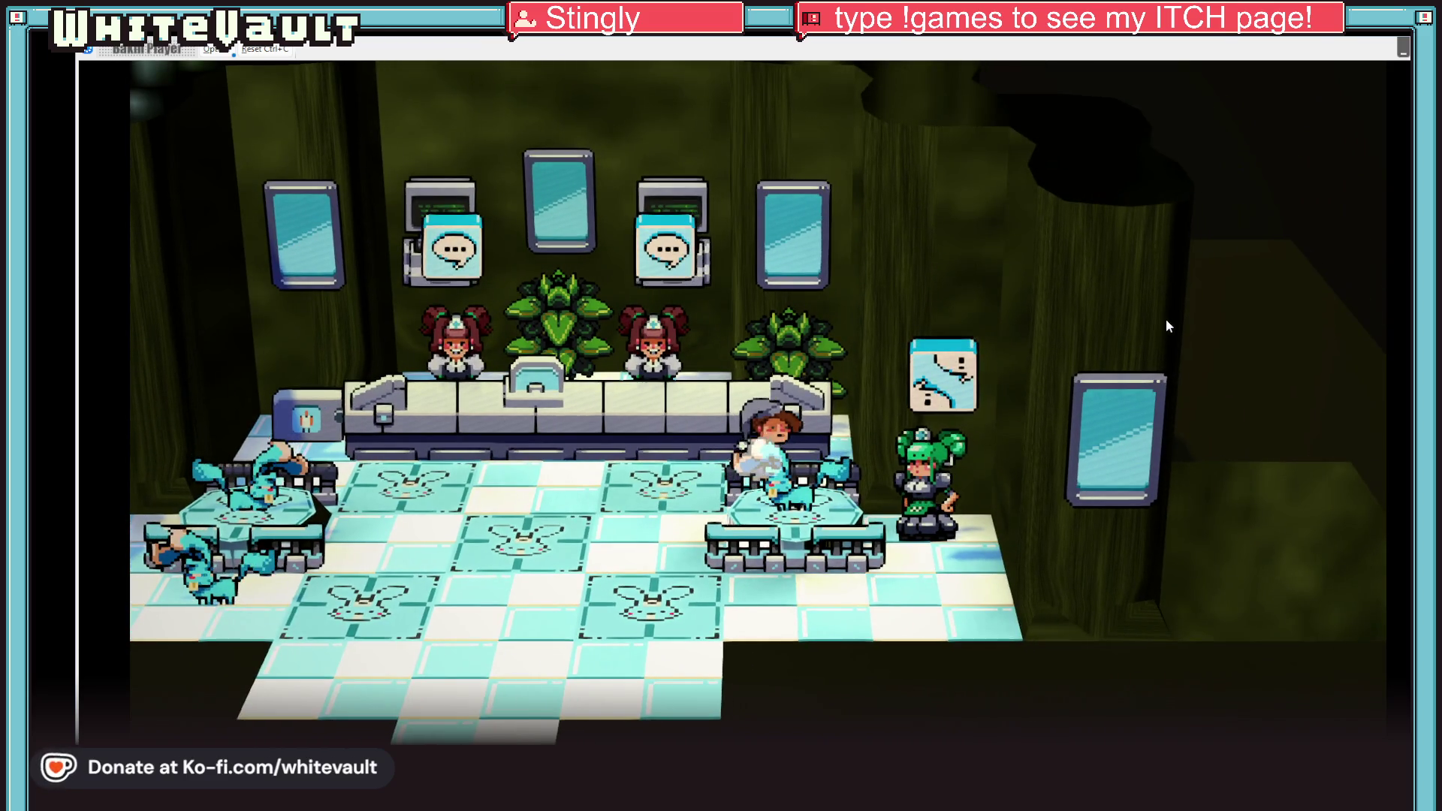
{"action": "key", "text": "Down"}
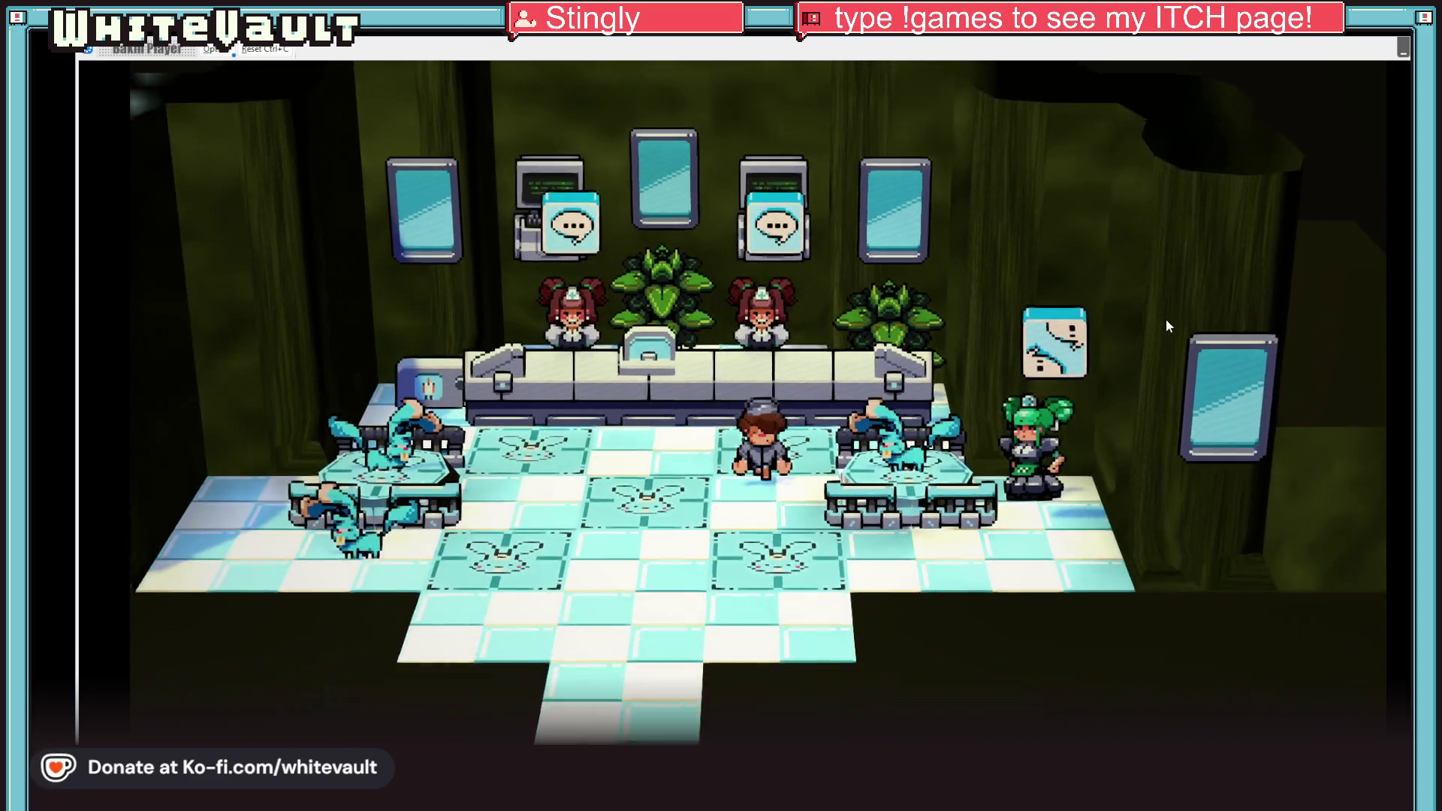
{"action": "key", "text": "Left"}
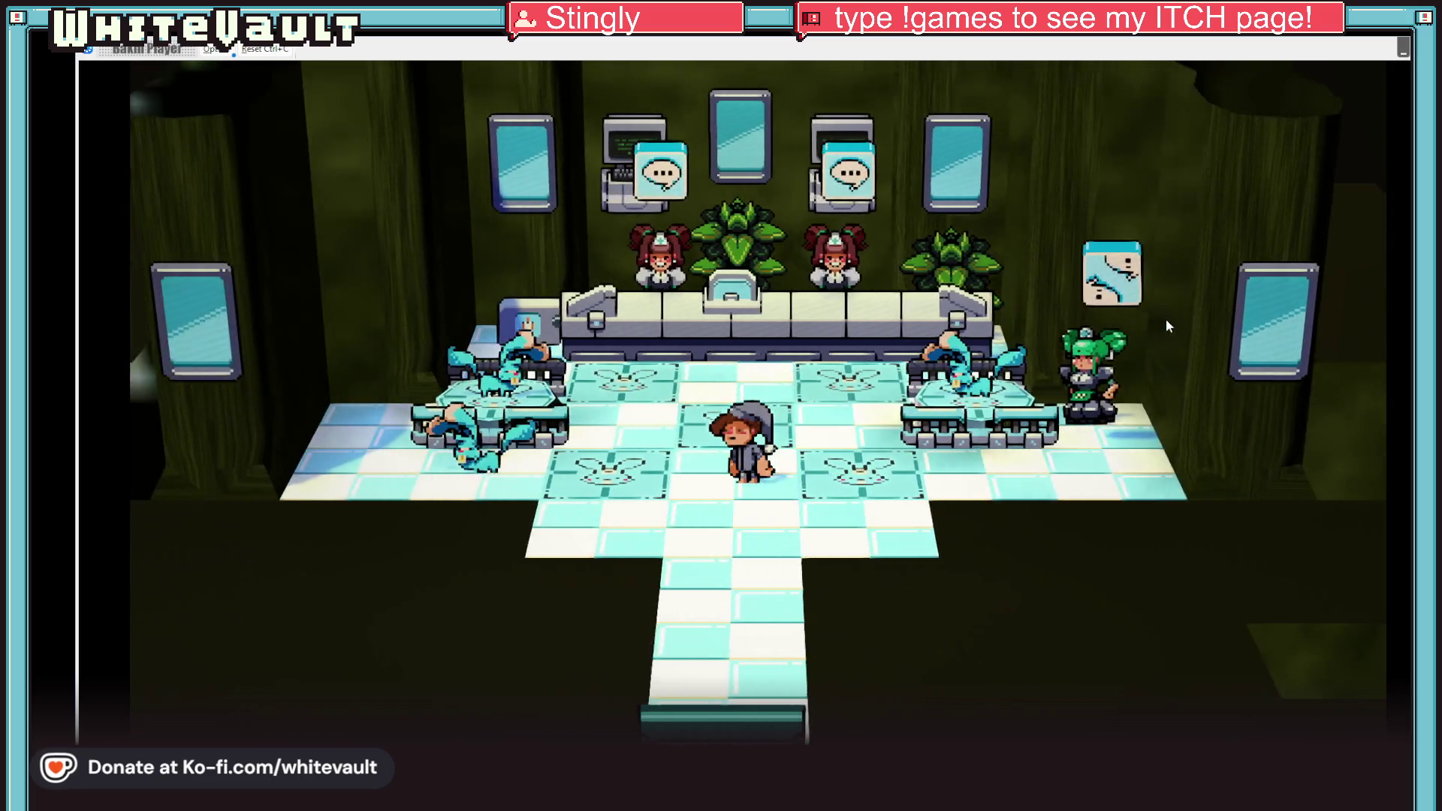
{"action": "key", "text": "Left"}
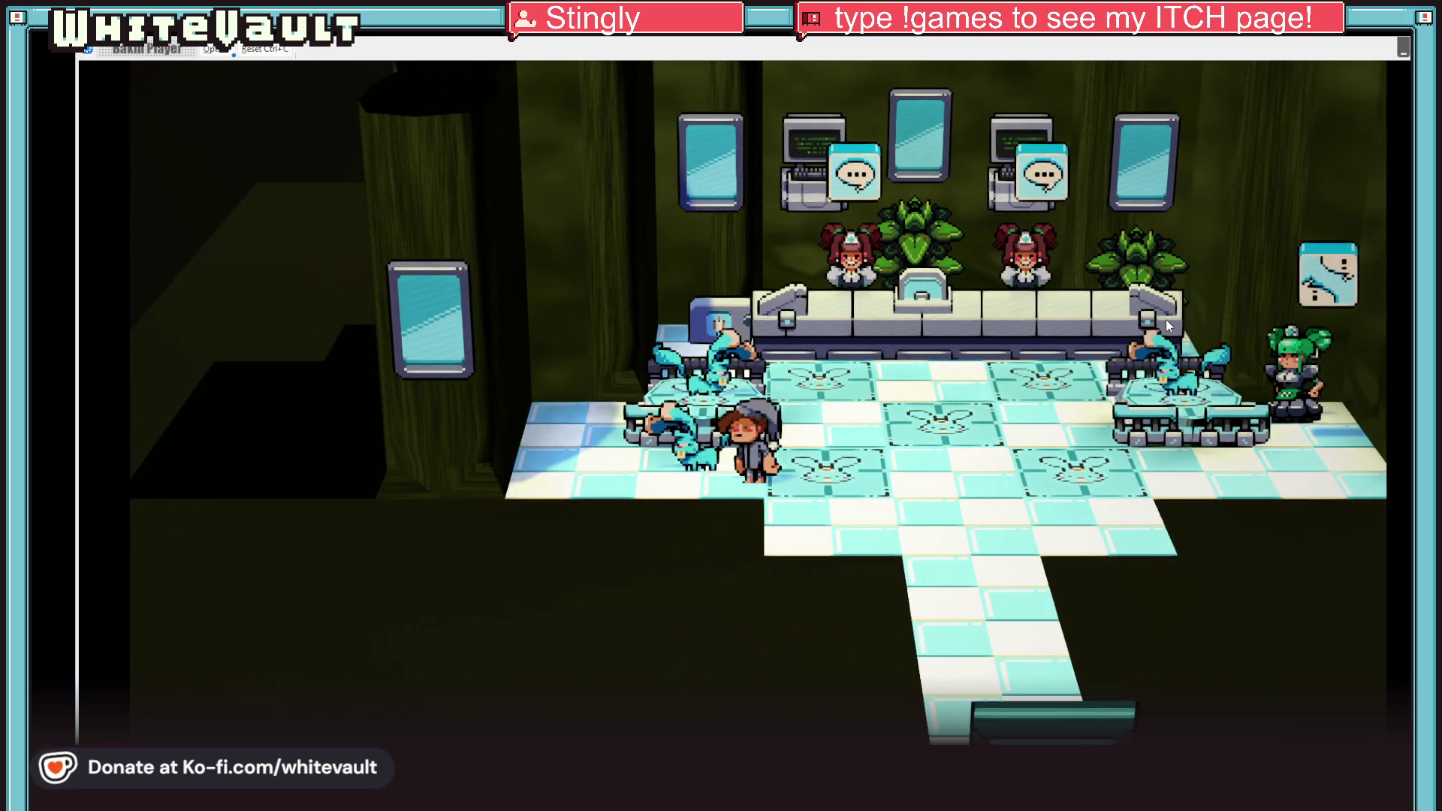
{"action": "key", "text": "Right"}
{"action": "key", "text": "Up"}
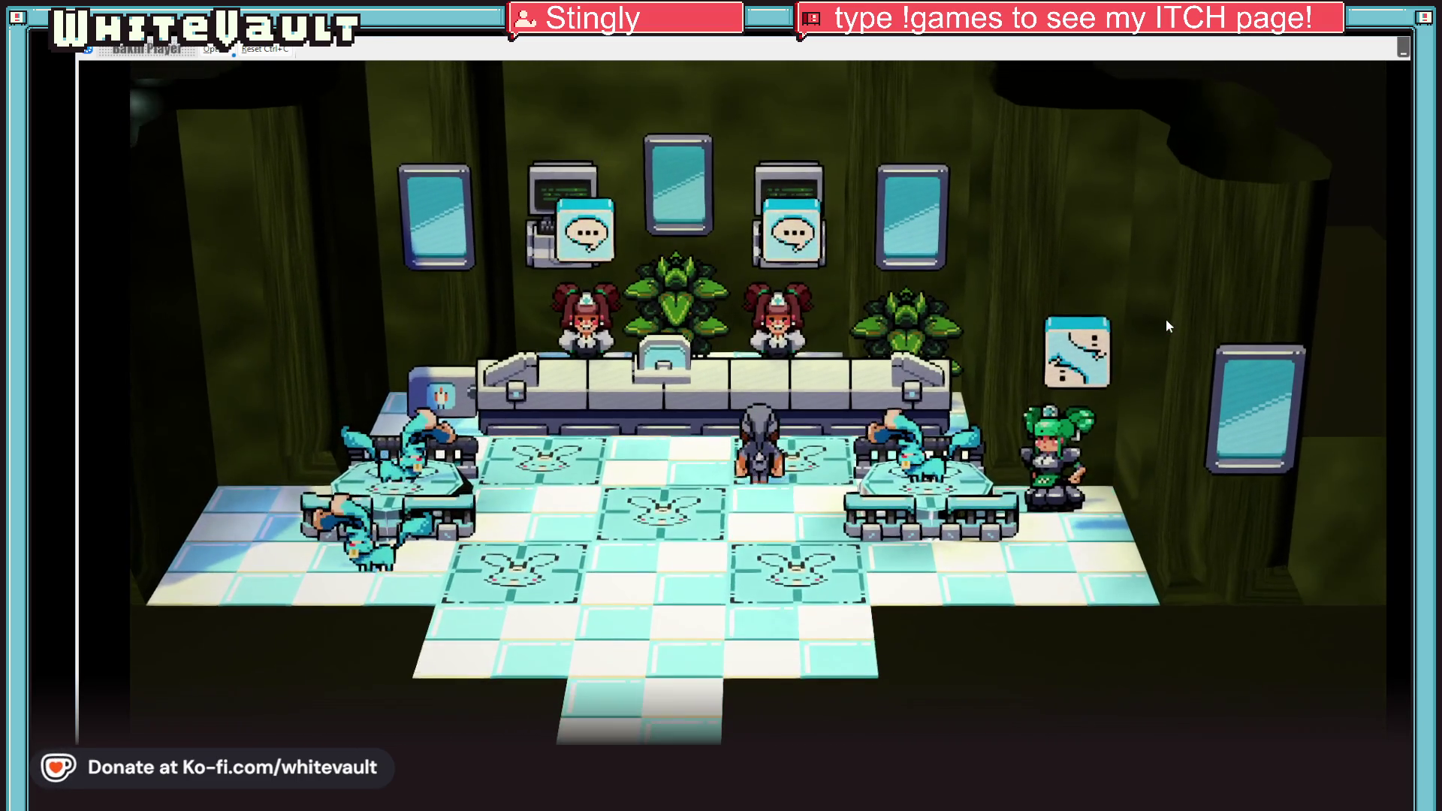
{"action": "key", "text": "Left"}
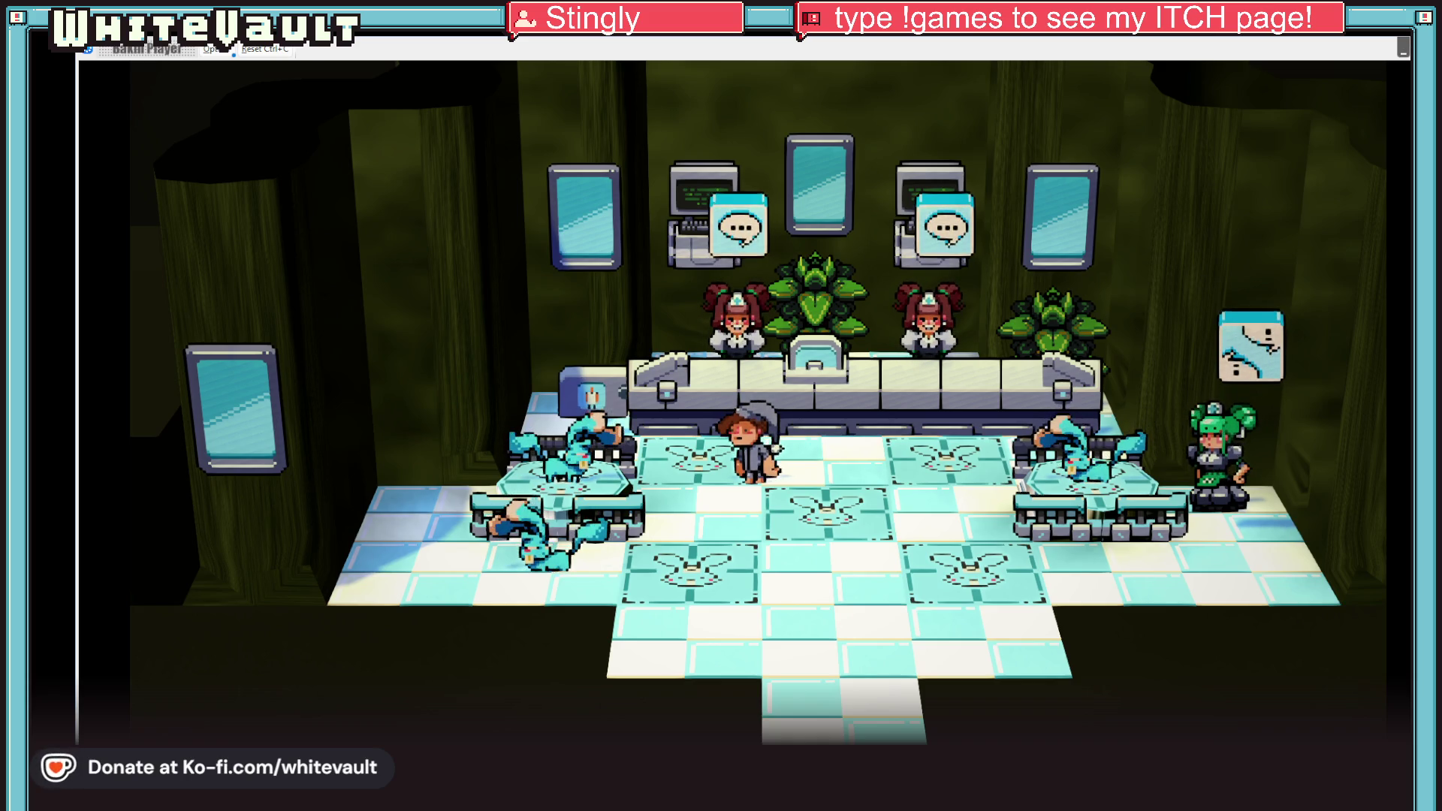
End the test play and return to the map editor.
{"action": "key", "text": "alt+F4"}
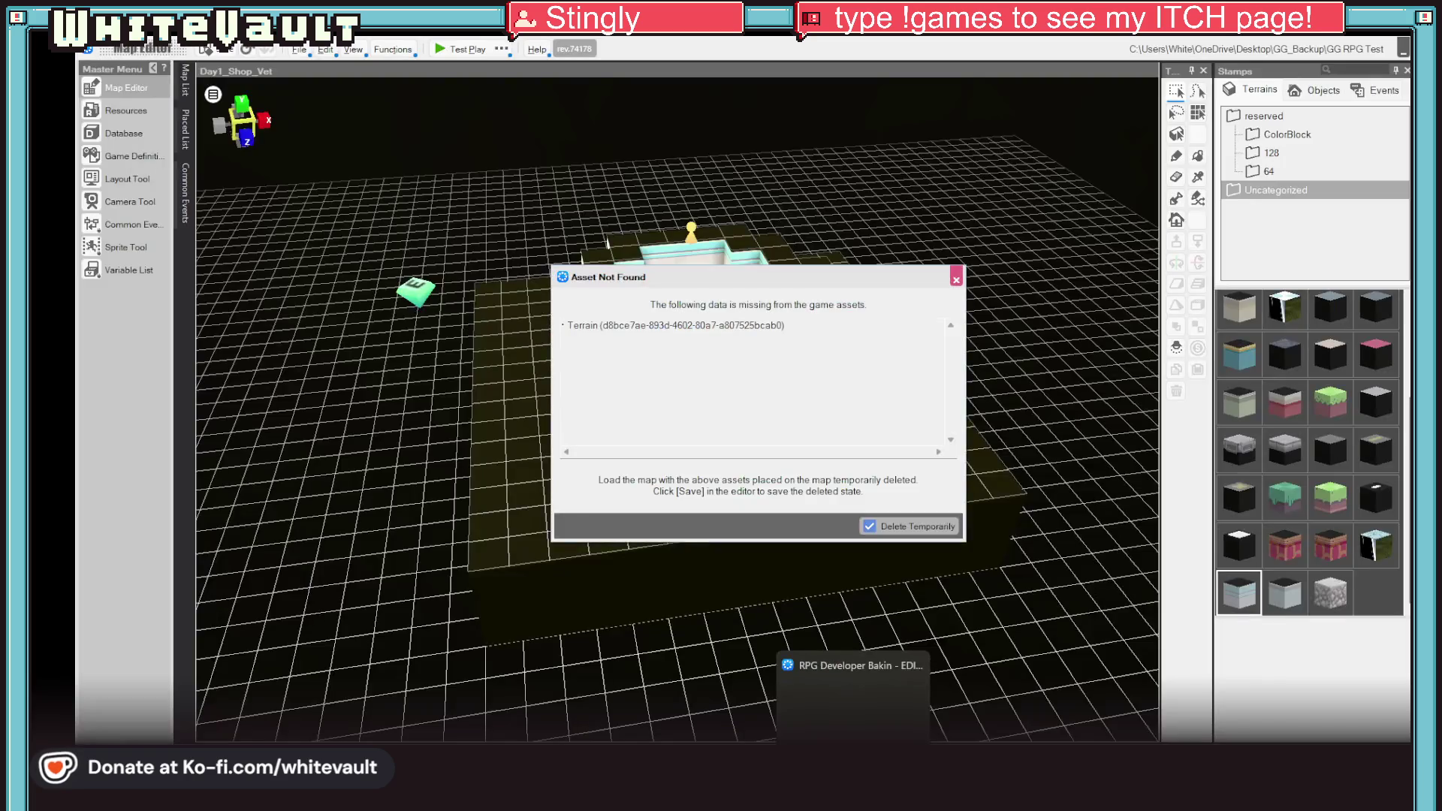
Dismiss the missing-asset warning, then close the map editor saving the unsaved changes.
{"action": "left_click", "coordinate": [912, 526]}
{"action": "scroll", "coordinate": [946, 485], "scroll_direction": "up", "scroll_amount": 2}
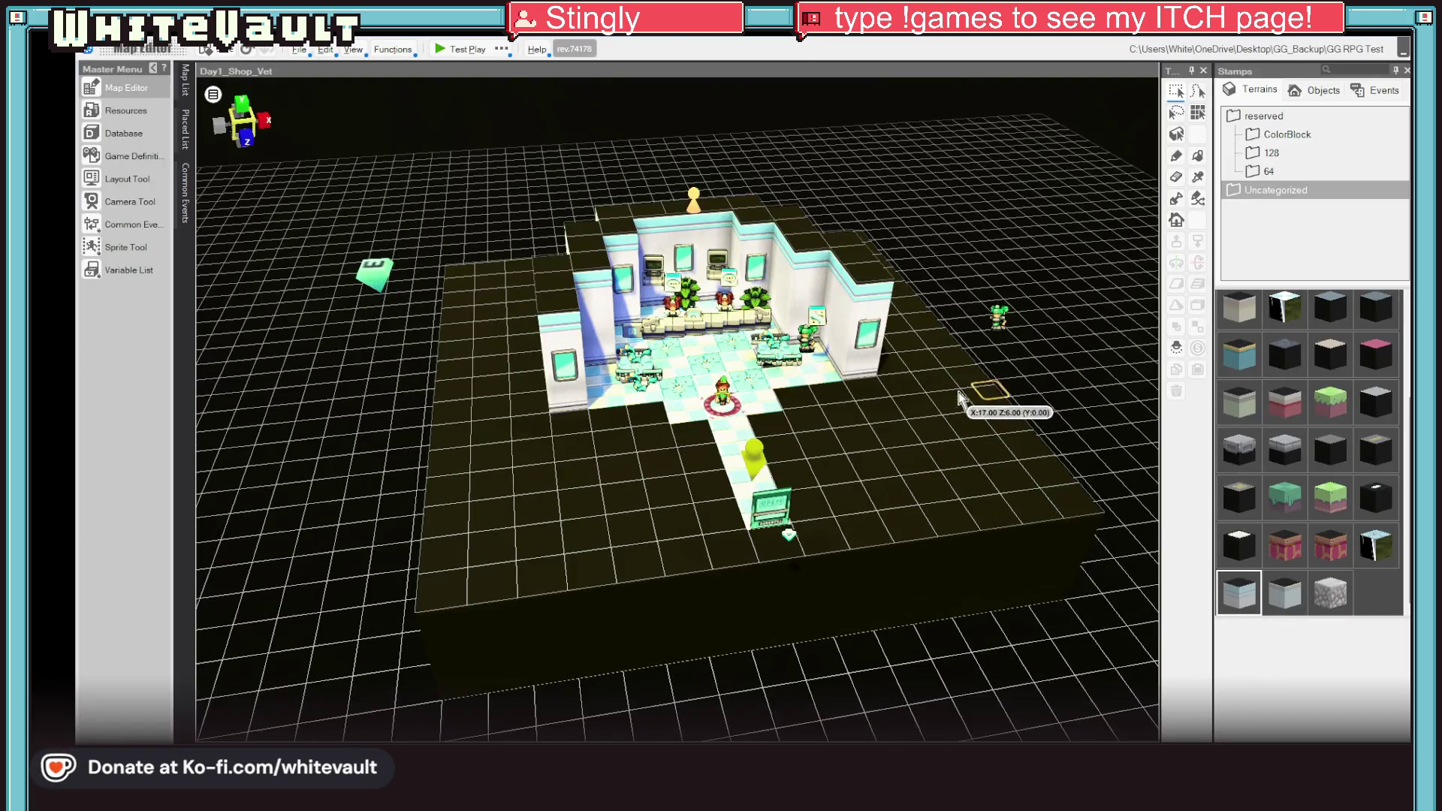
{"action": "scroll", "coordinate": [944, 450], "scroll_direction": "up", "scroll_amount": 2}
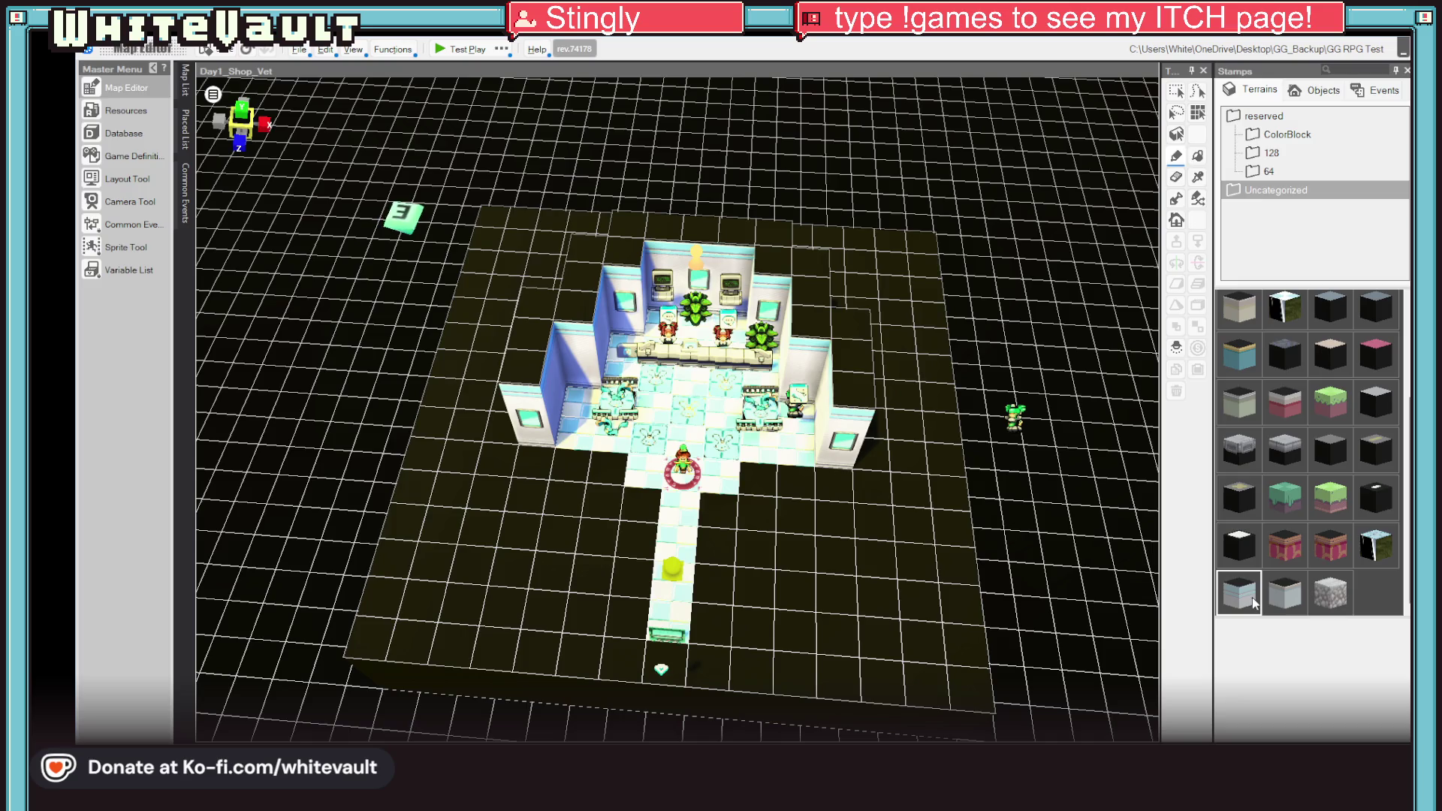
{"action": "left_click_drag", "start_coordinate": [633, 327], "coordinate": [977, 192]}
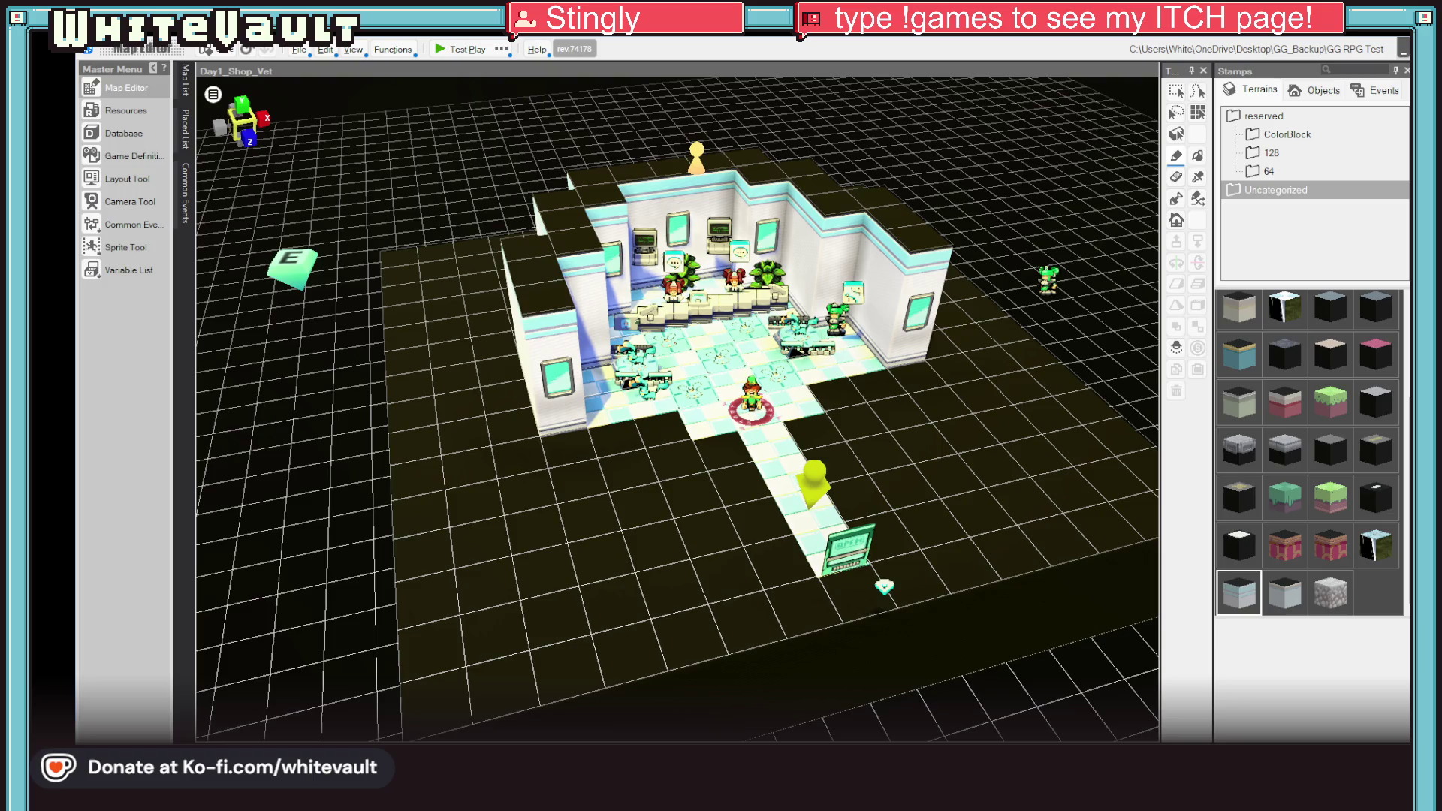
{"action": "key", "text": "alt+F4"}
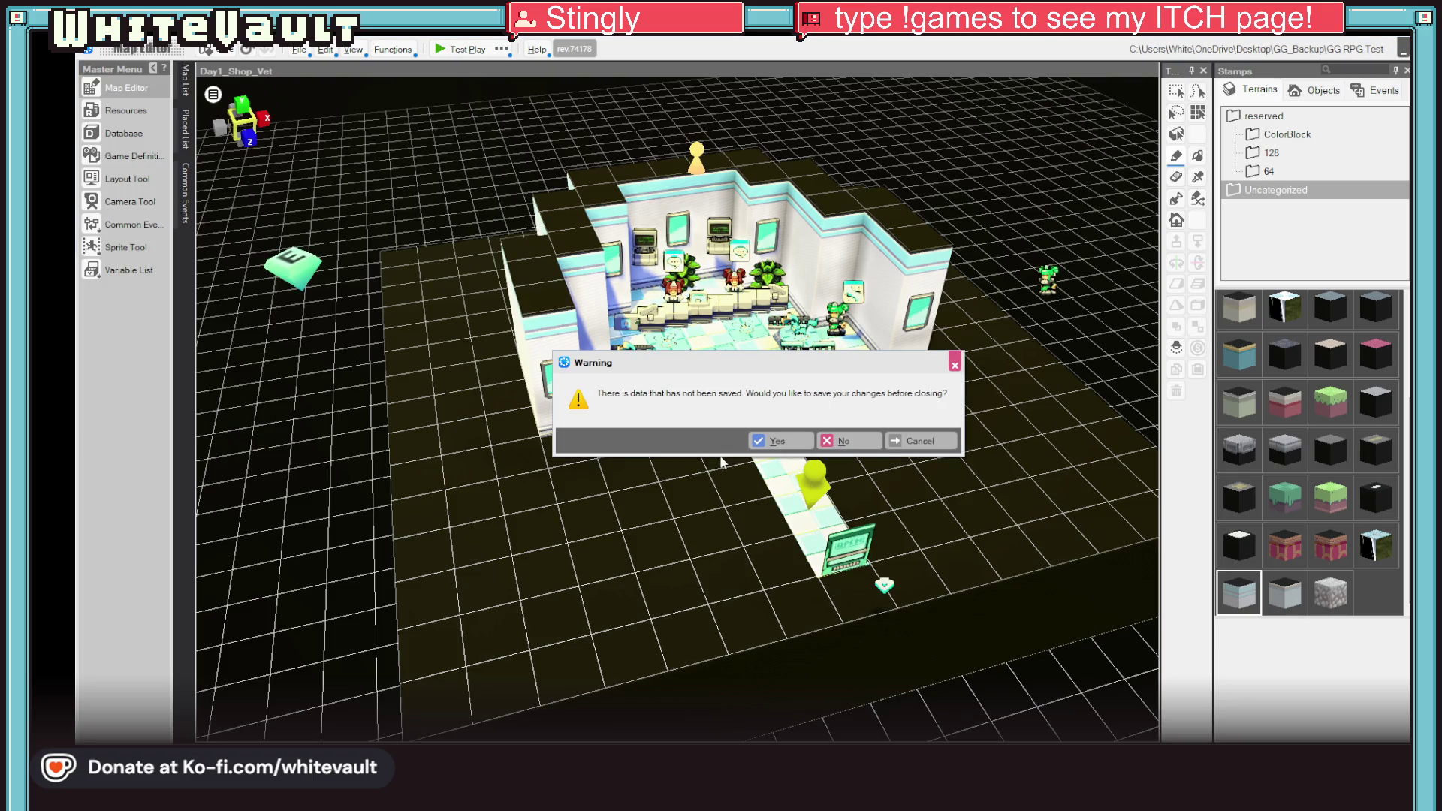
{"action": "left_click", "coordinate": [777, 441]}
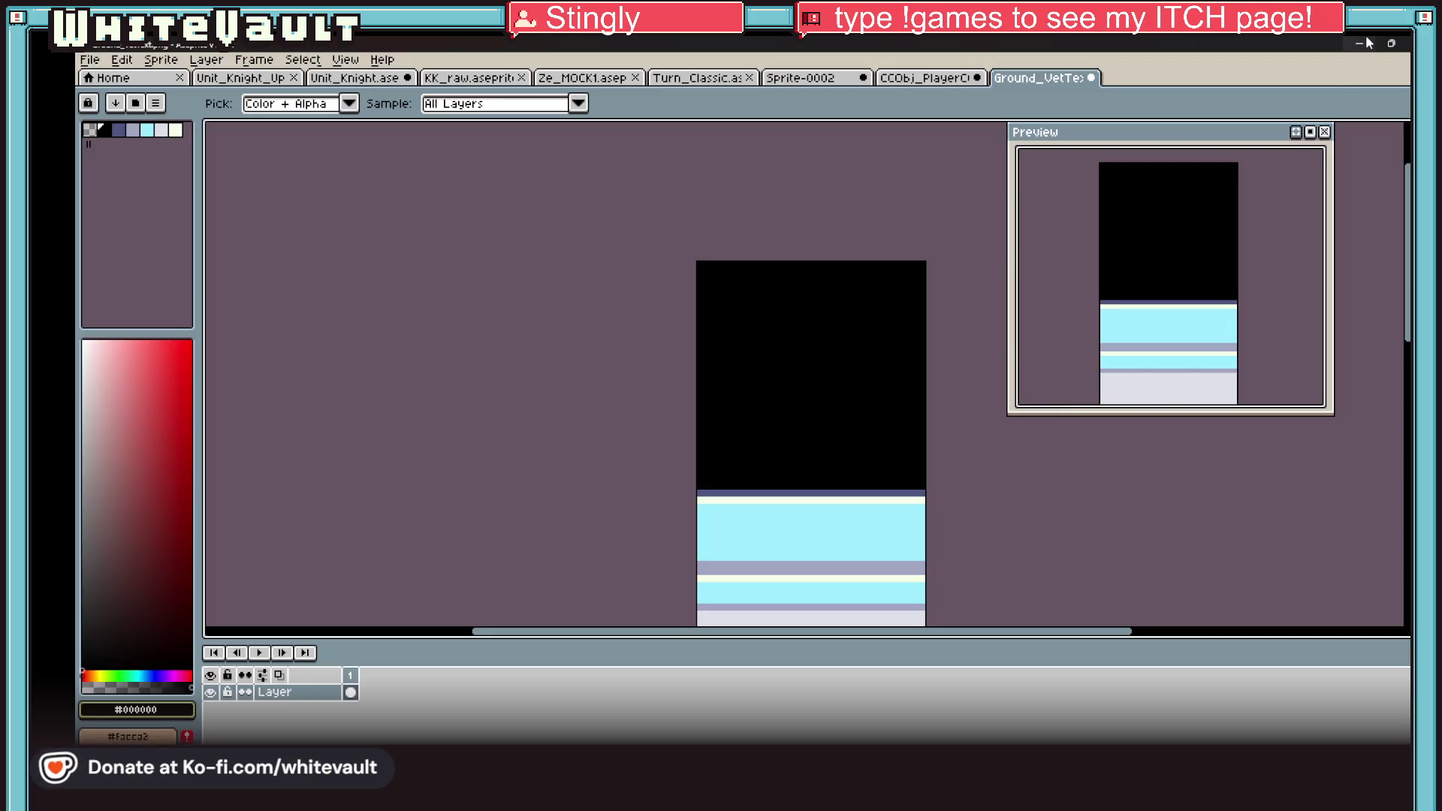
Bring the Steam library window to the front.
{"action": "left_click", "coordinate": [1366, 44]}
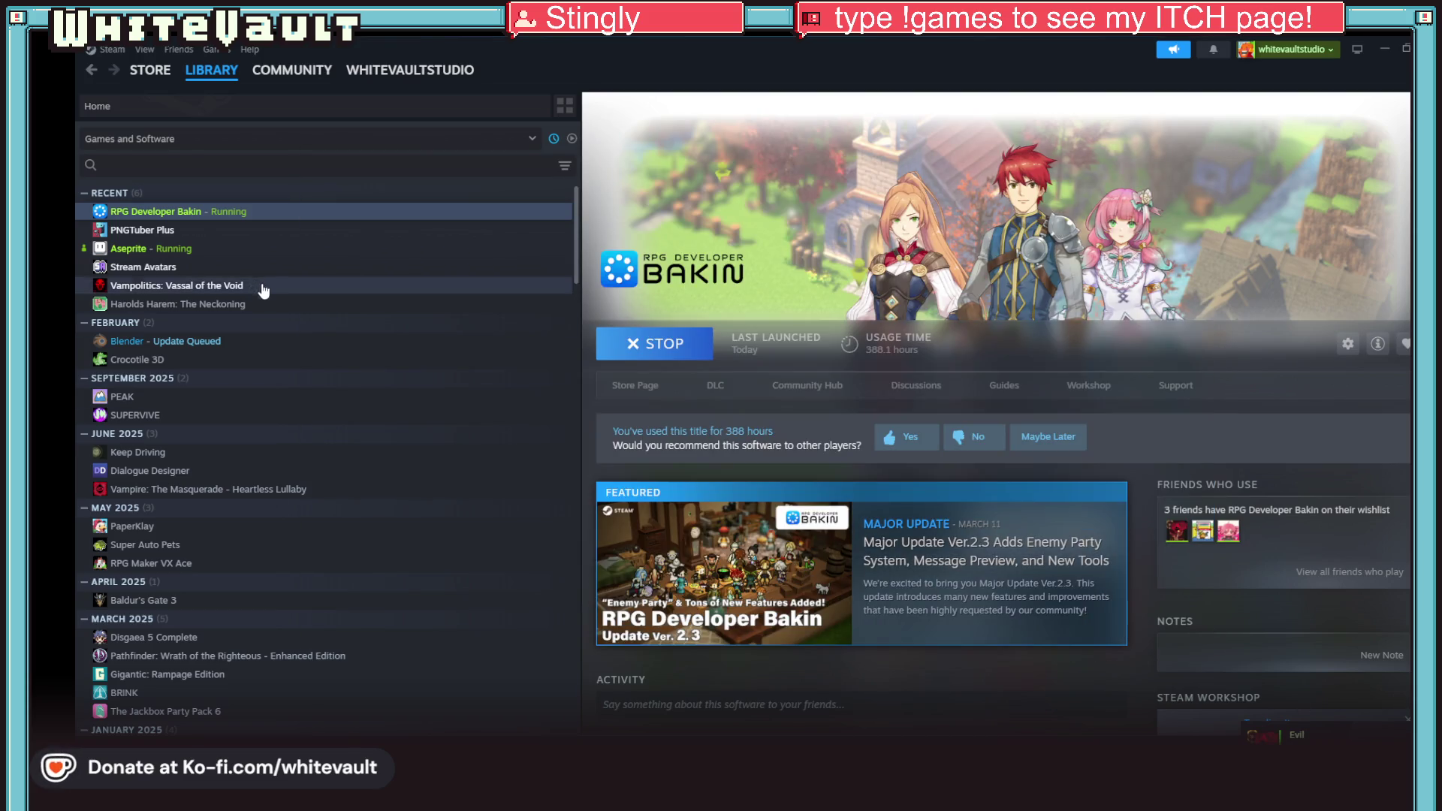
Launch Stream Avatars from its Steam library page.
{"action": "left_click", "coordinate": [276, 268]}
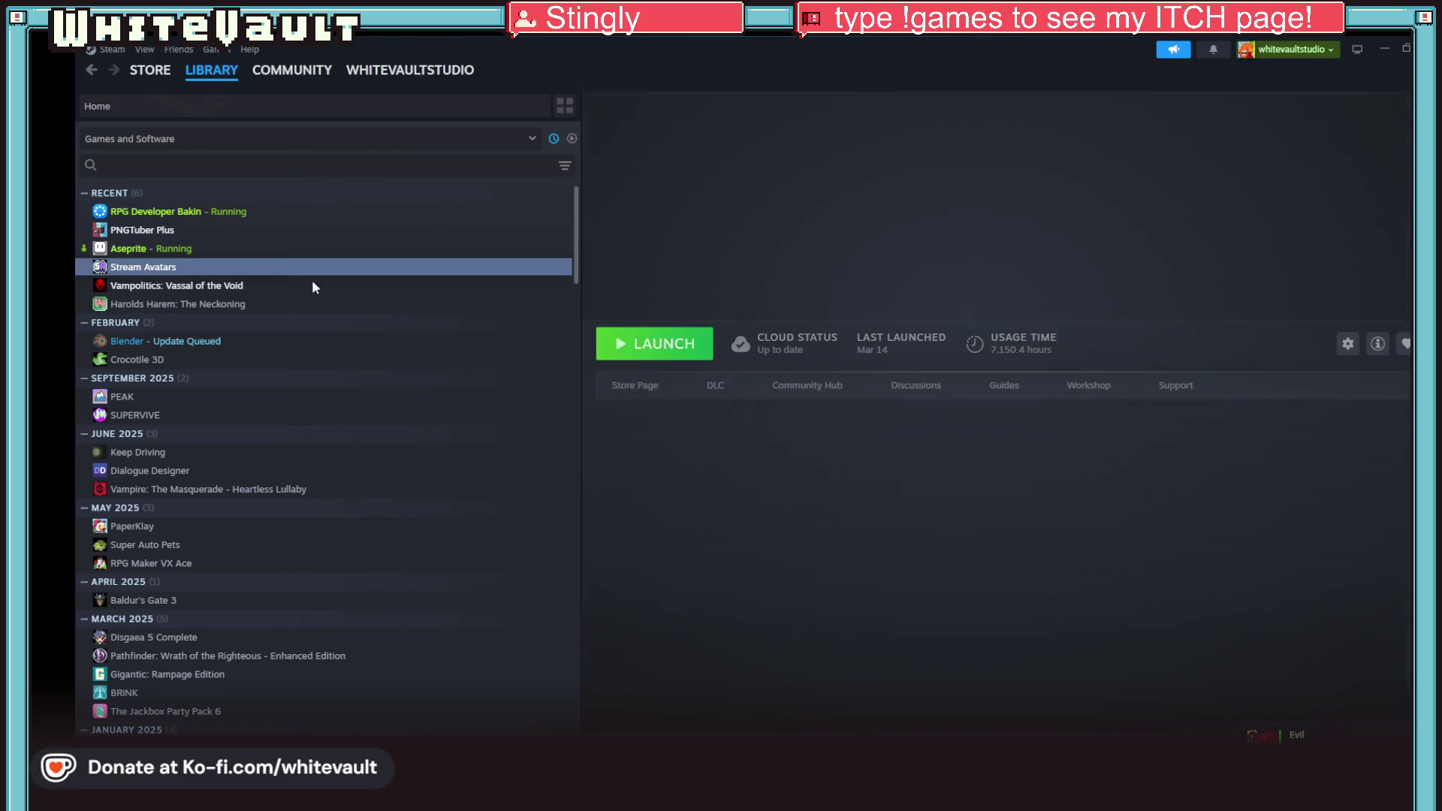
{"action": "left_click", "coordinate": [663, 350]}
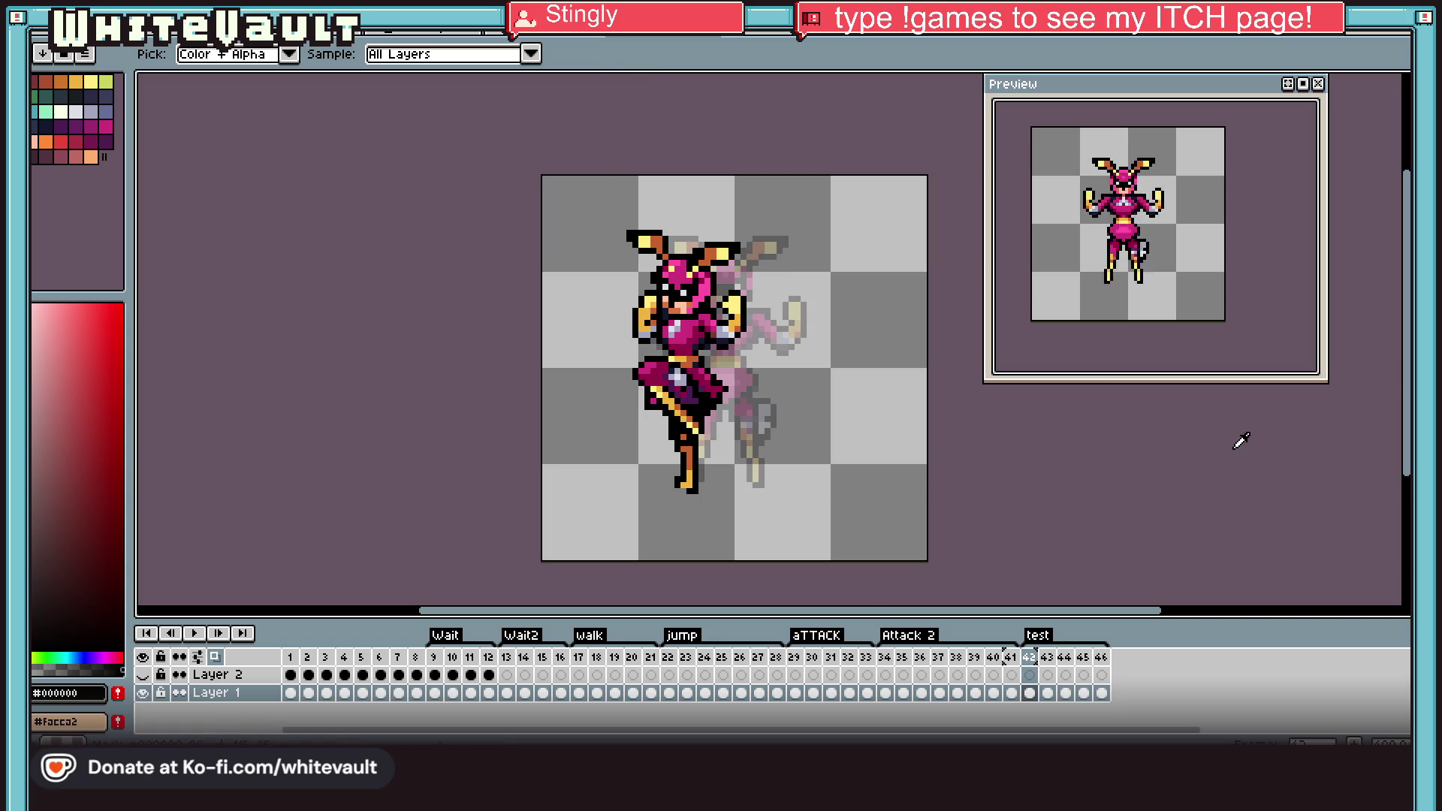
Jump to frame 5 of the character animation showing the back-facing pose.
{"action": "left_click", "coordinate": [361, 692]}
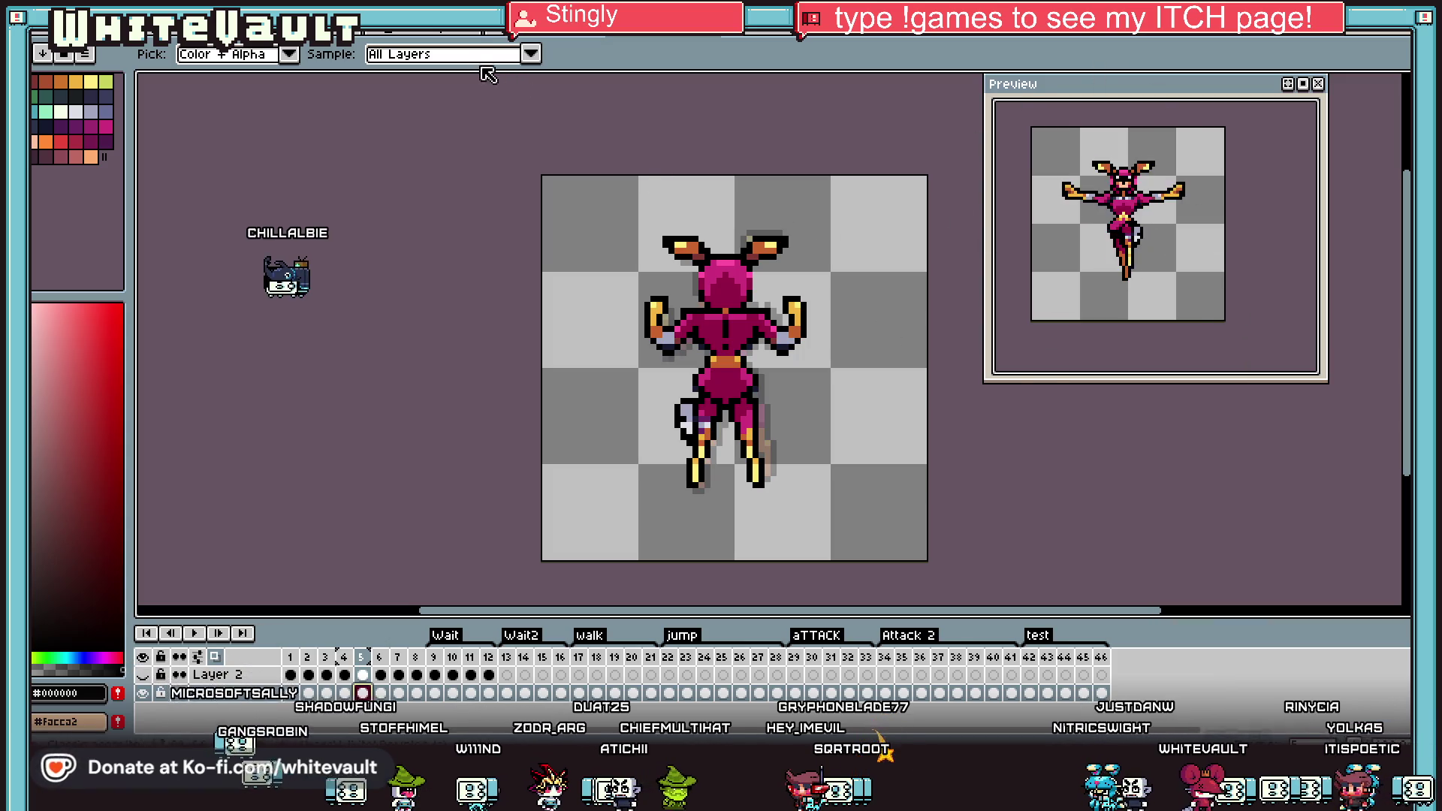
Select the mustached old man on the sprite sheet with a rectangle, then return to the ground texture sprite.
{"action": "key", "text": "ctrl+Tab"}
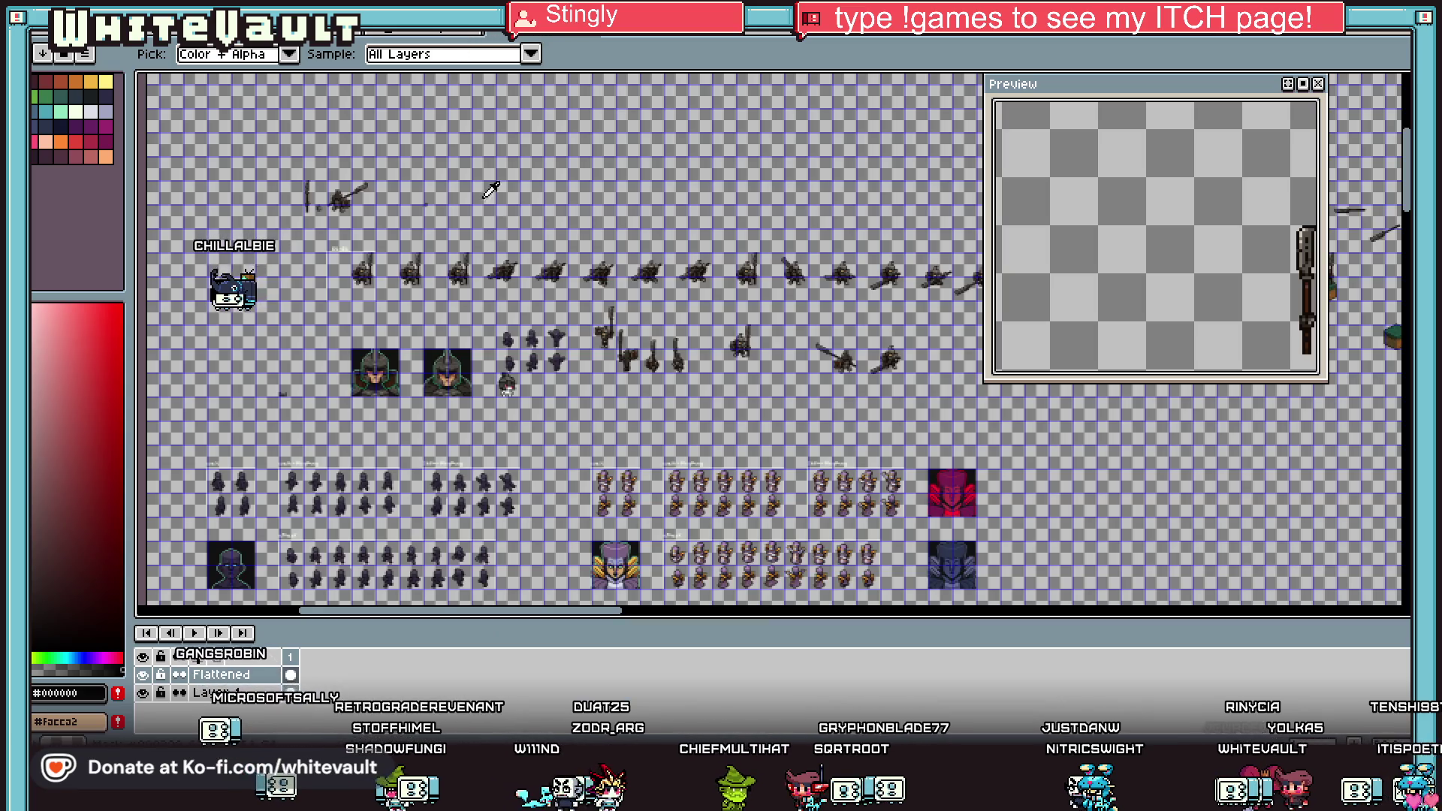
{"action": "scroll", "coordinate": [785, 369], "scroll_direction": "up", "scroll_amount": 1}
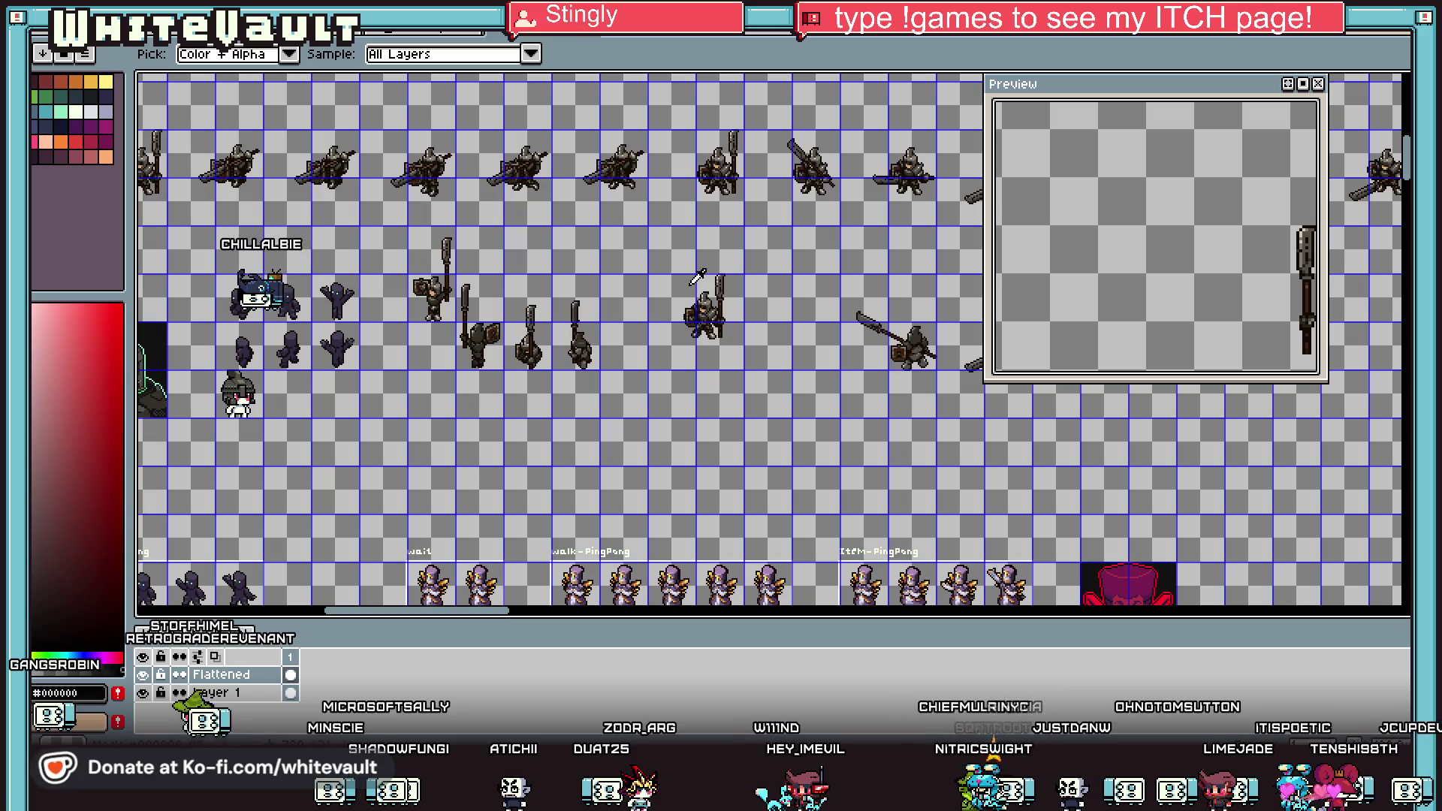
{"action": "scroll", "coordinate": [762, 326], "scroll_direction": "down", "scroll_amount": 5}
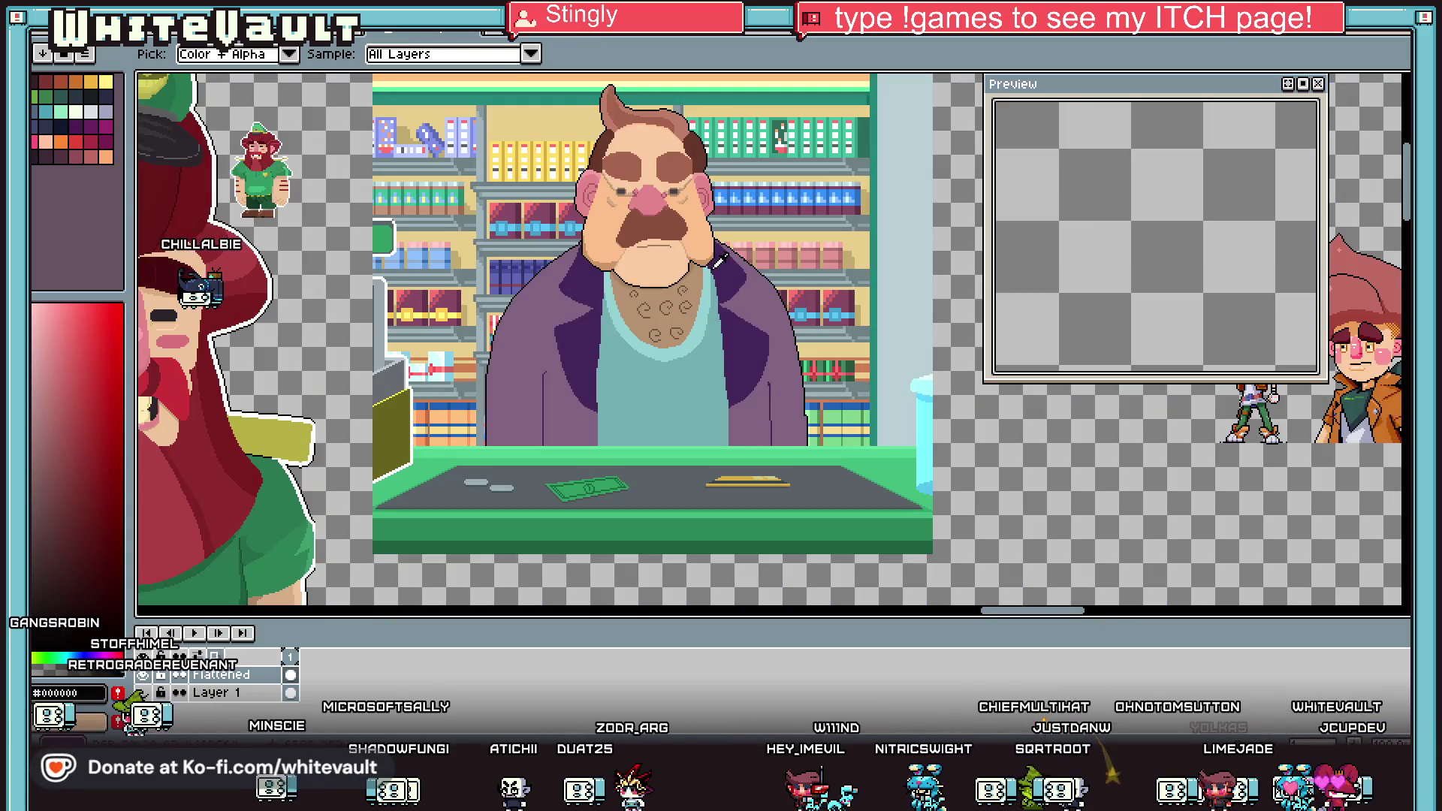
{"action": "scroll", "coordinate": [763, 327], "scroll_direction": "down", "scroll_amount": 3}
{"action": "scroll", "coordinate": [763, 326], "scroll_direction": "up", "scroll_amount": 3}
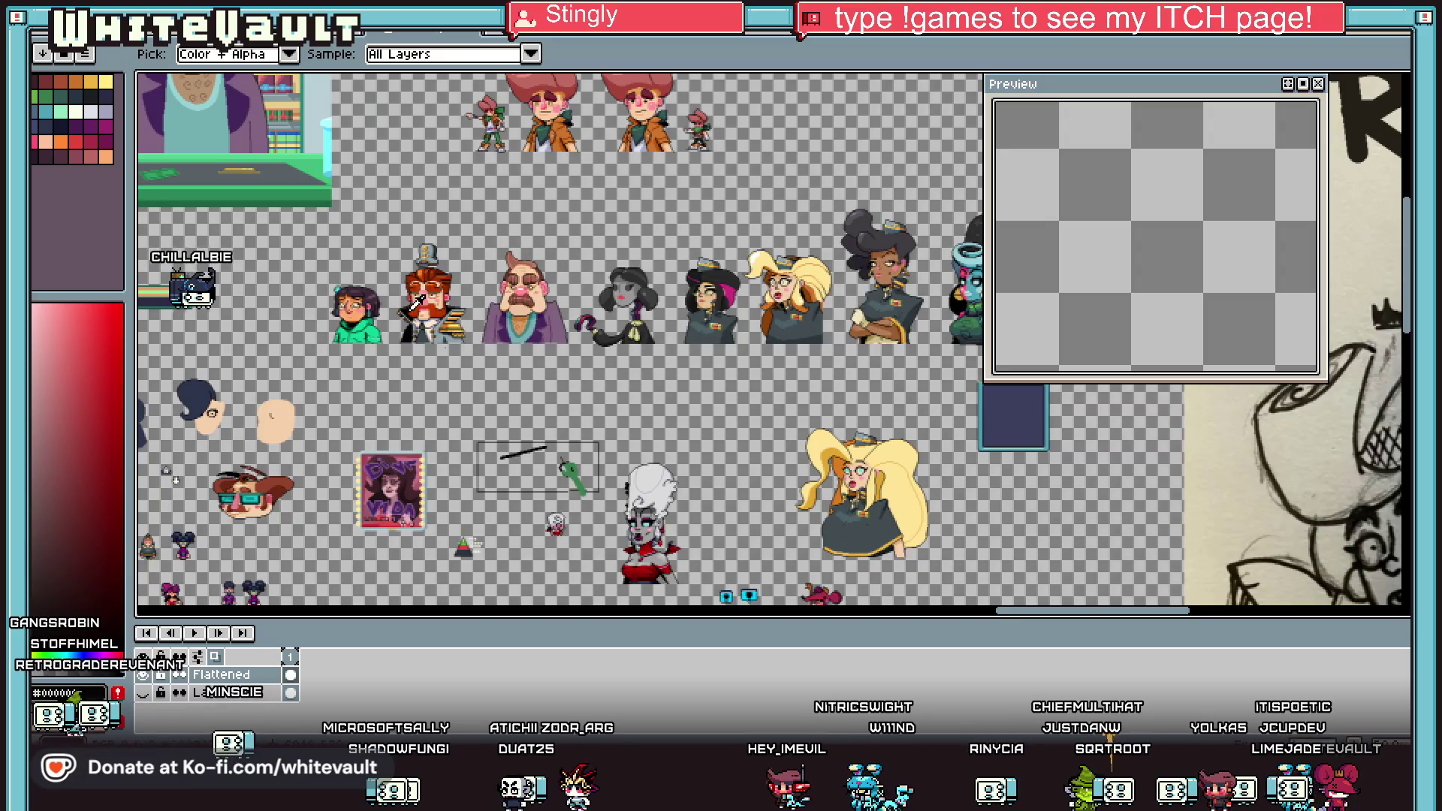
{"action": "scroll", "coordinate": [433, 297], "scroll_direction": "up", "scroll_amount": 1}
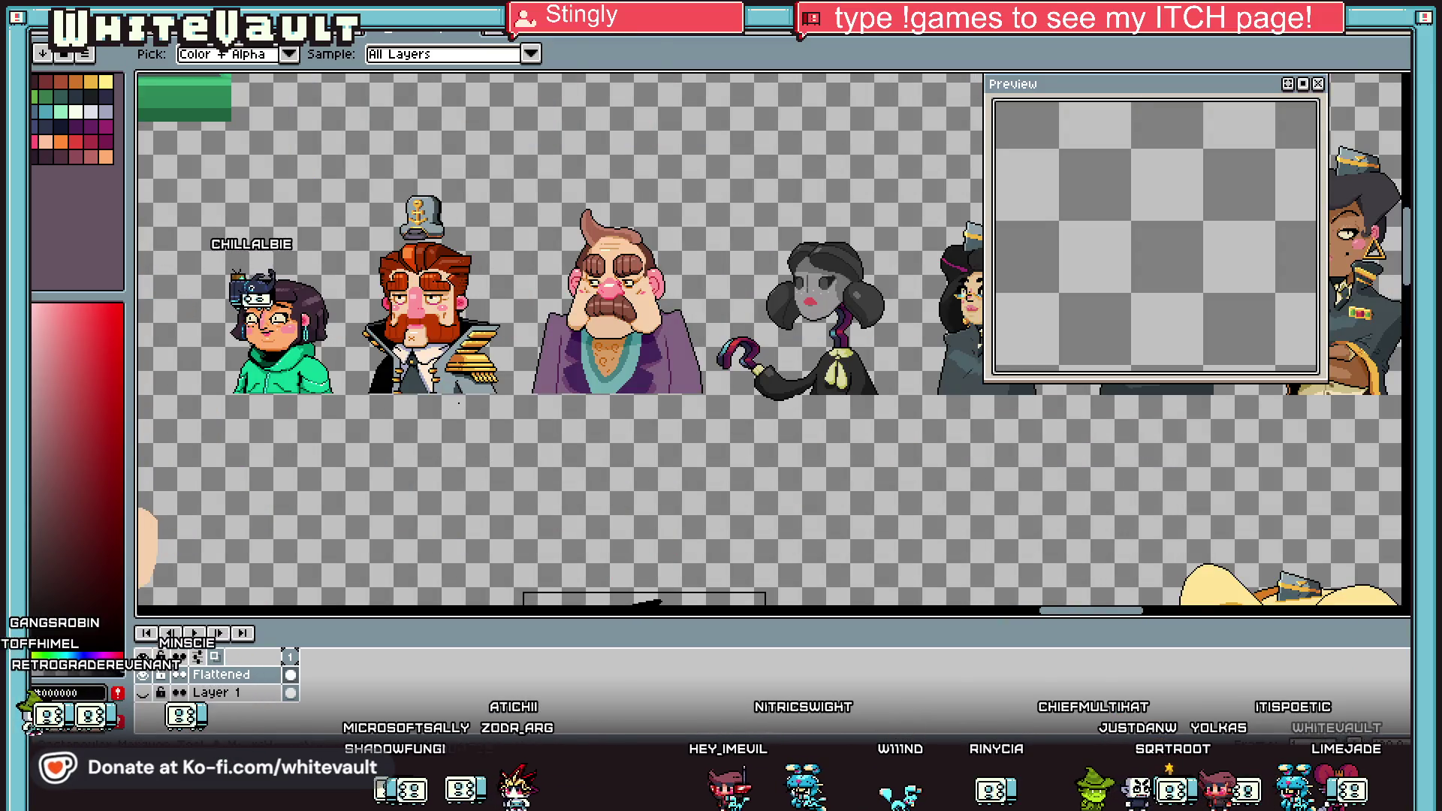
{"action": "key", "text": "m"}
{"action": "left_click_drag", "start_coordinate": [530, 196], "coordinate": [713, 447]}
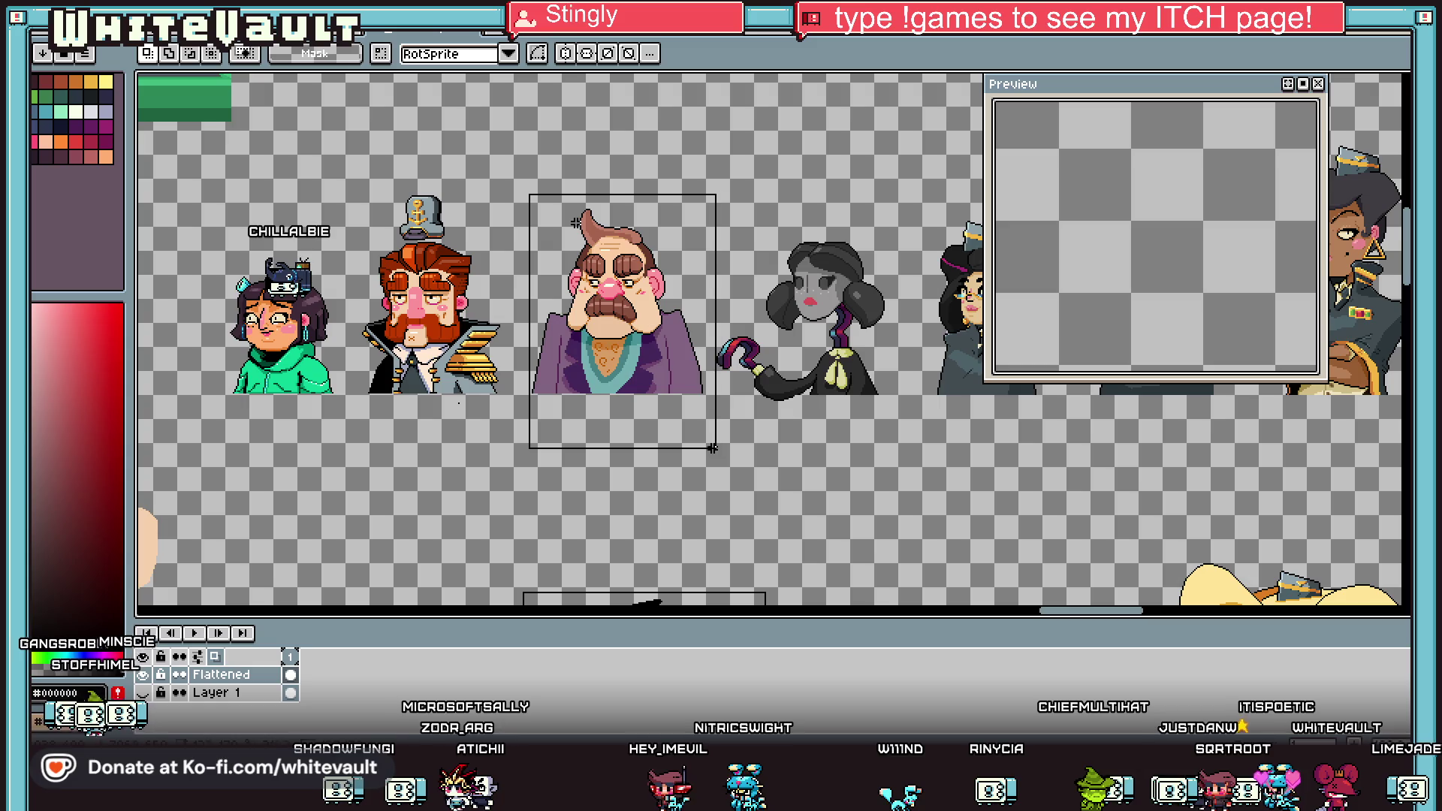
{"action": "left_click", "coordinate": [689, 419]}
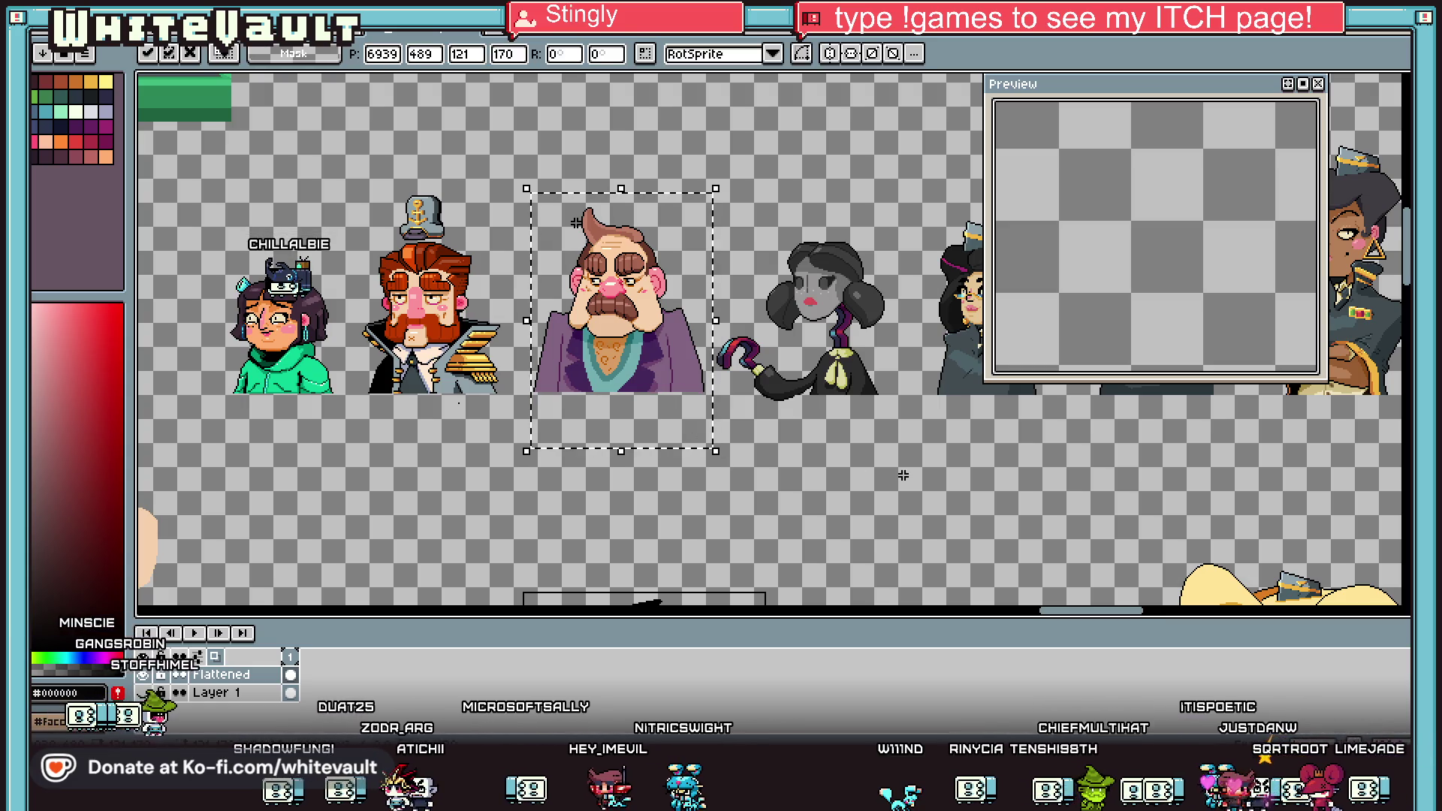
{"action": "key", "text": "Return"}
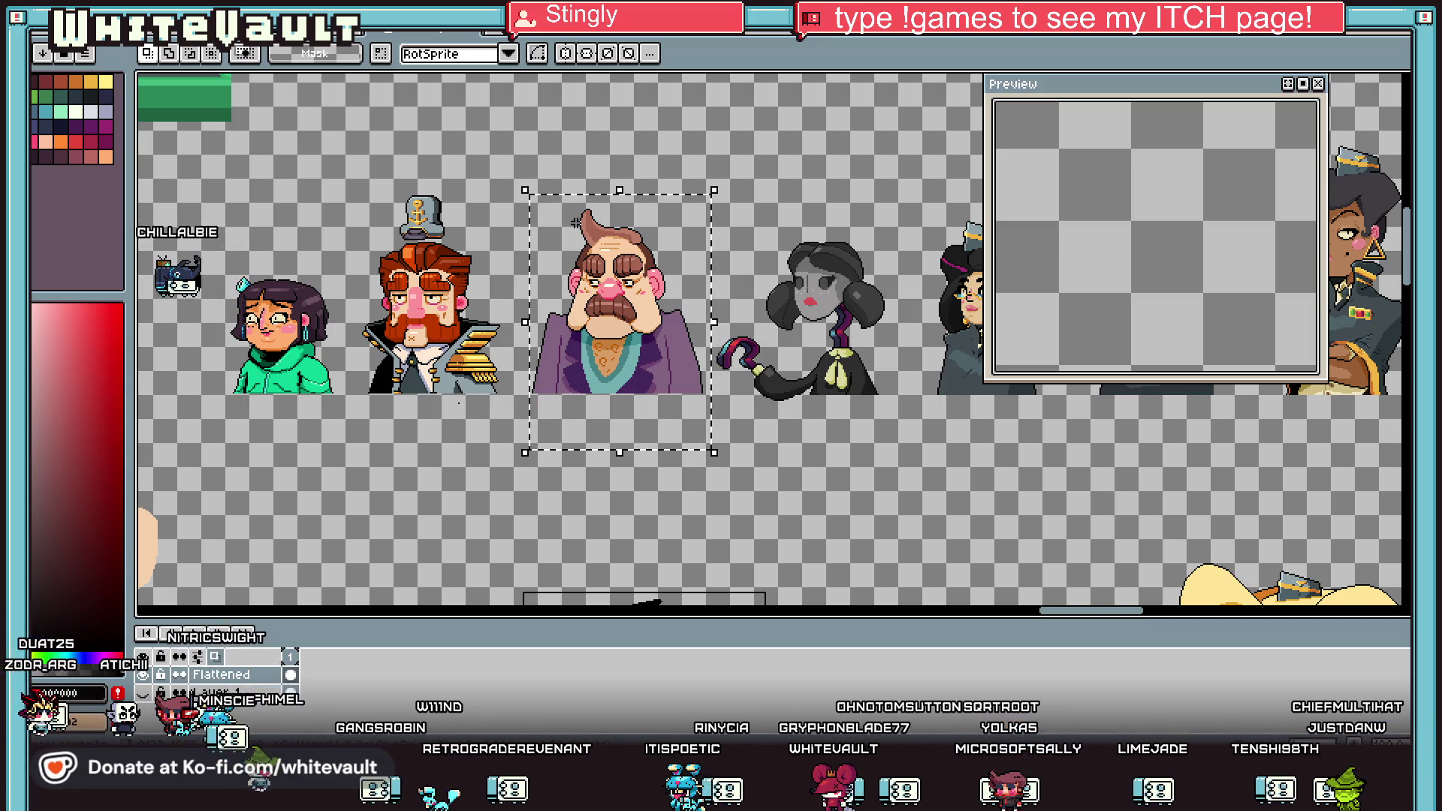
{"action": "key", "text": "ctrl+Tab"}
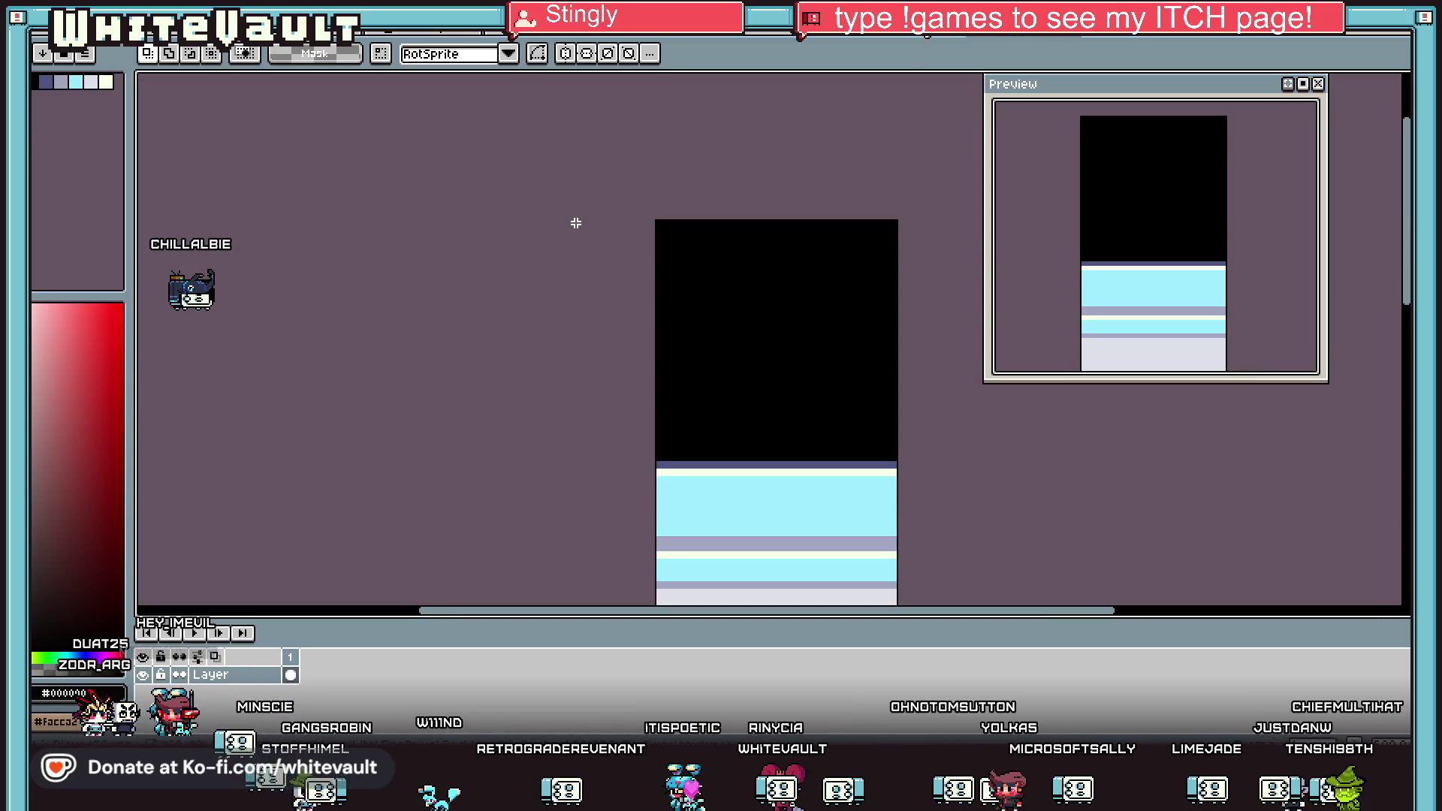
{"action": "scroll", "coordinate": [765, 336], "scroll_direction": "down", "scroll_amount": 1}
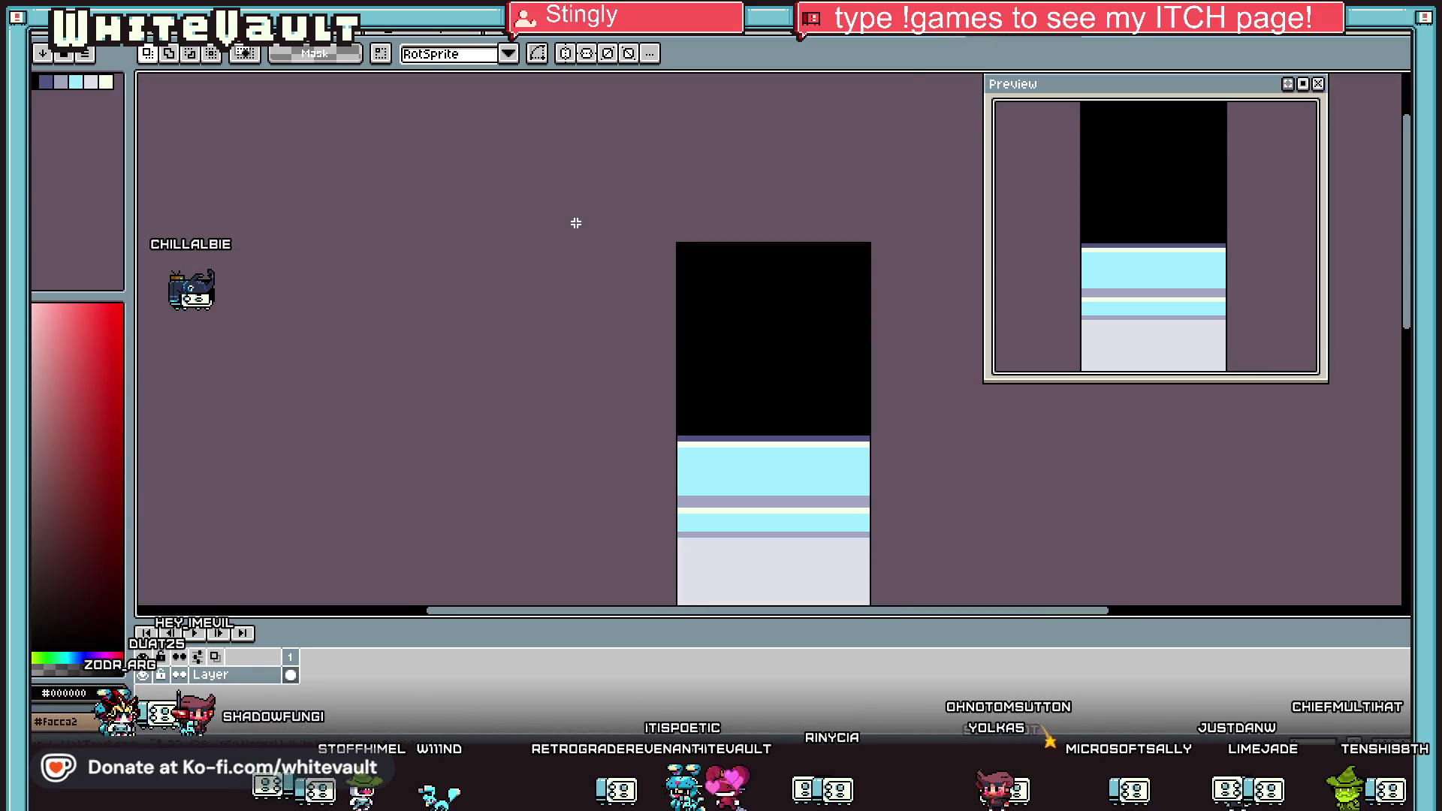
Save the ground texture sprite via File > Save.
{"action": "left_click", "coordinate": [51, 25]}
{"action": "left_click", "coordinate": [68, 91]}
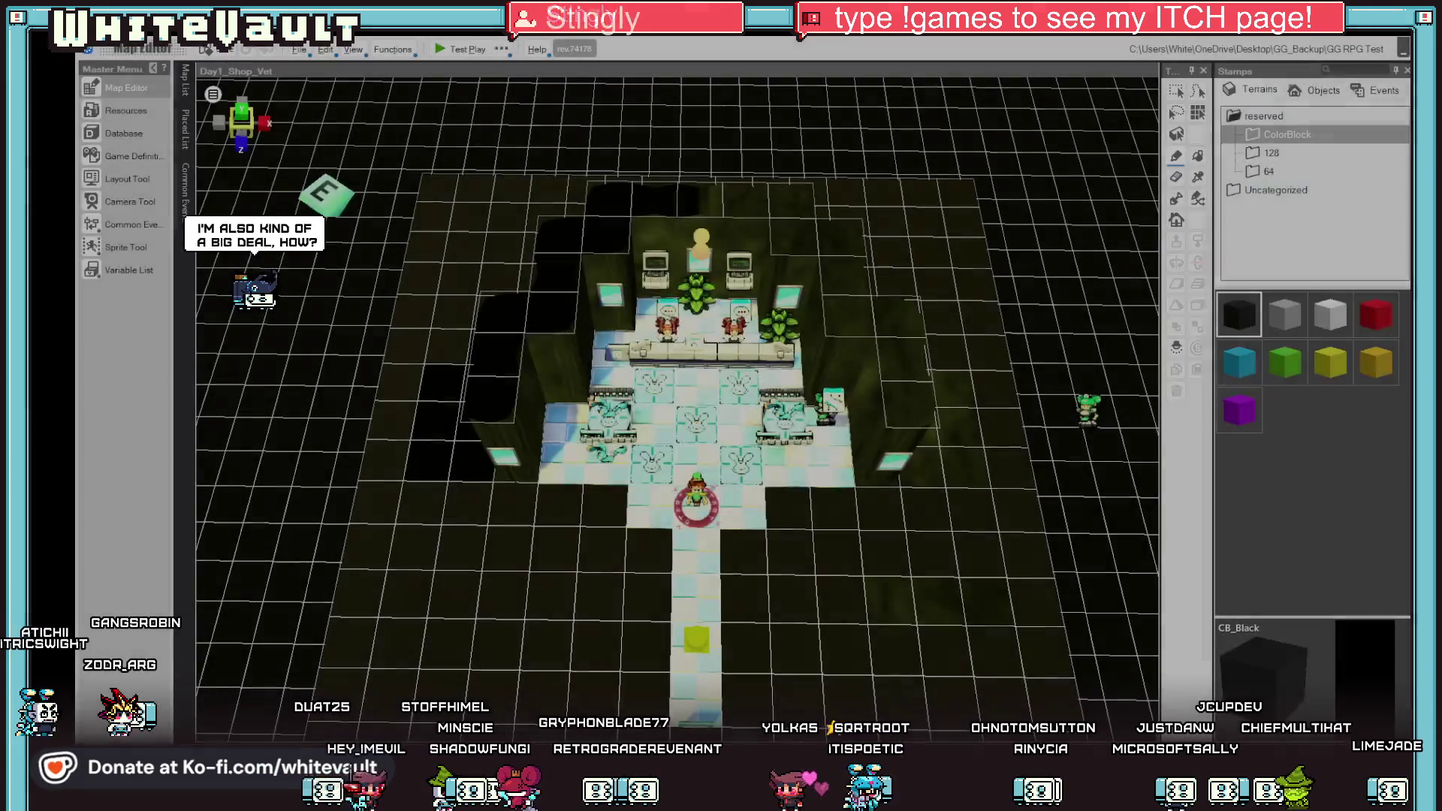
{"action": "scroll", "coordinate": [1036, 463], "scroll_direction": "up", "scroll_amount": 1}
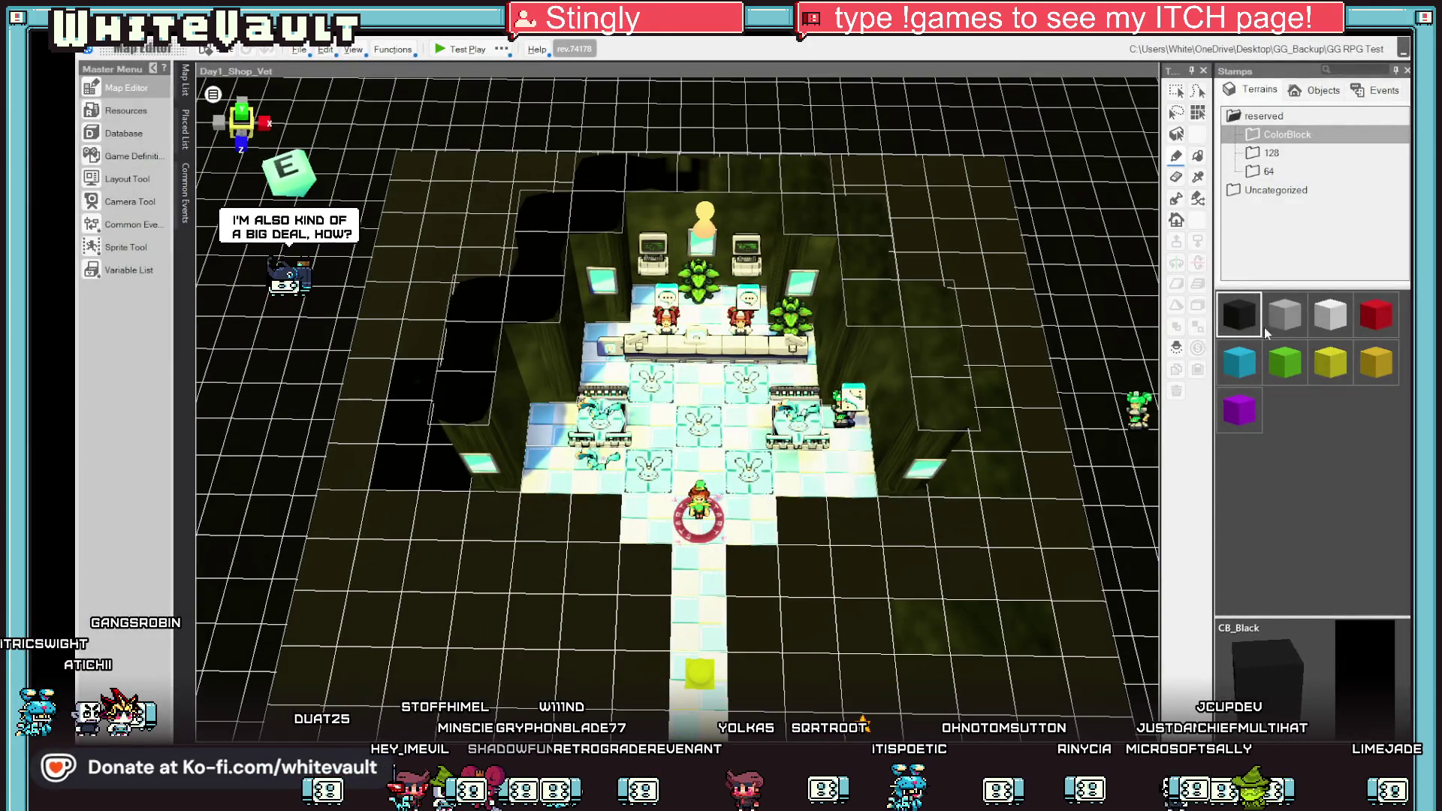
Paint Wall_GG2 terrain from the Uncategorized stamps along the room's top edge, then start a playtest.
{"action": "left_click", "coordinate": [1277, 191]}
{"action": "scroll", "coordinate": [1293, 549], "scroll_direction": "down", "scroll_amount": 3}
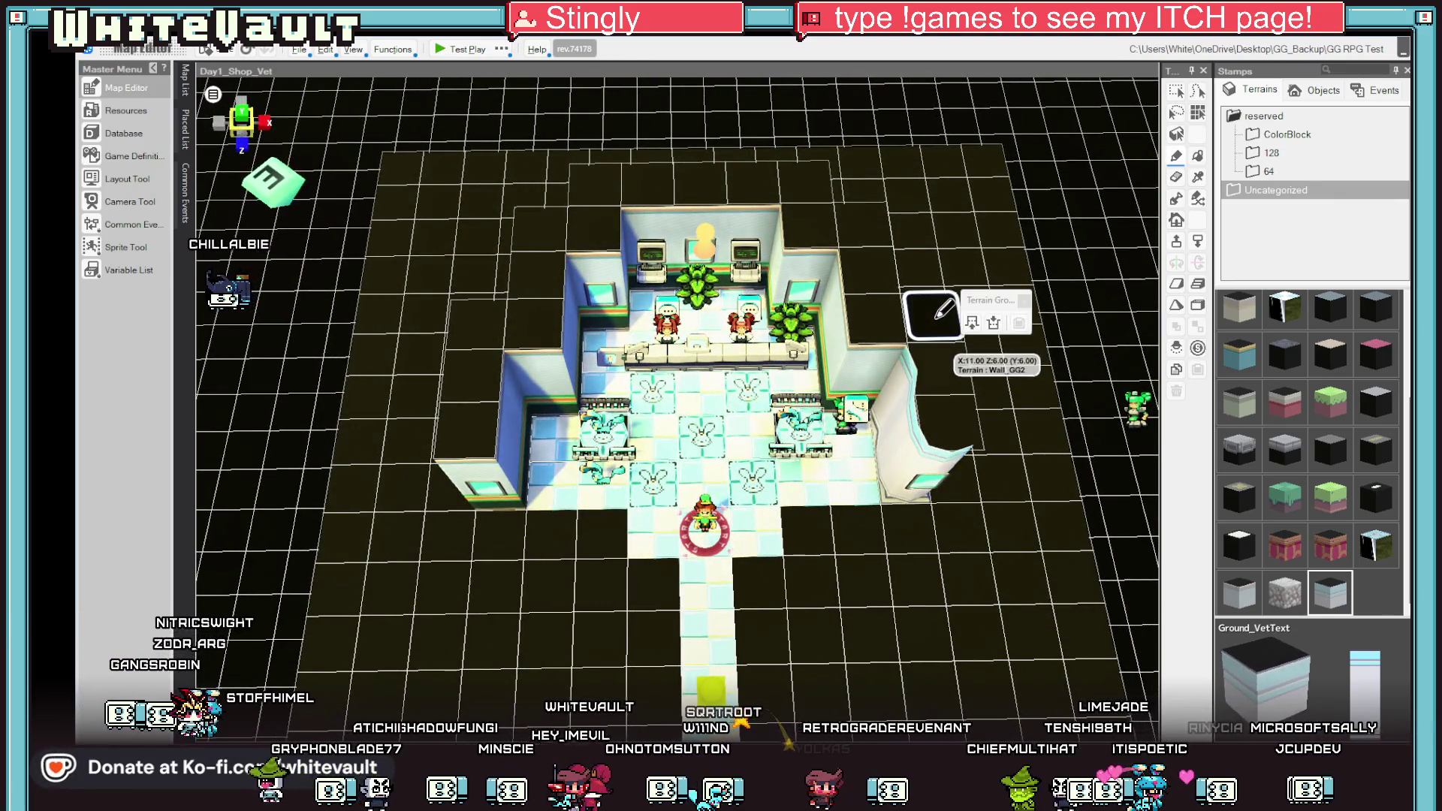
{"action": "mouse_move", "coordinate": [869, 246]}
{"action": "left_mouse_down"}
{"action": "mouse_move", "coordinate": [618, 190]}
{"action": "mouse_move", "coordinate": [498, 419]}
{"action": "left_mouse_up"}
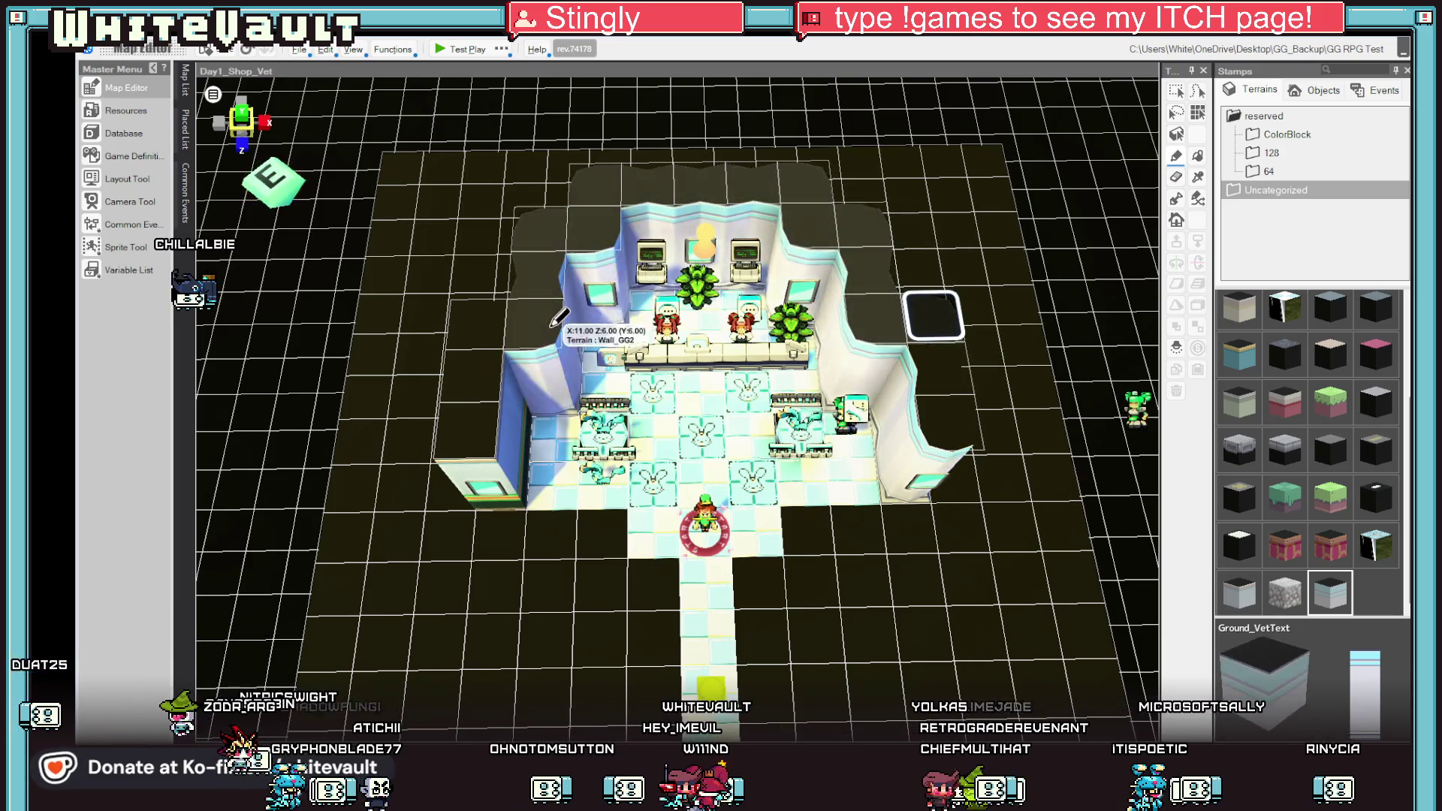
{"action": "scroll", "coordinate": [1028, 575], "scroll_direction": "up", "scroll_amount": 3}
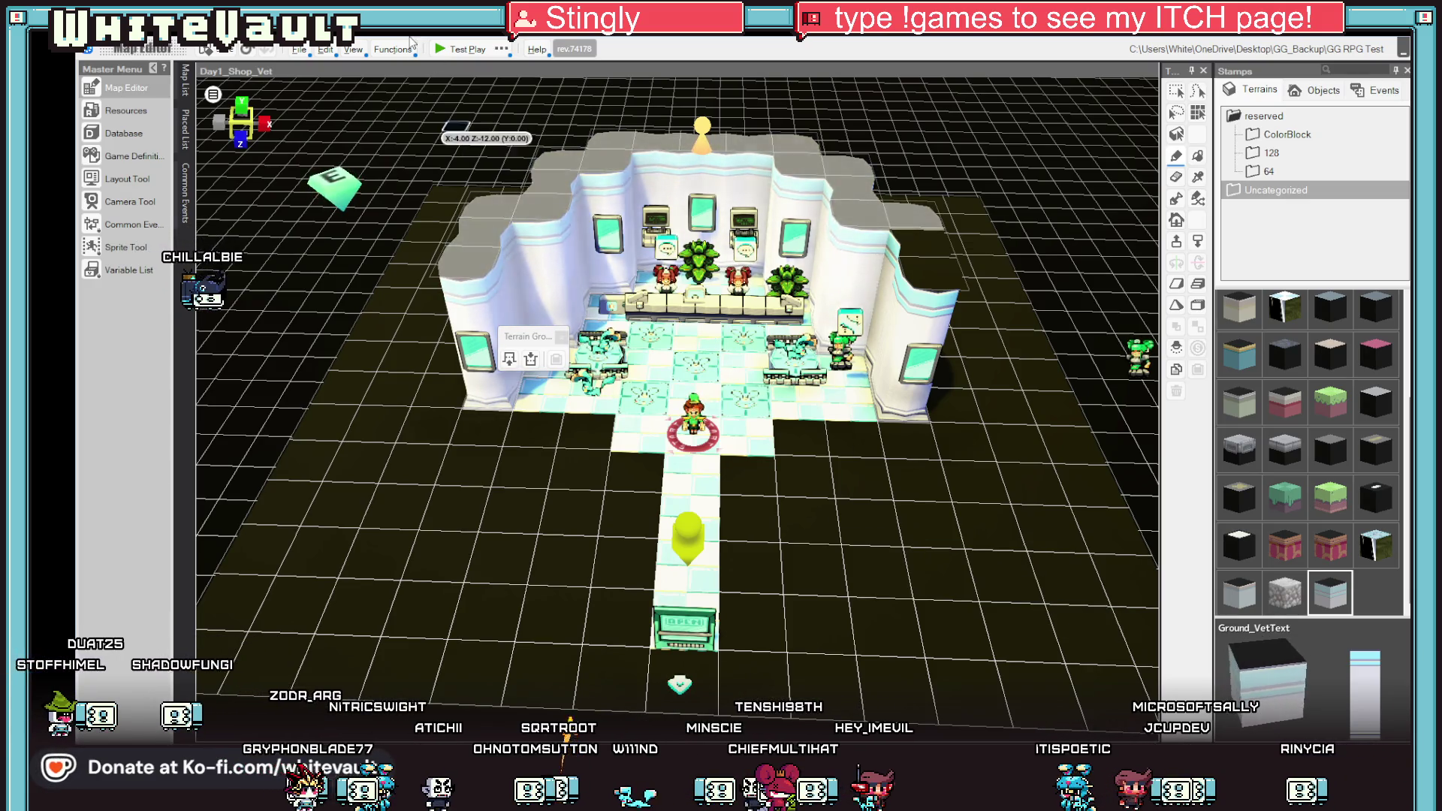
{"action": "left_click", "coordinate": [456, 52]}
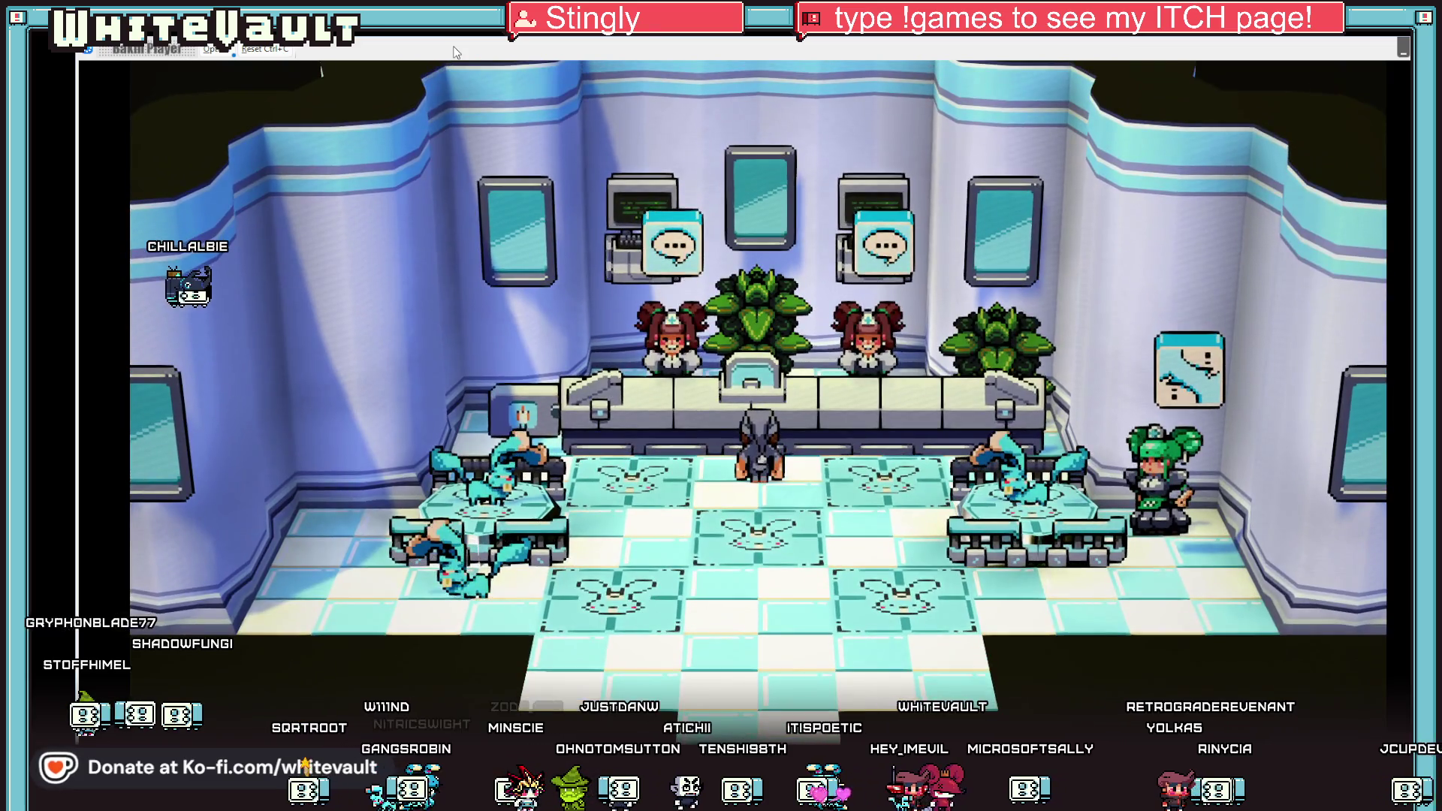
Walk around the shop and talk to the green-haired NPC about the kabbit.
{"action": "key", "text": "Left"}
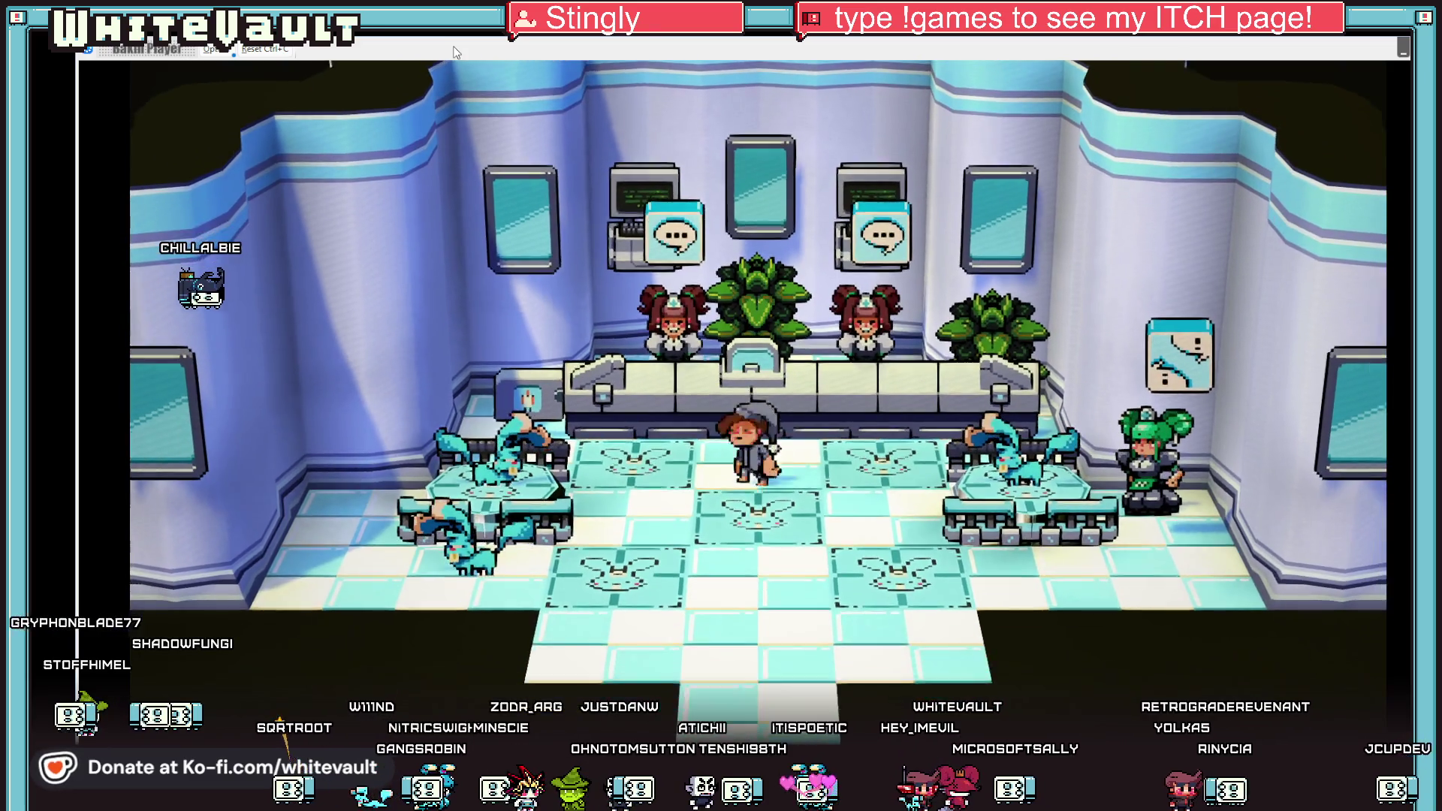
{"action": "key", "text": "Left"}
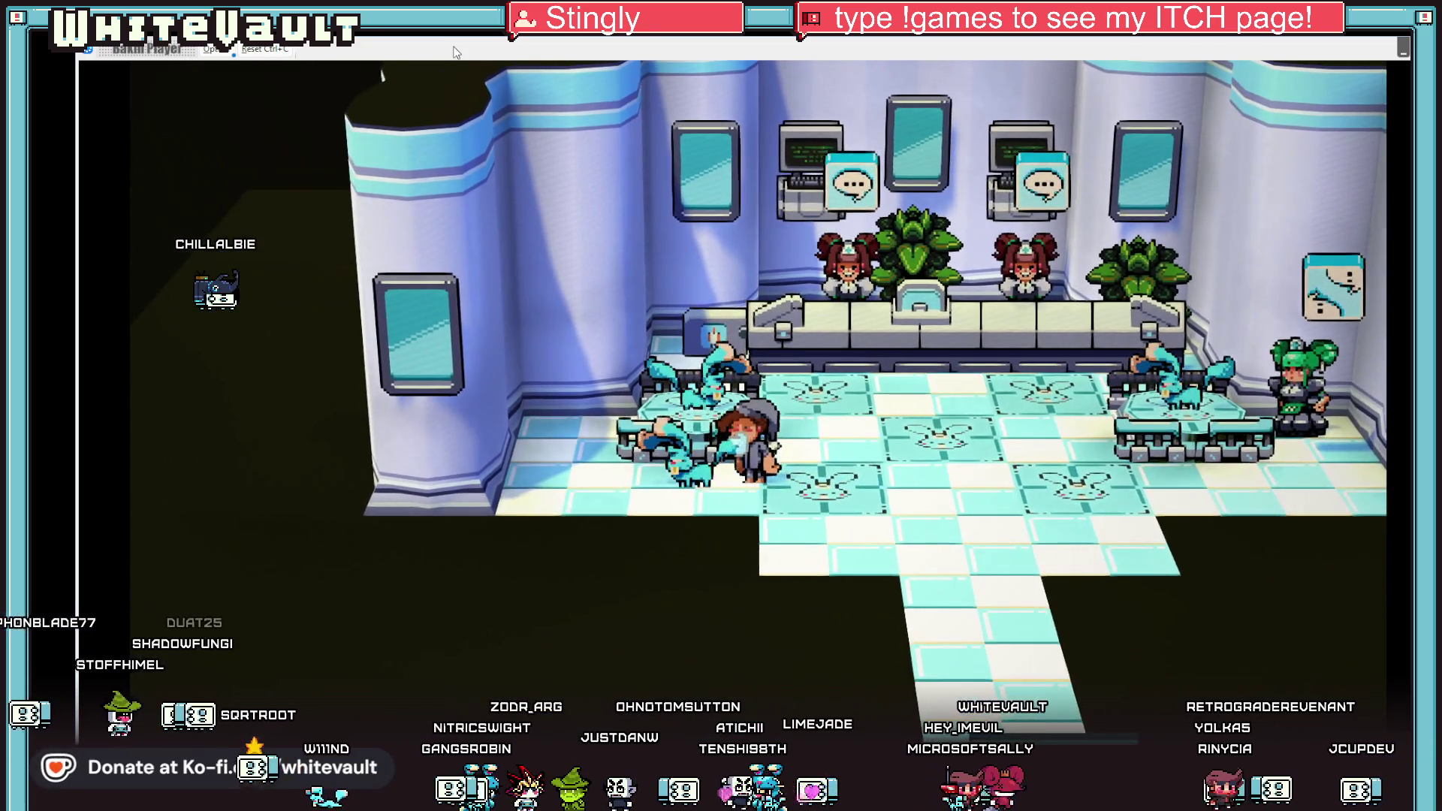
{"action": "key", "text": "Right"}
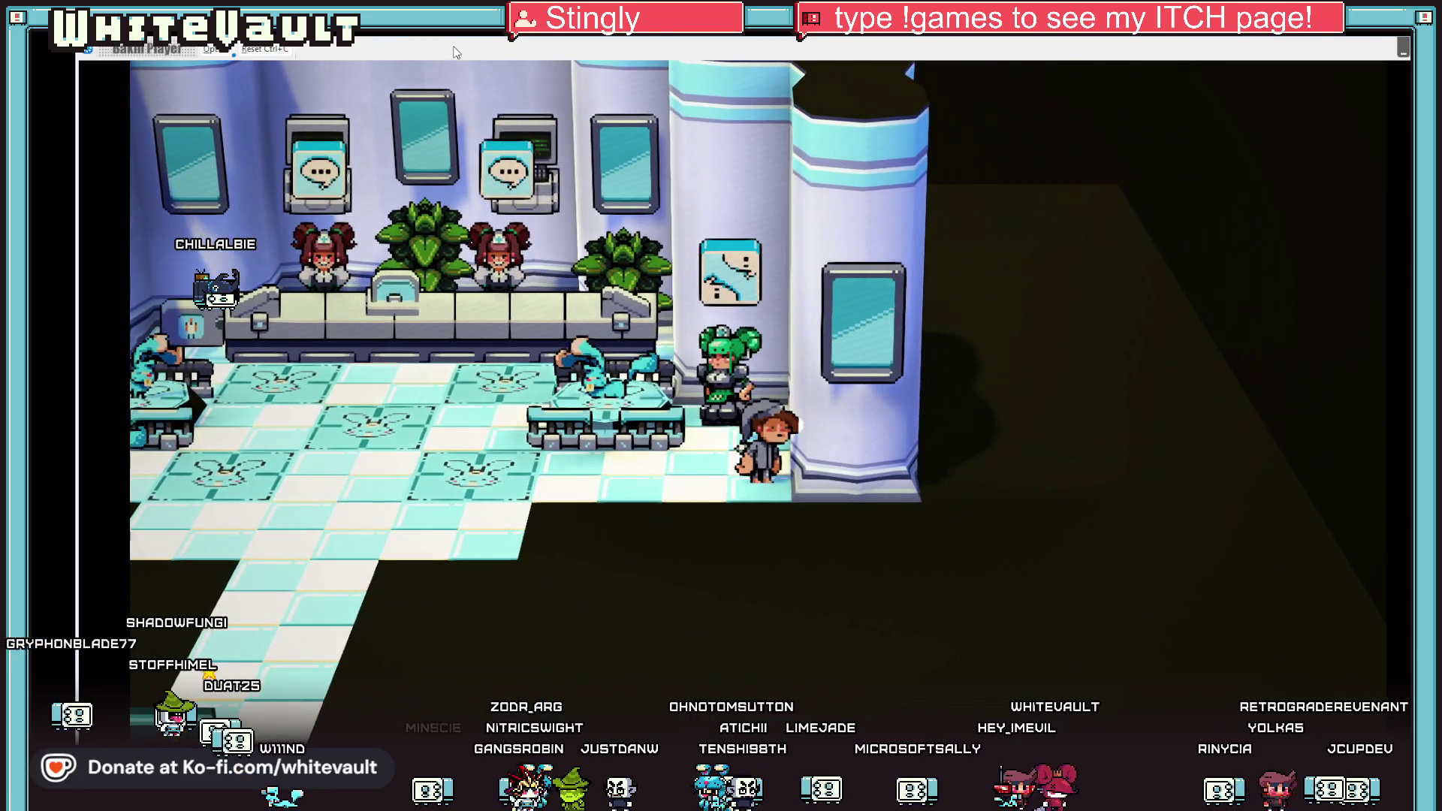
{"action": "key", "text": "Left"}
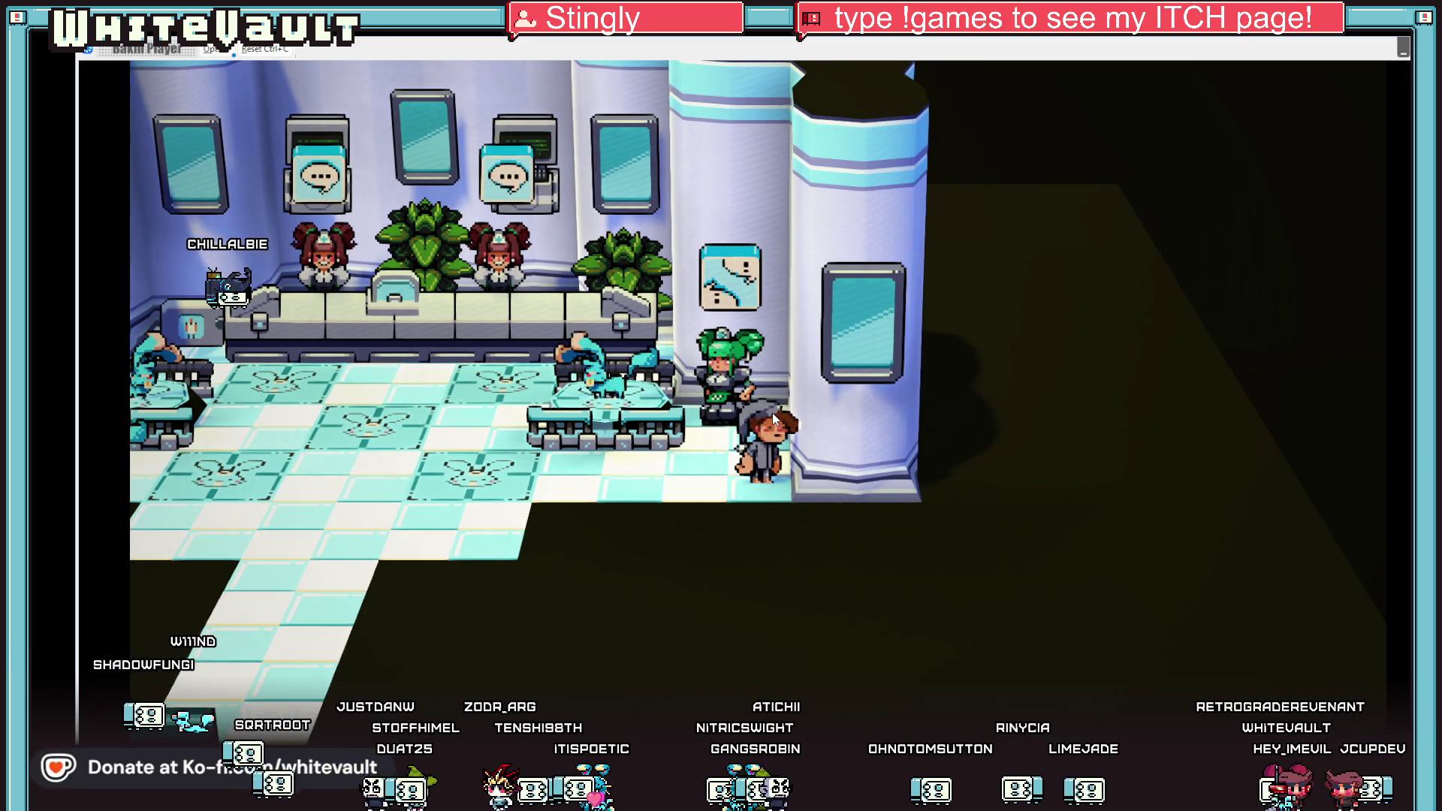
{"action": "key", "text": "Up"}
{"action": "key", "text": "Return"}
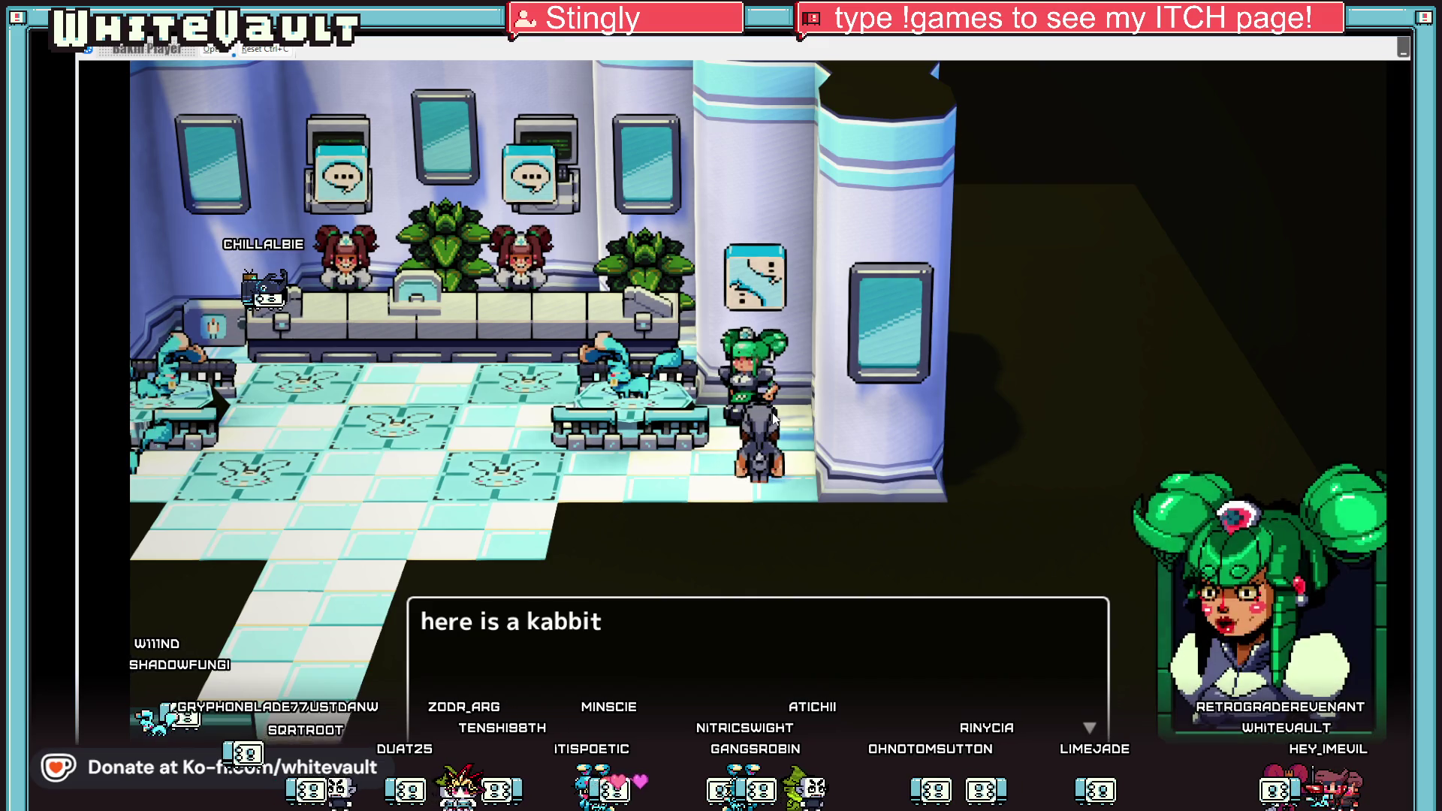
End the playtest and return to the editor.
{"action": "key", "text": "alt+F4"}
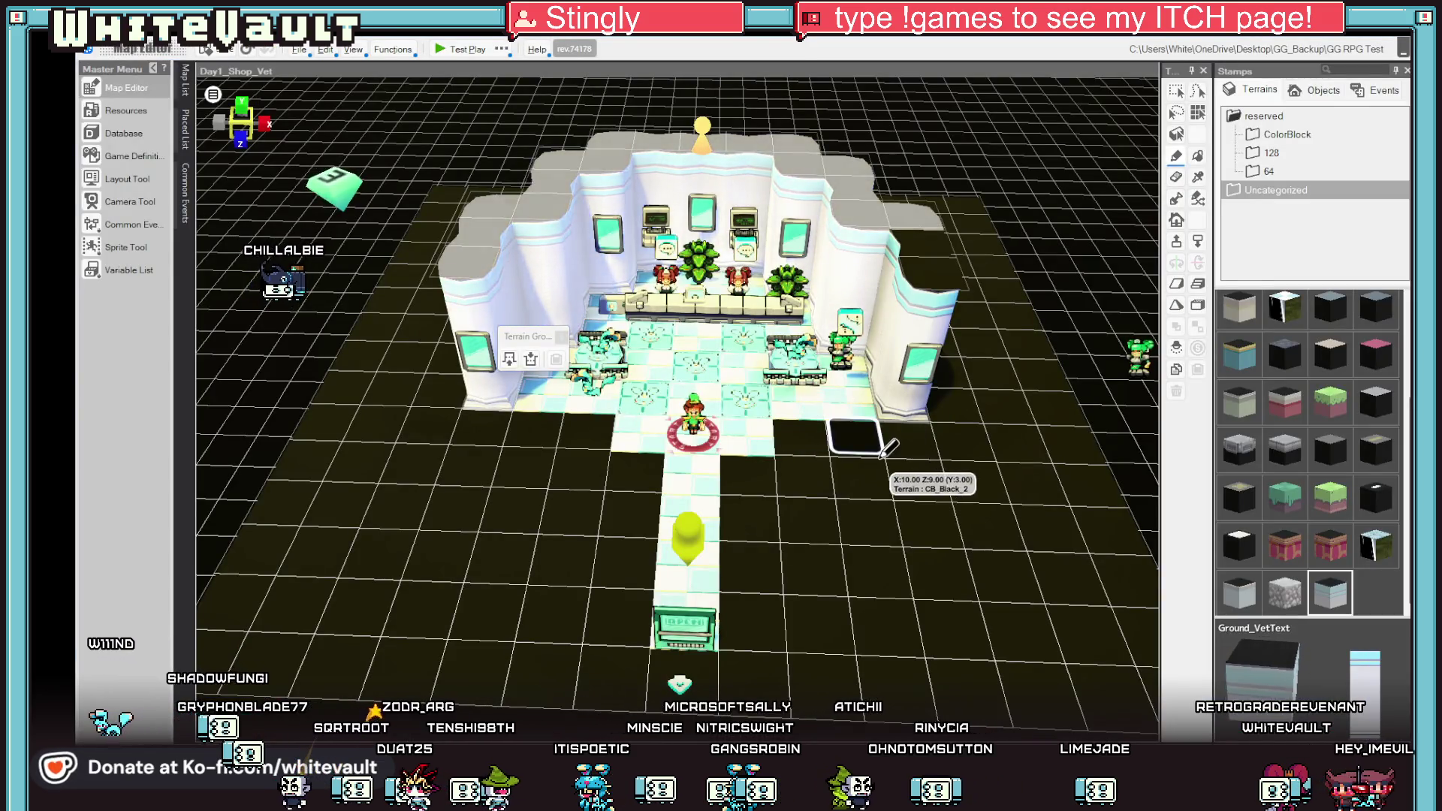
{"action": "scroll", "coordinate": [890, 448], "scroll_direction": "down", "scroll_amount": 3}
{"action": "key", "text": "ctrl+a"}
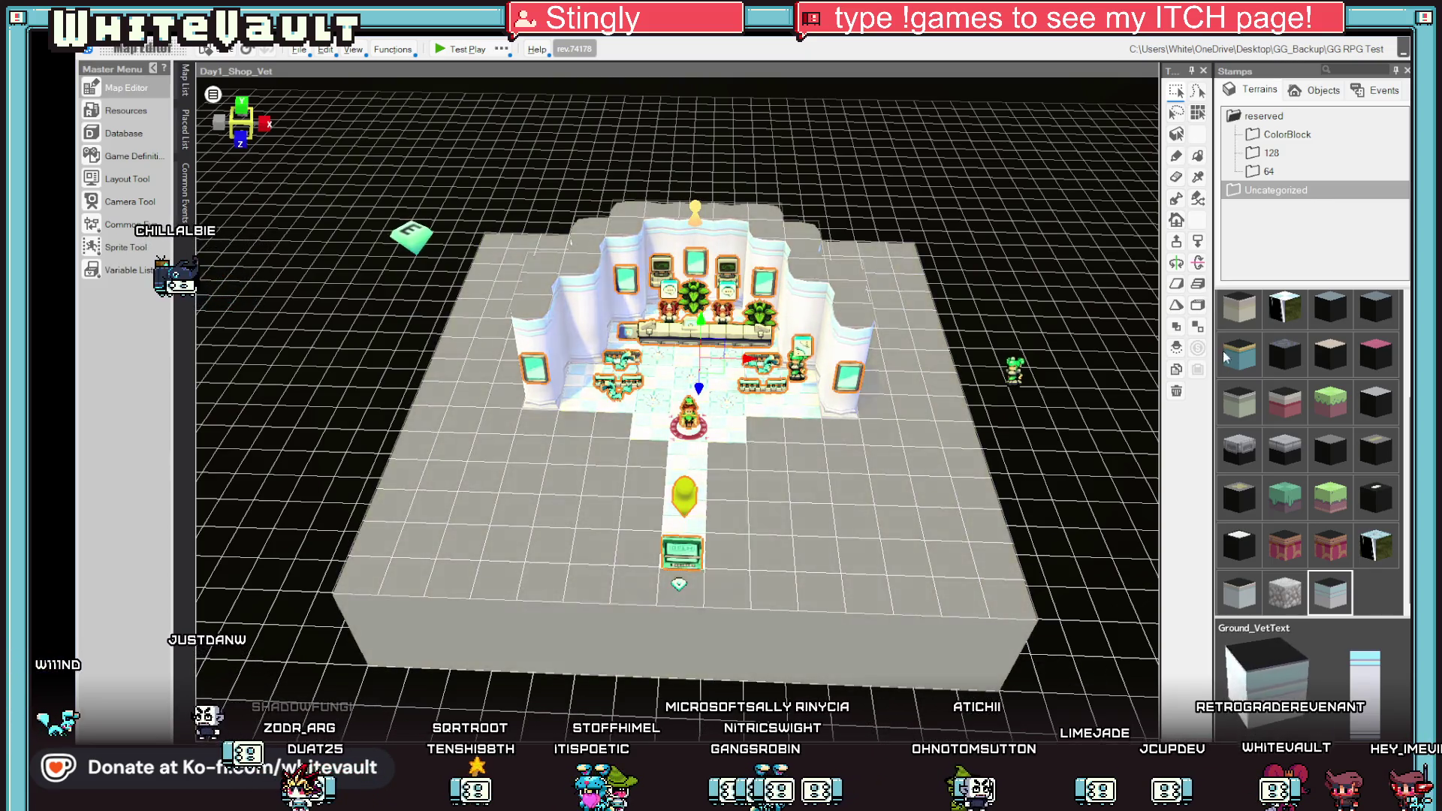
{"action": "left_click", "coordinate": [1197, 244]}
{"action": "left_click", "coordinate": [1198, 244]}
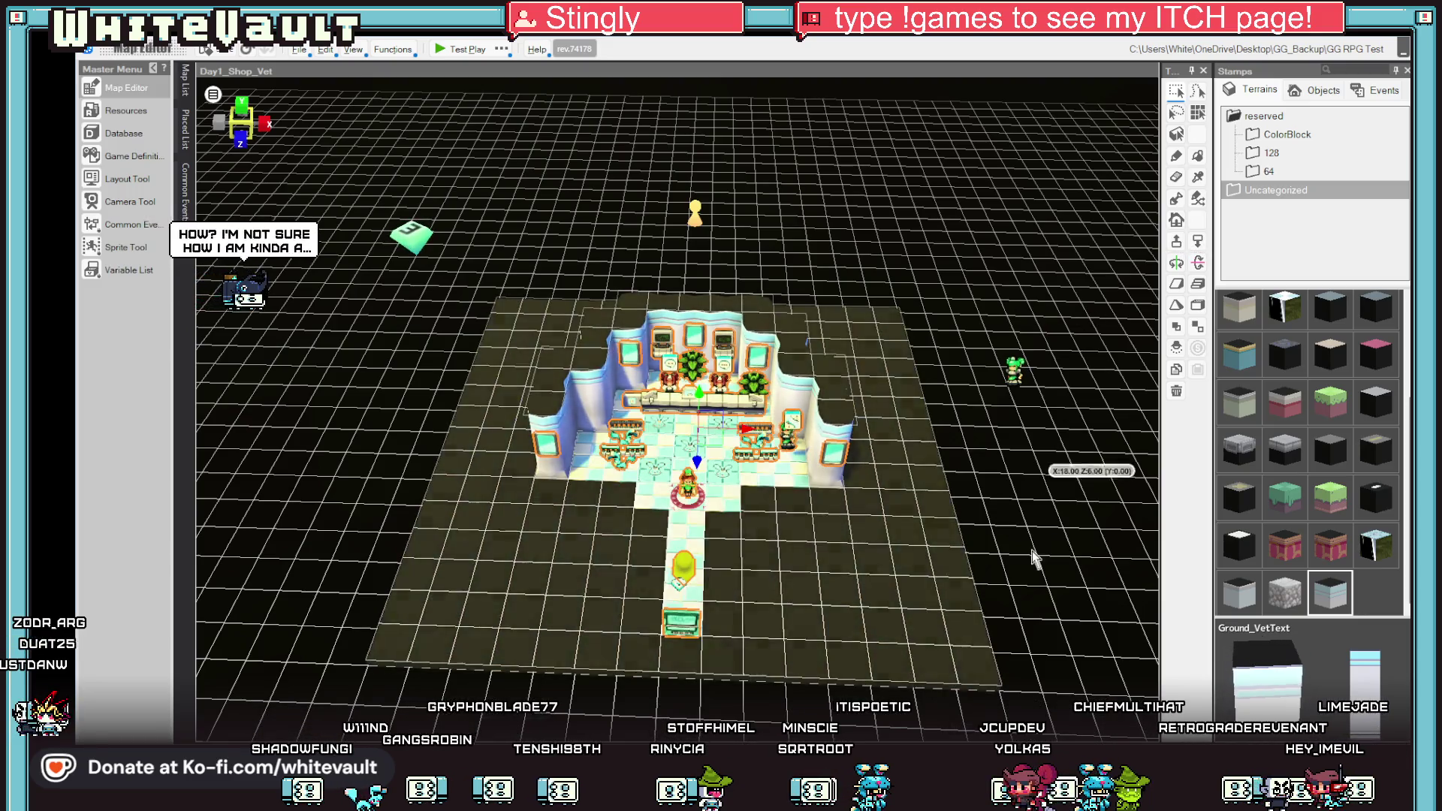
{"action": "left_click", "coordinate": [833, 453]}
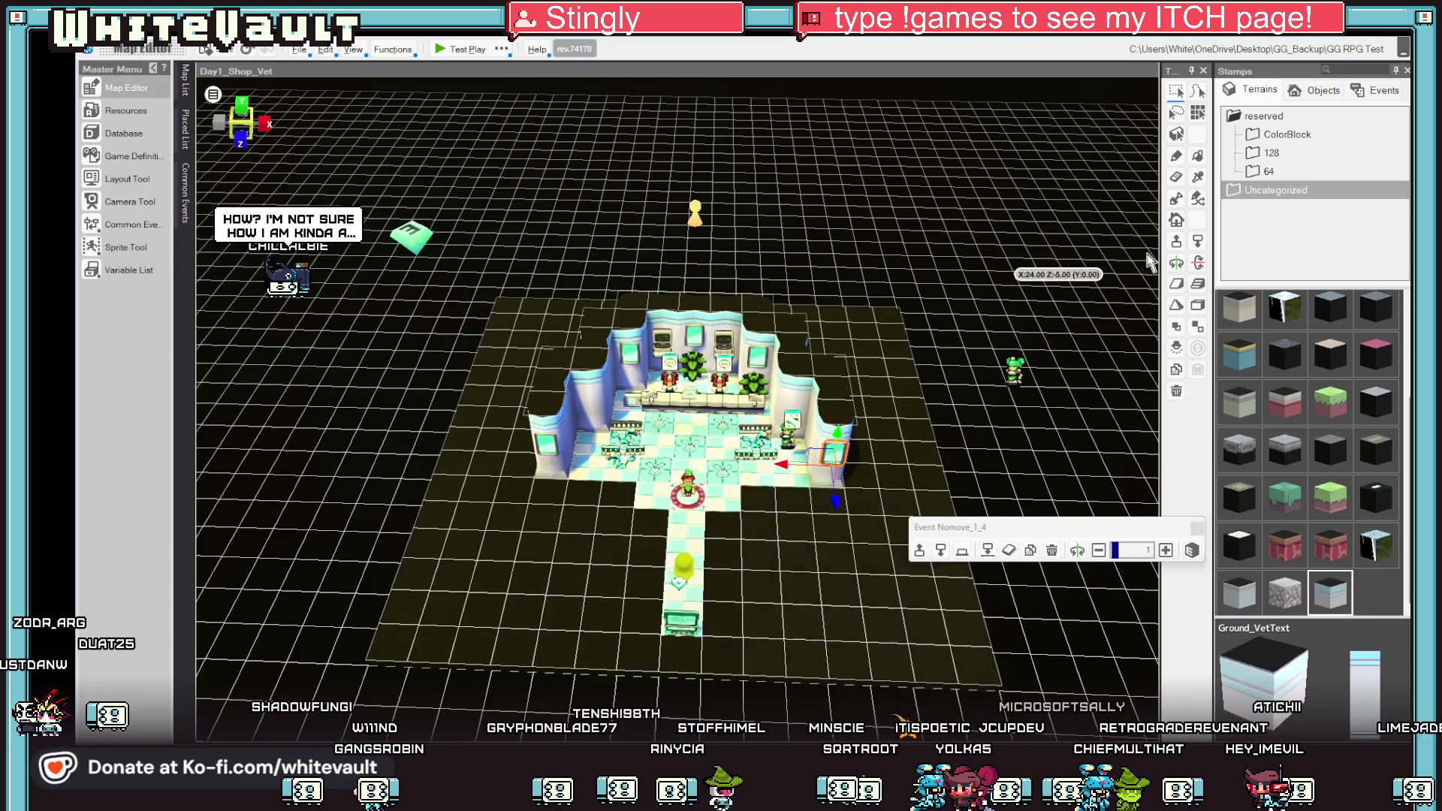
{"action": "left_click", "coordinate": [747, 655]}
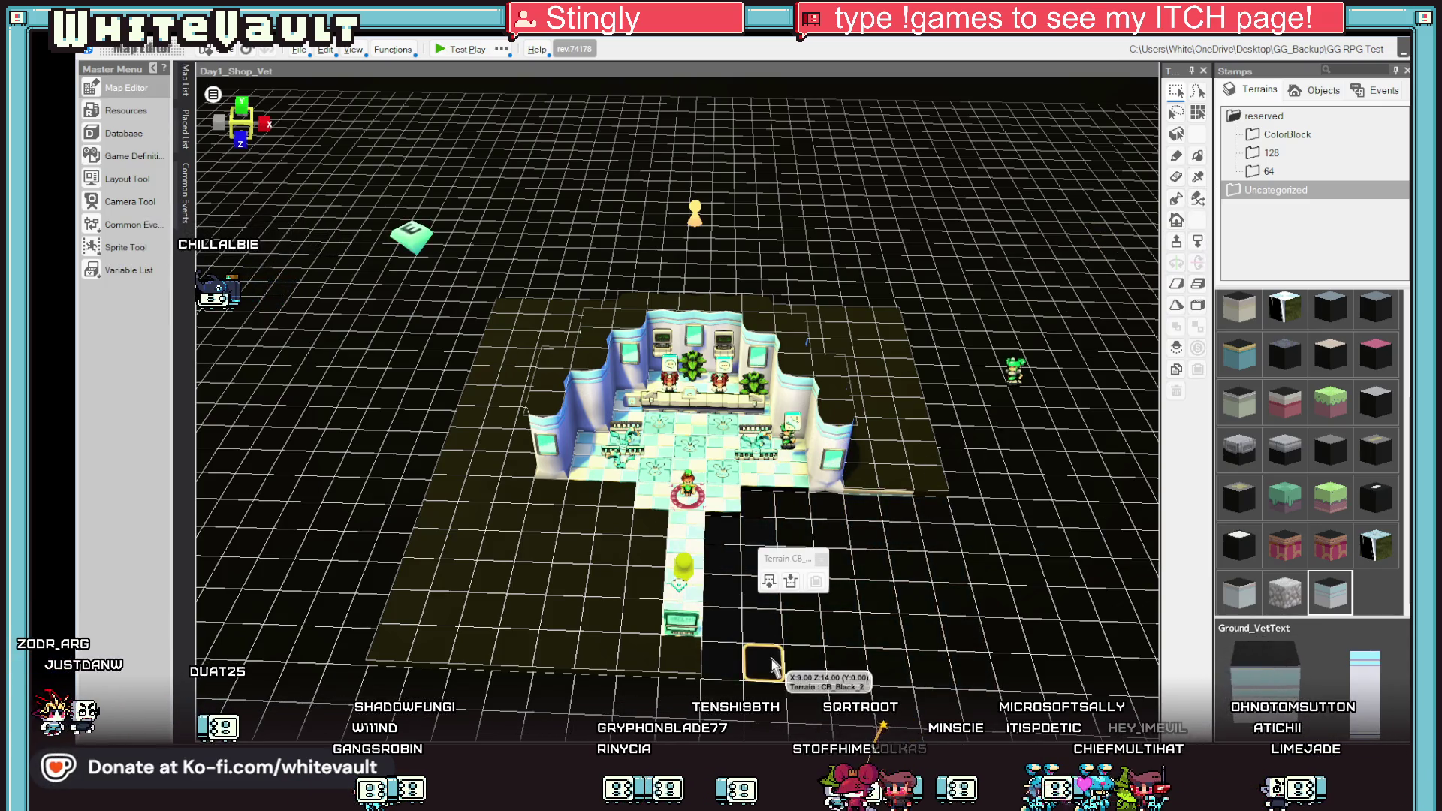
{"action": "left_click", "coordinate": [680, 620]}
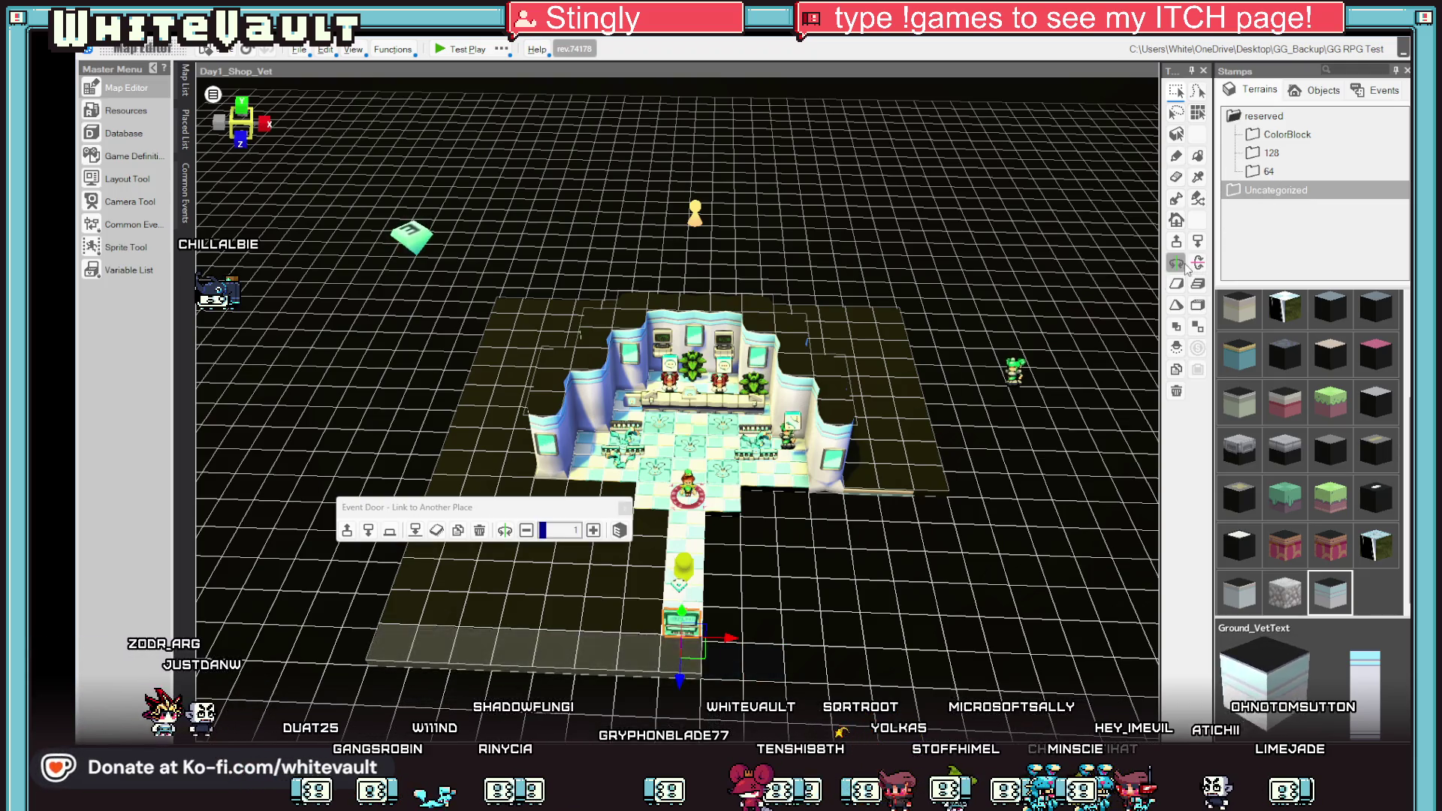
{"action": "left_click", "coordinate": [778, 597]}
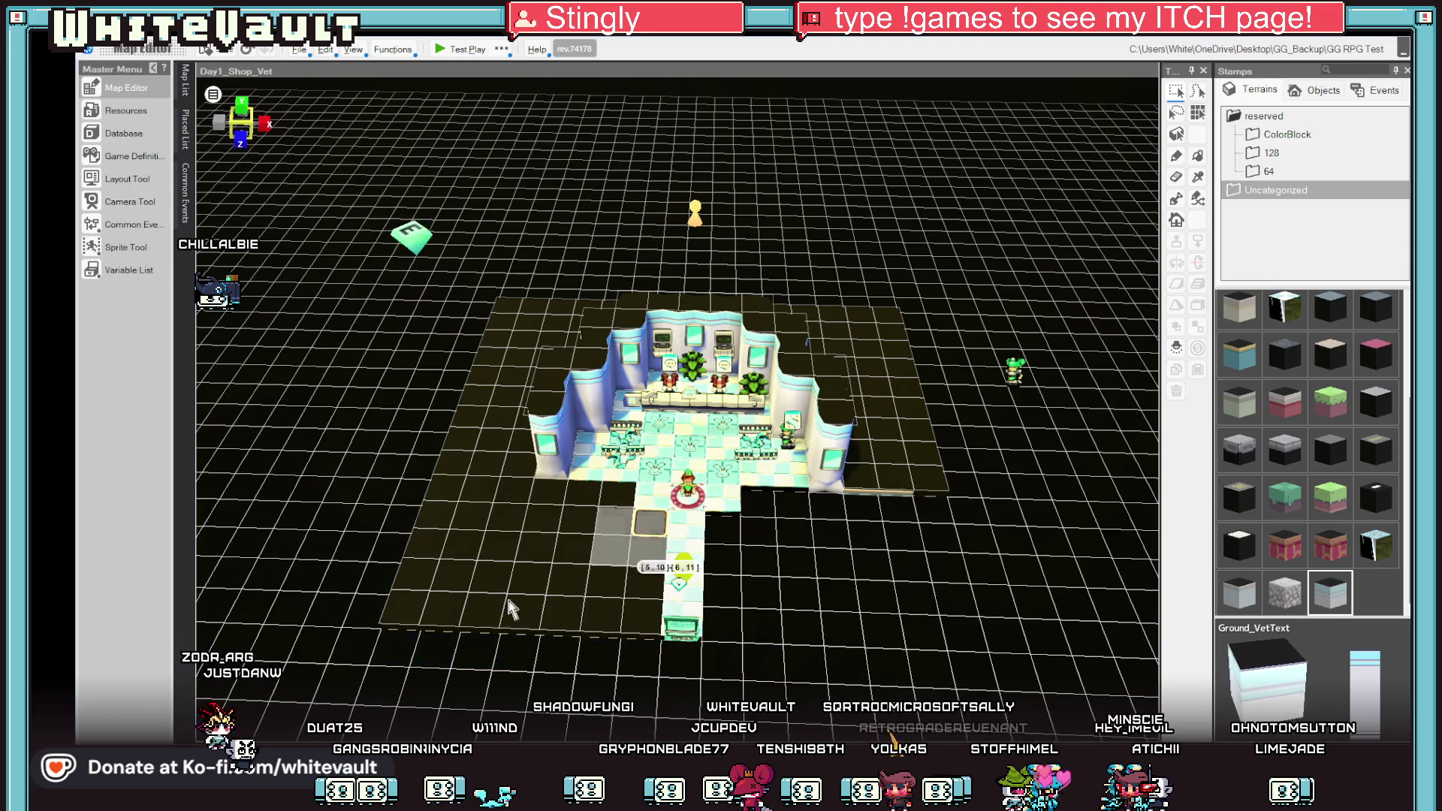
Delete the lower-left dark floor and a dragged block of CB_Black_2 floor tiles beside the room.
{"action": "left_click", "coordinate": [534, 605]}
{"action": "key", "text": "Delete"}
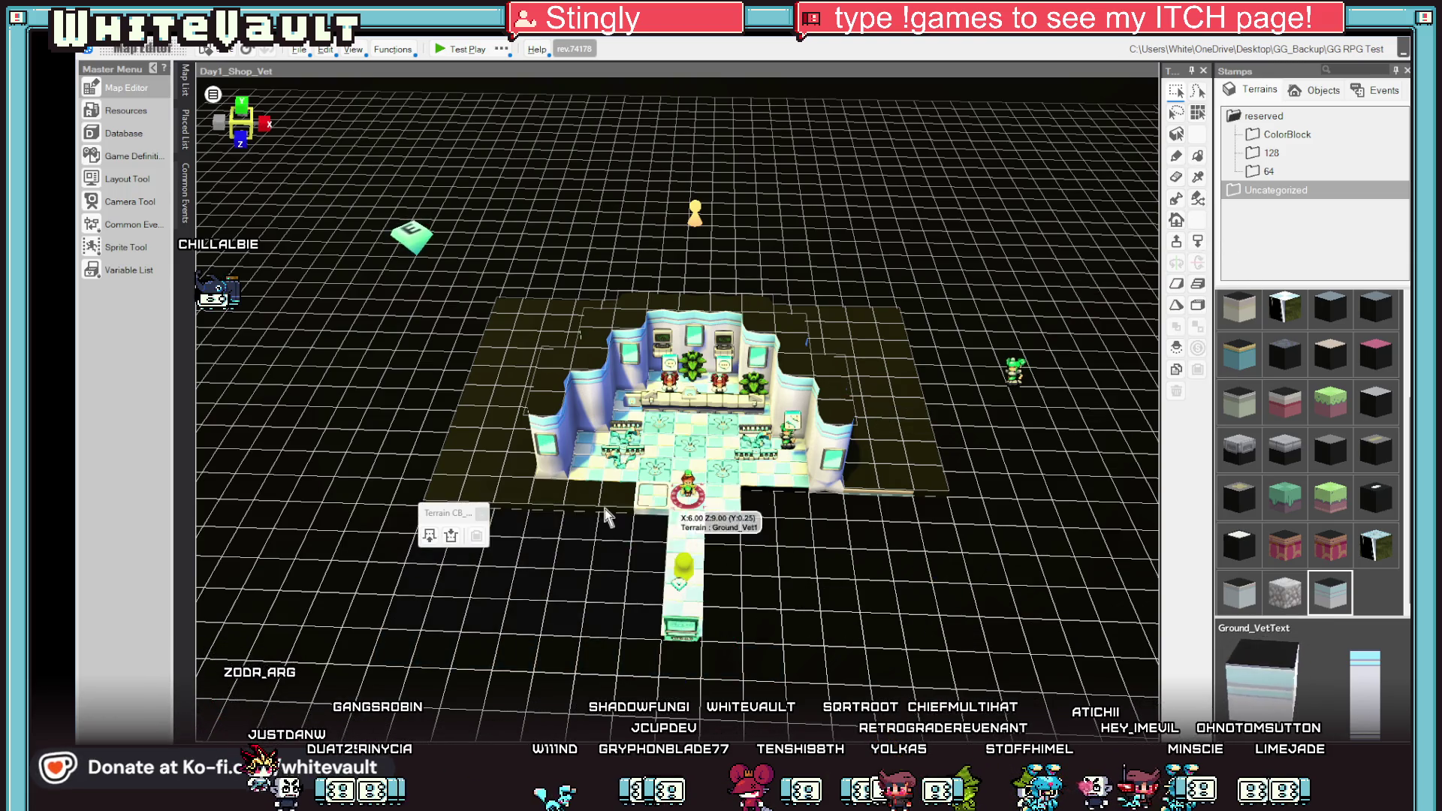
{"action": "left_click", "coordinate": [545, 445]}
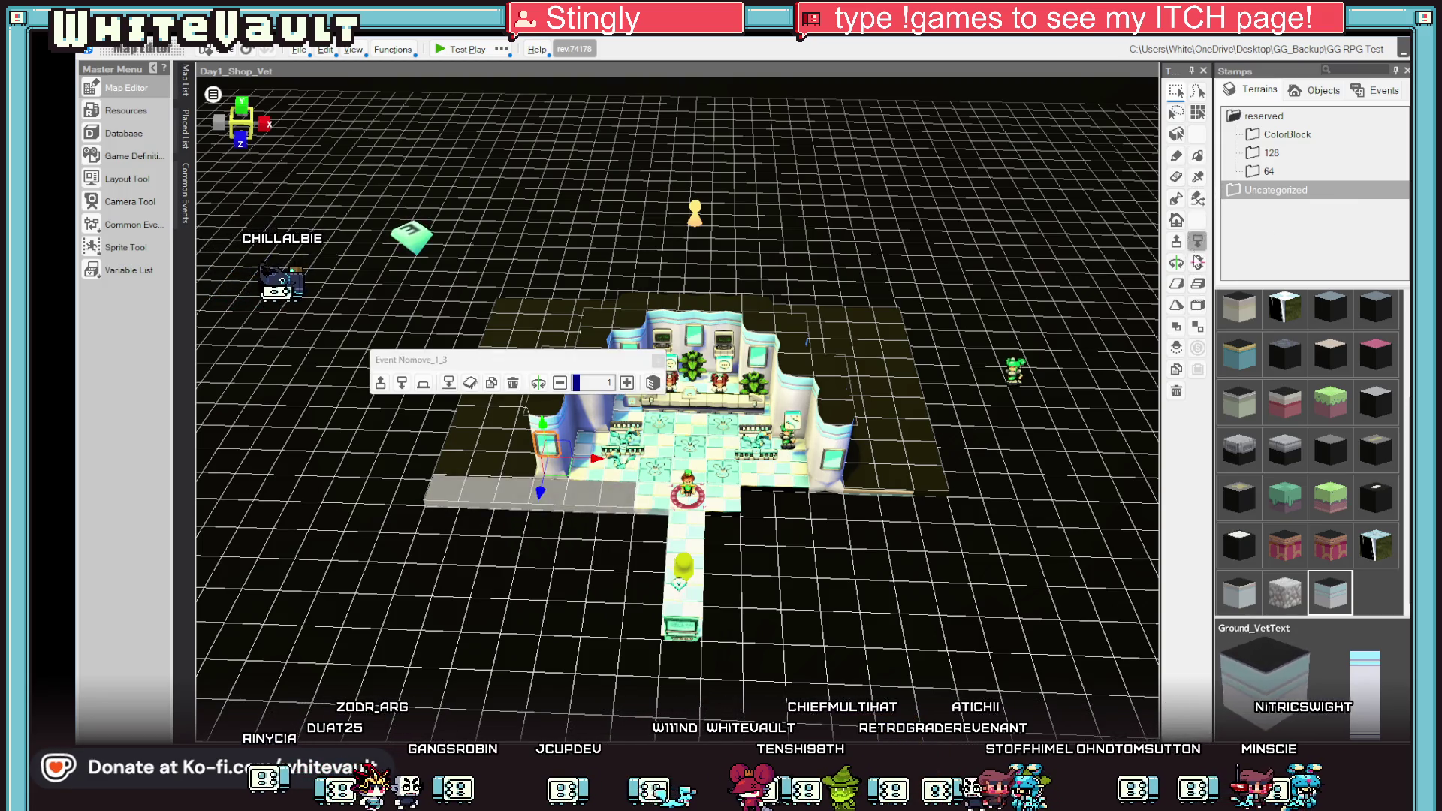
{"action": "left_click", "coordinate": [901, 329]}
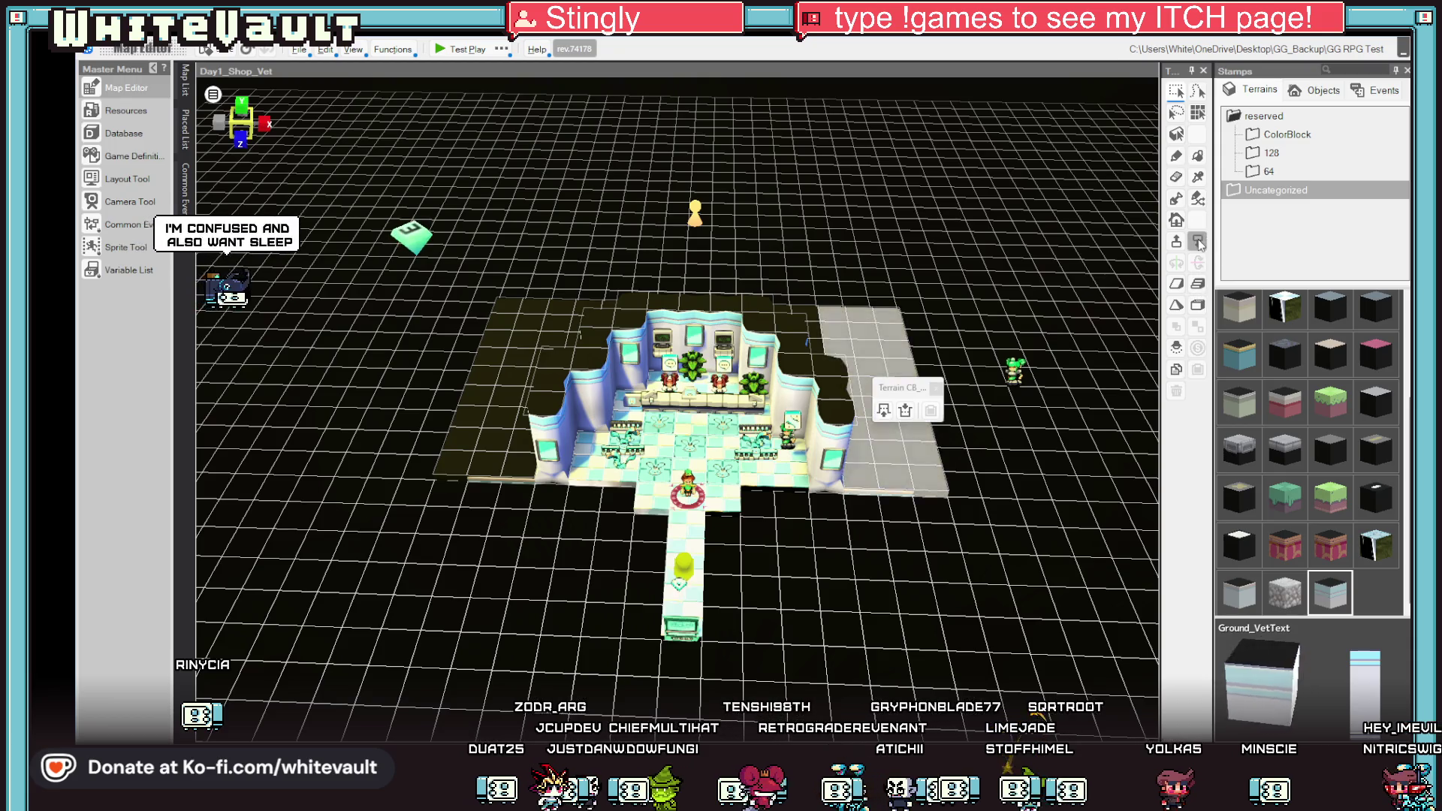
{"action": "left_click_drag", "start_coordinate": [777, 508], "coordinate": [481, 579]}
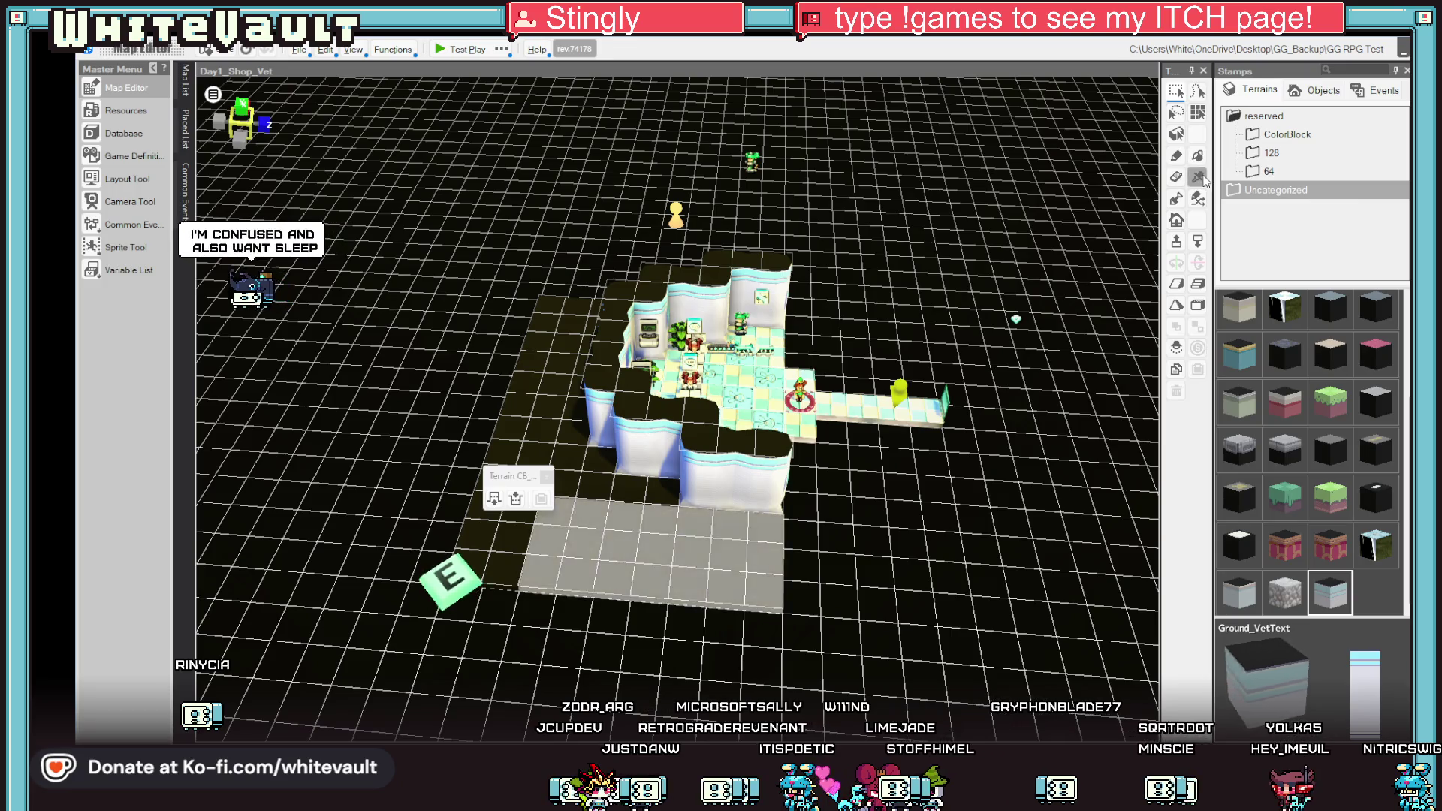
{"action": "key", "text": "Delete"}
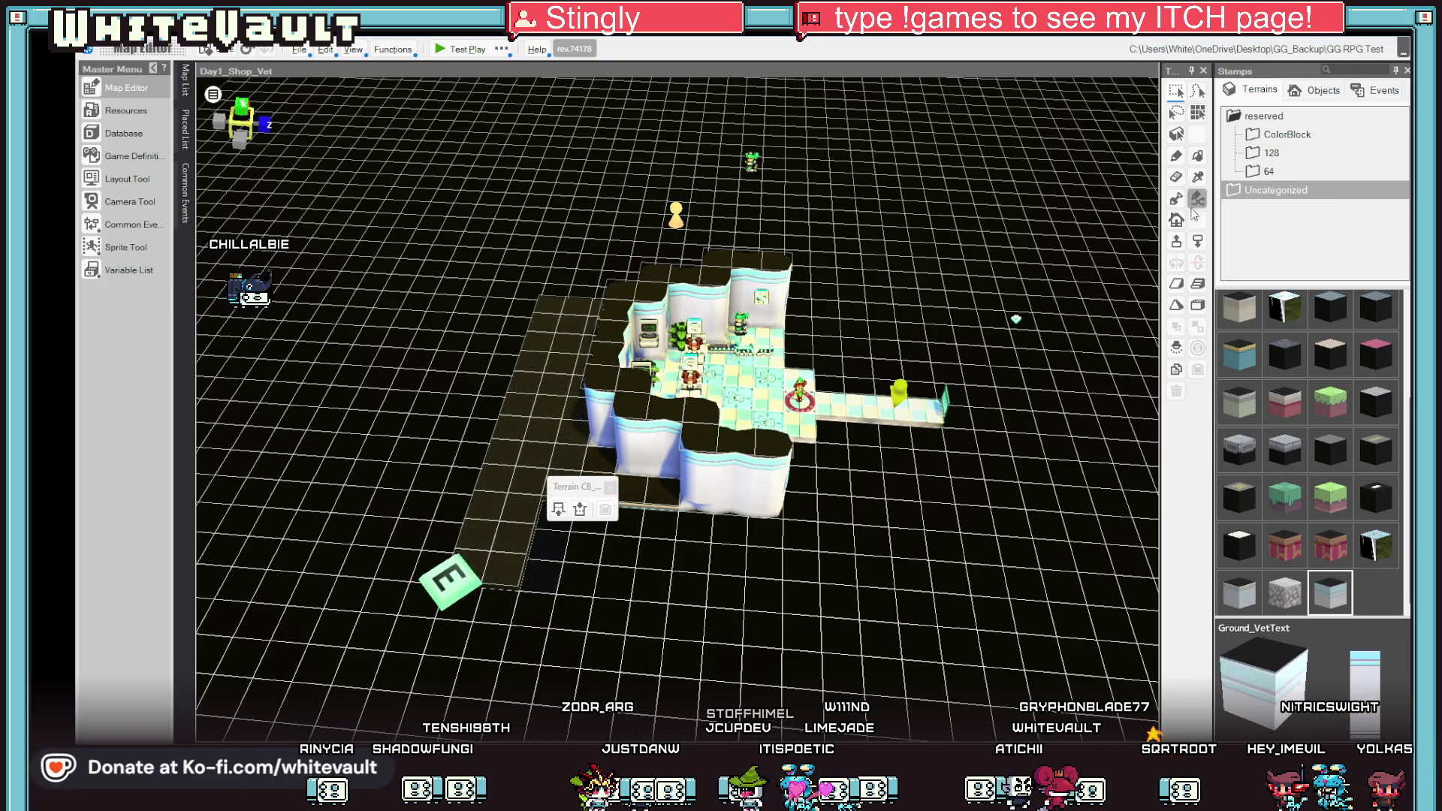
Orbit around the room to check each side for leftover dark floor and face it head-on.
{"action": "left_click_drag", "start_coordinate": [722, 496], "coordinate": [650, 496]}
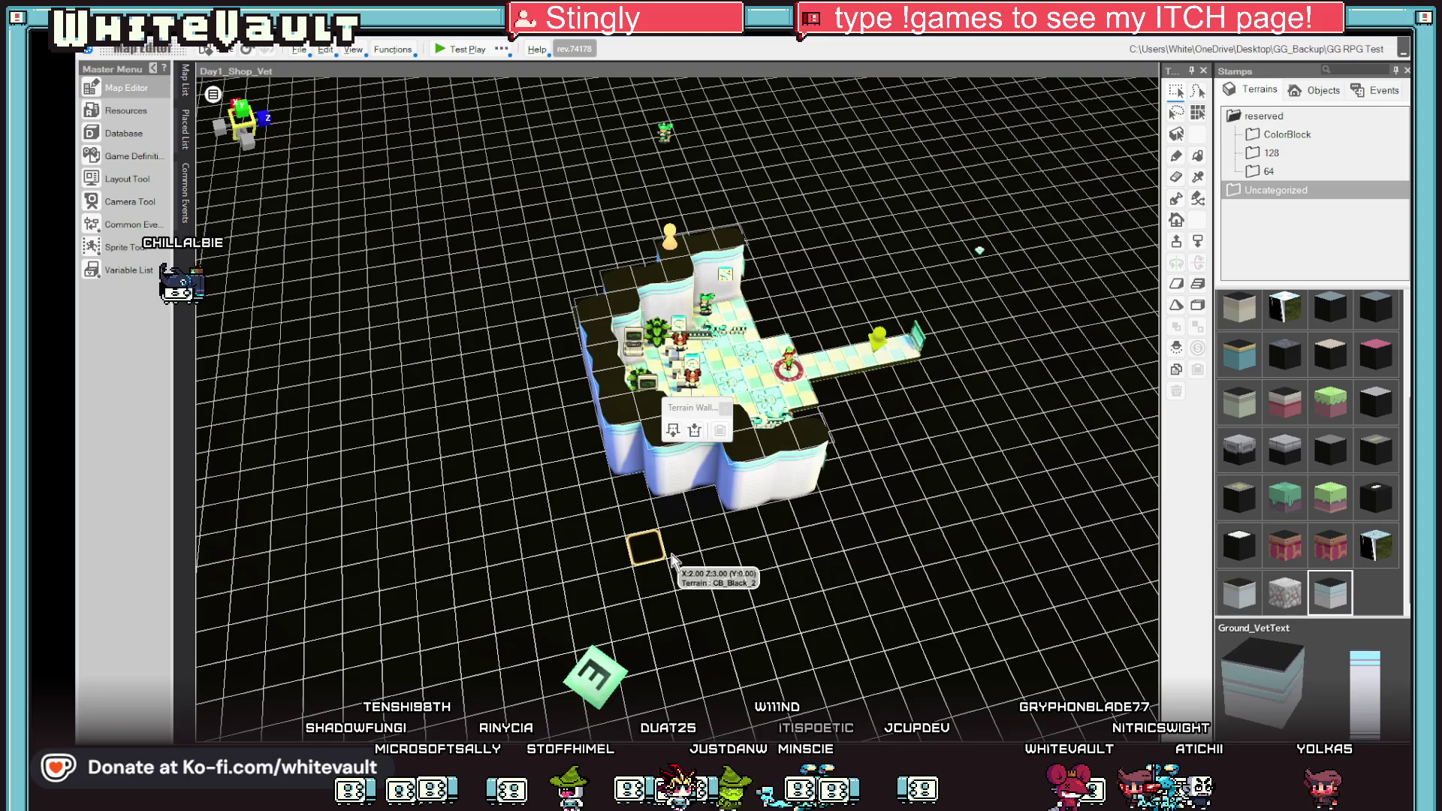
{"action": "left_click_drag", "start_coordinate": [664, 560], "coordinate": [607, 474]}
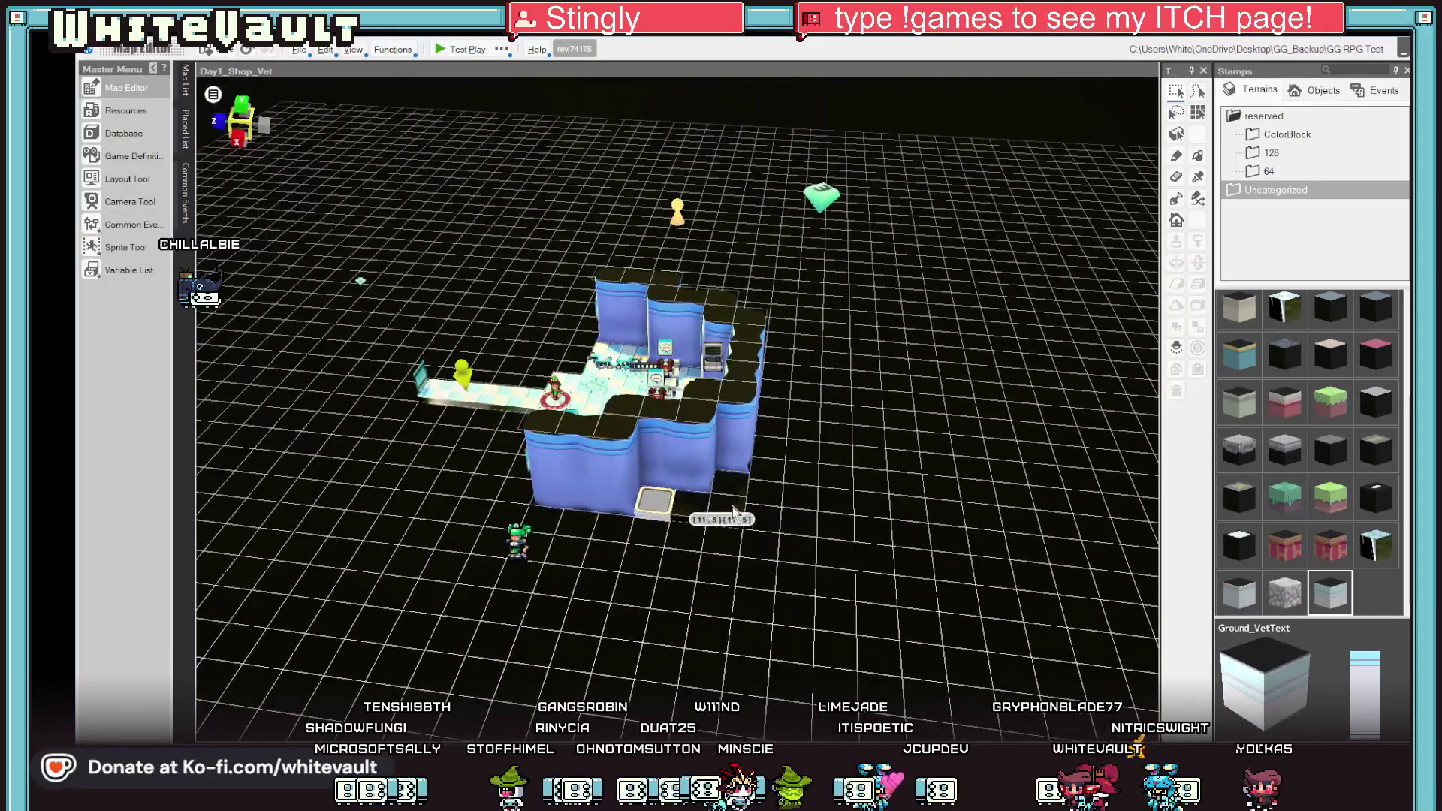
{"action": "left_click", "coordinate": [719, 512]}
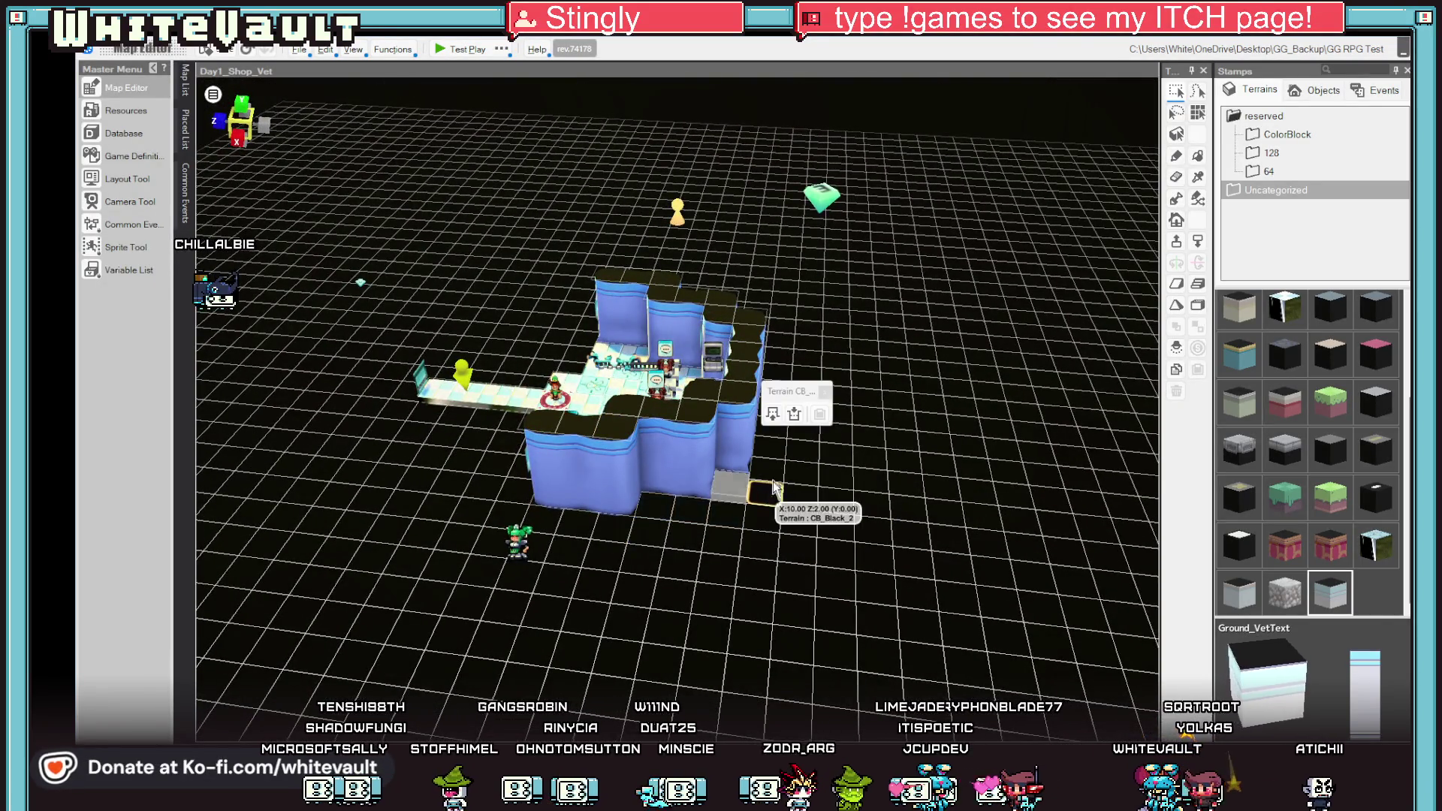
{"action": "mouse_move", "coordinate": [787, 434]}
{"action": "left_mouse_down"}
{"action": "mouse_move", "coordinate": [795, 592]}
{"action": "mouse_move", "coordinate": [760, 536]}
{"action": "mouse_move", "coordinate": [746, 585]}
{"action": "mouse_move", "coordinate": [727, 513]}
{"action": "left_mouse_up"}
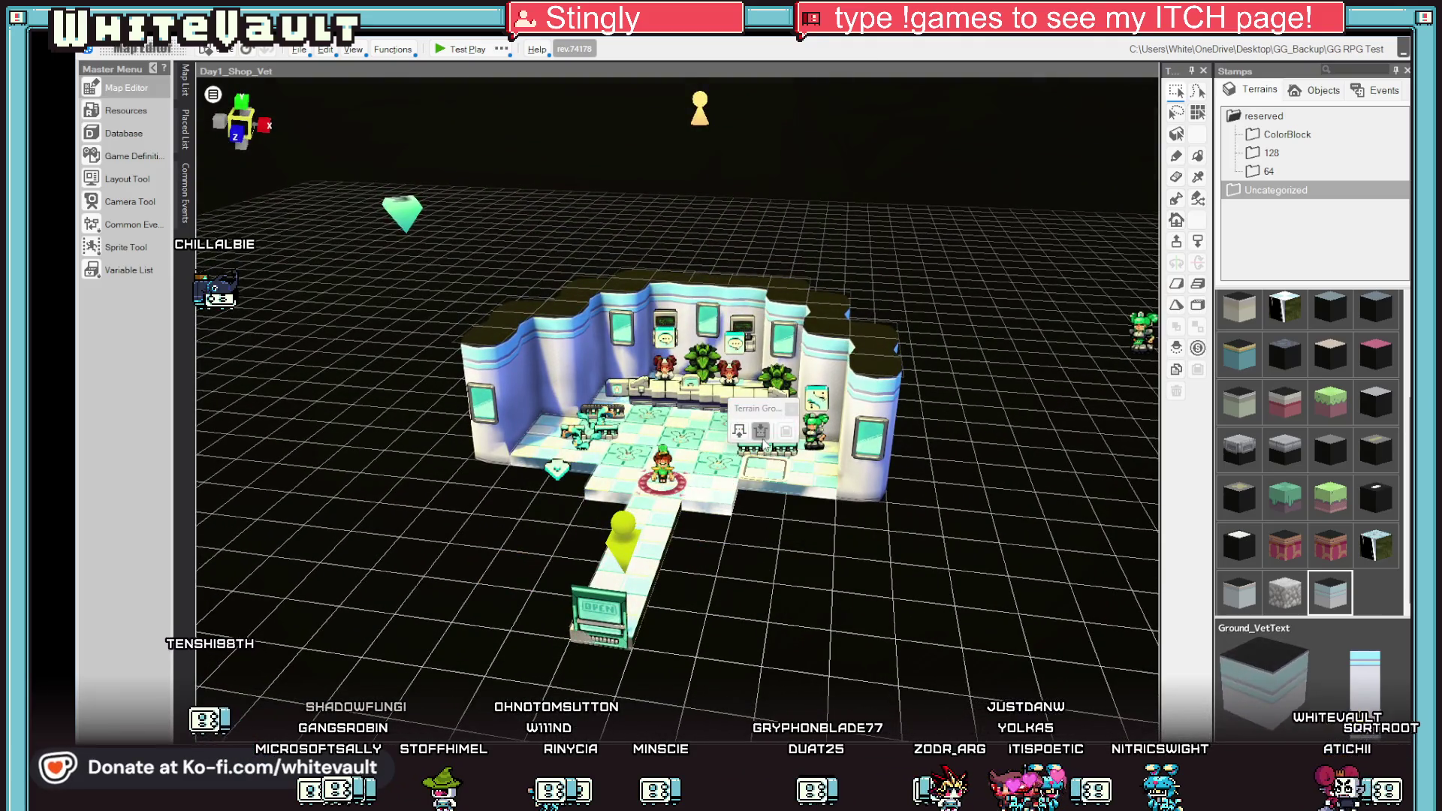
{"action": "left_click_drag", "start_coordinate": [858, 554], "coordinate": [878, 545]}
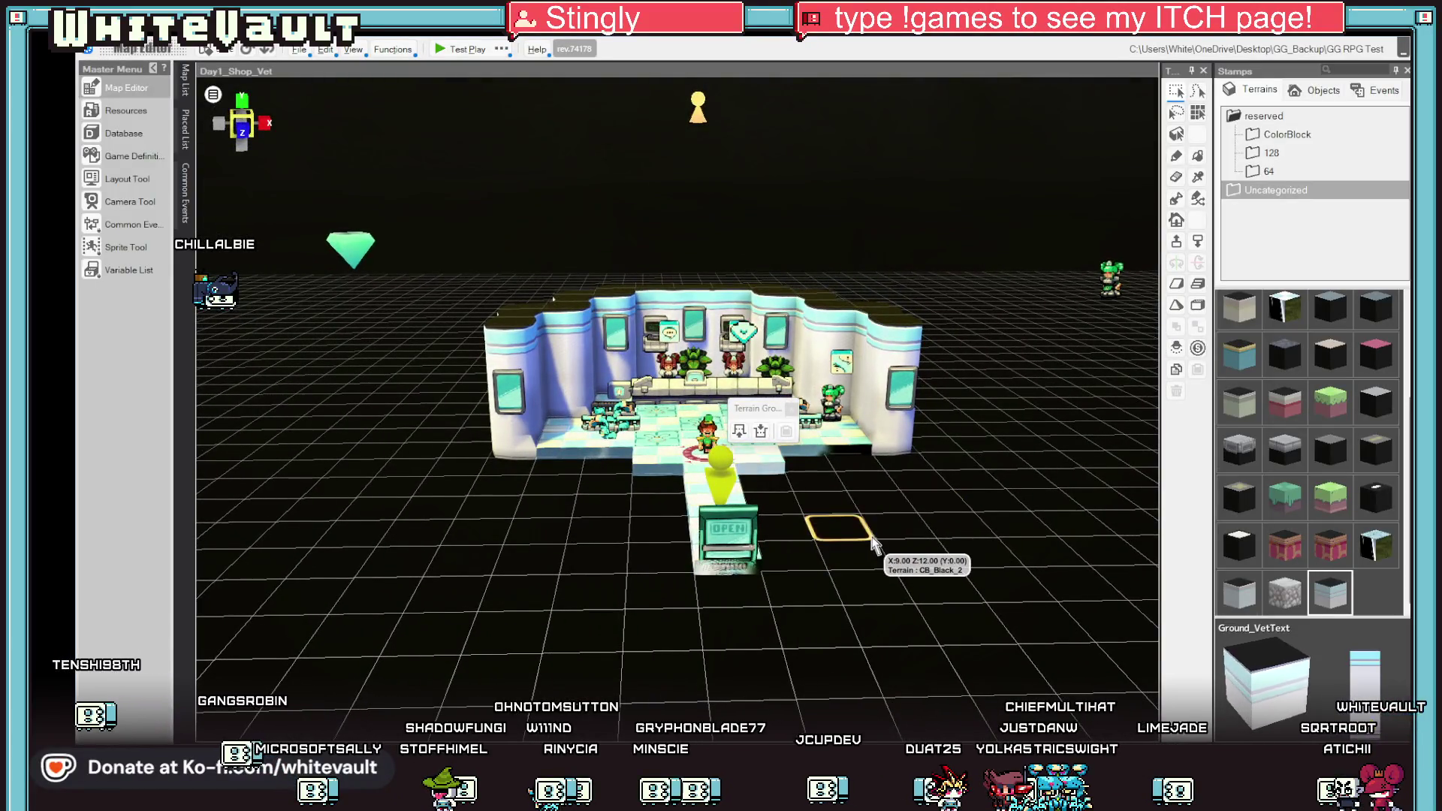
{"action": "scroll", "coordinate": [871, 544], "scroll_direction": "up", "scroll_amount": 3}
{"action": "scroll", "coordinate": [871, 543], "scroll_direction": "up", "scroll_amount": 3}
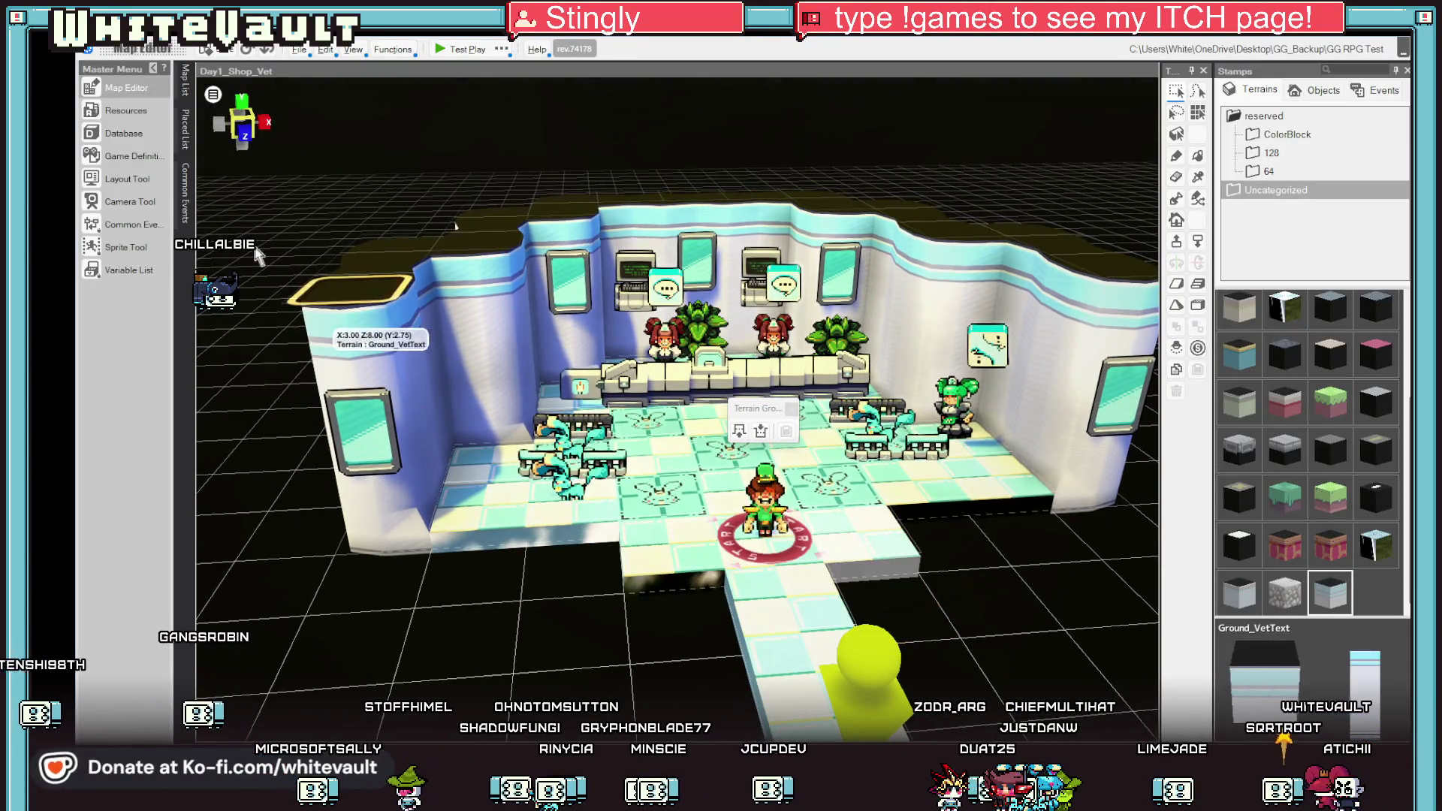
Set Ground_VetText's attributes to Traversable NO and Round Corners NO in Resources > Terrains.
{"action": "left_click", "coordinate": [139, 113]}
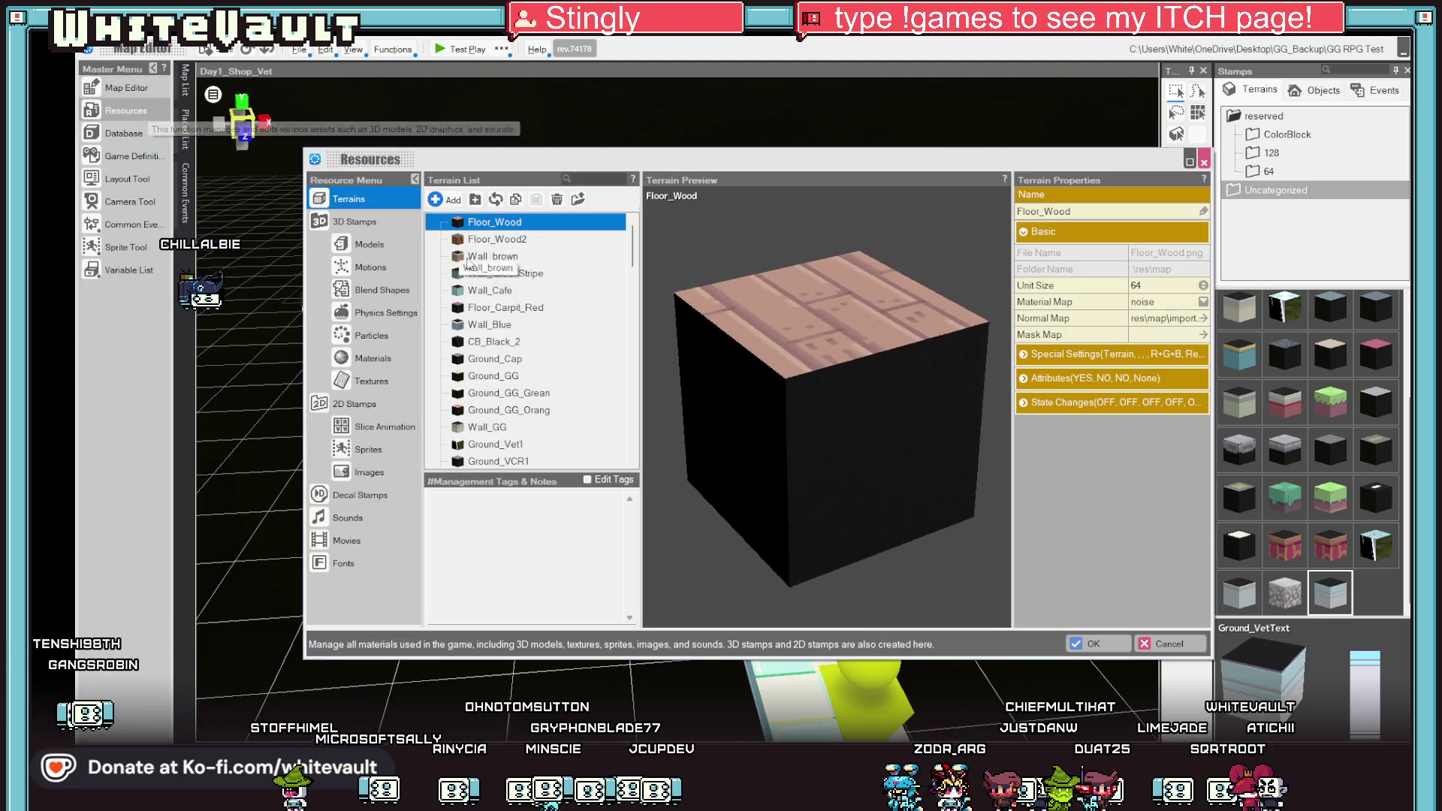
{"action": "scroll", "coordinate": [530, 338], "scroll_direction": "down", "scroll_amount": 5}
{"action": "scroll", "coordinate": [548, 402], "scroll_direction": "down", "scroll_amount": 5}
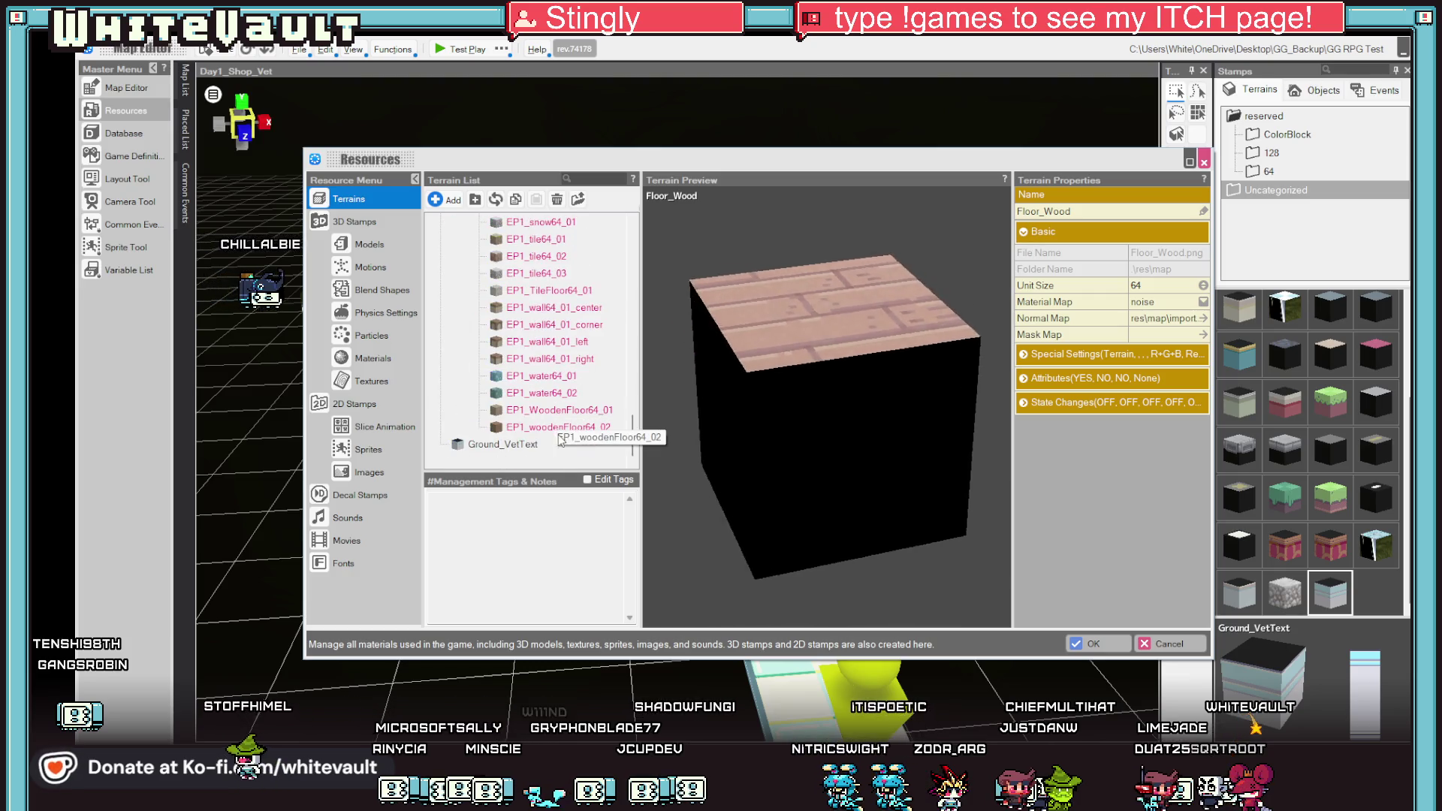
{"action": "left_click", "coordinate": [541, 444]}
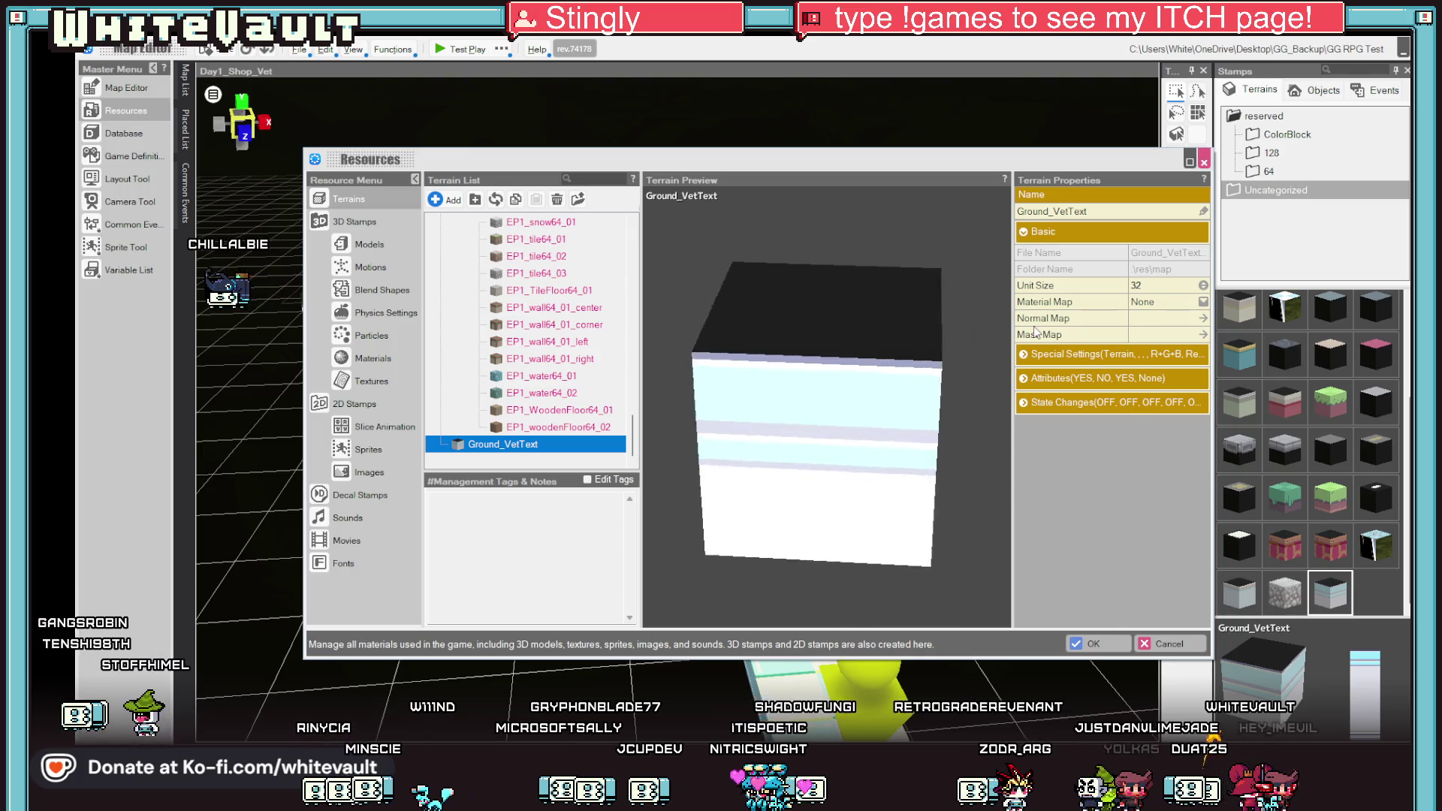
{"action": "left_click", "coordinate": [1023, 355]}
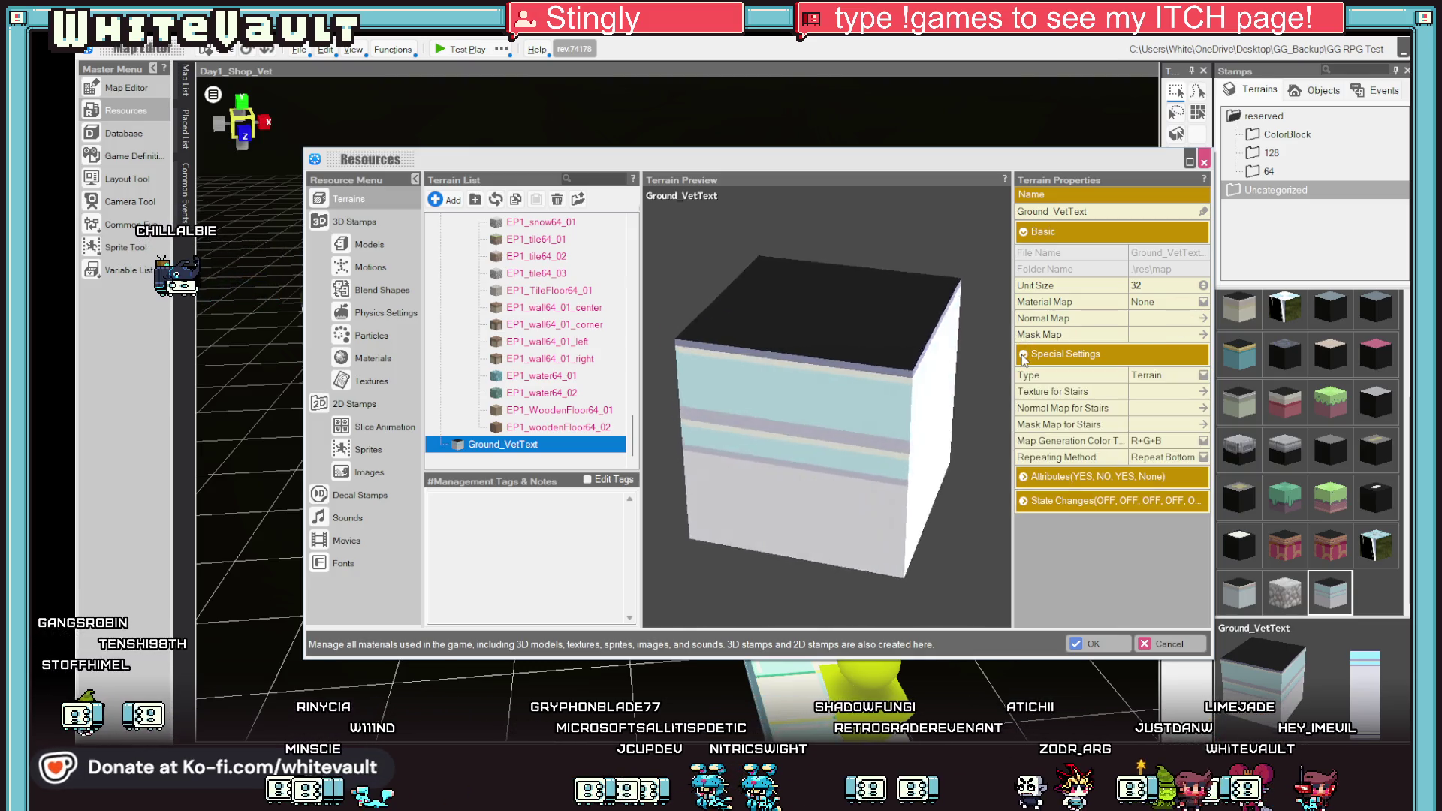
{"action": "left_click", "coordinate": [1023, 355]}
{"action": "left_click", "coordinate": [1126, 377]}
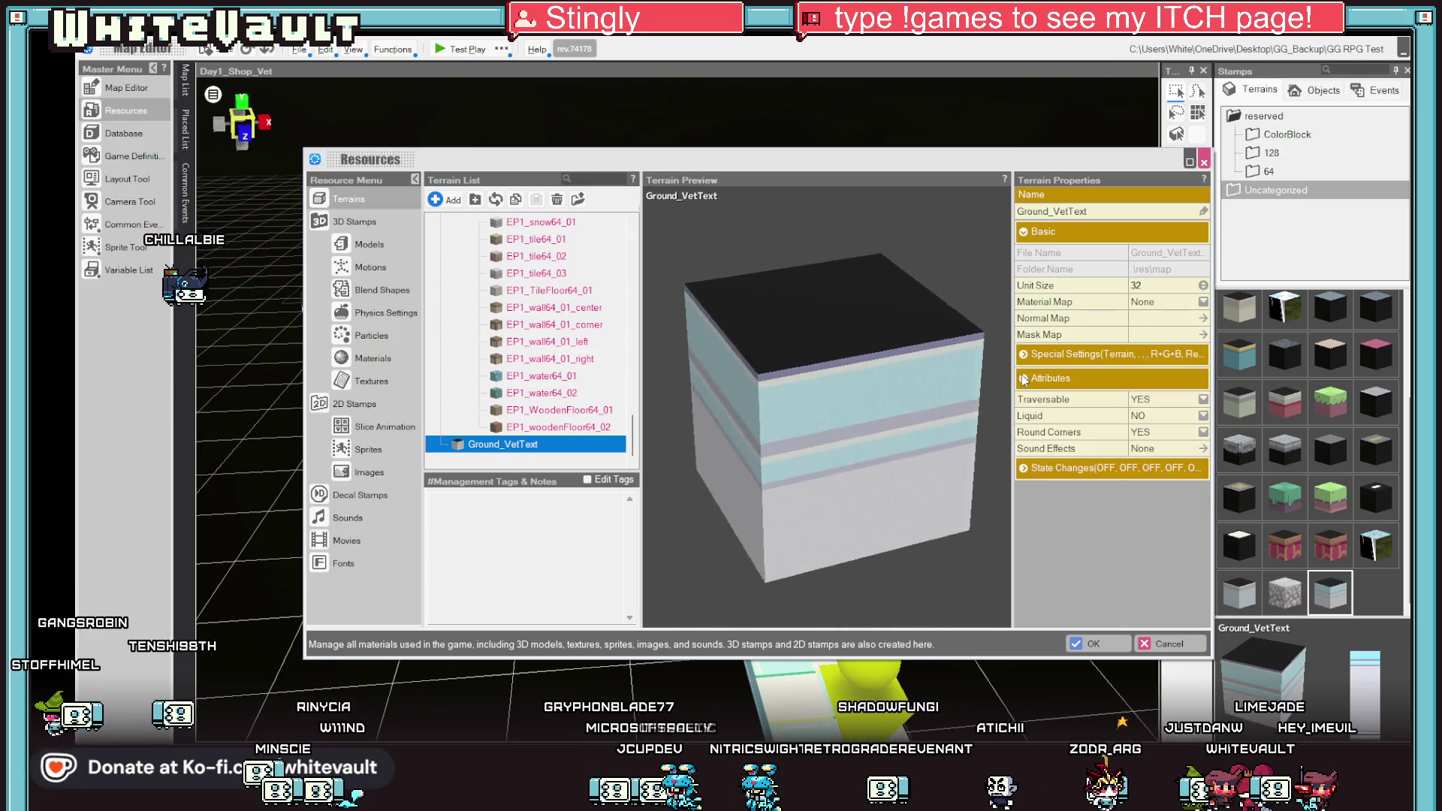
{"action": "left_click", "coordinate": [1158, 400]}
{"action": "left_click", "coordinate": [1157, 416]}
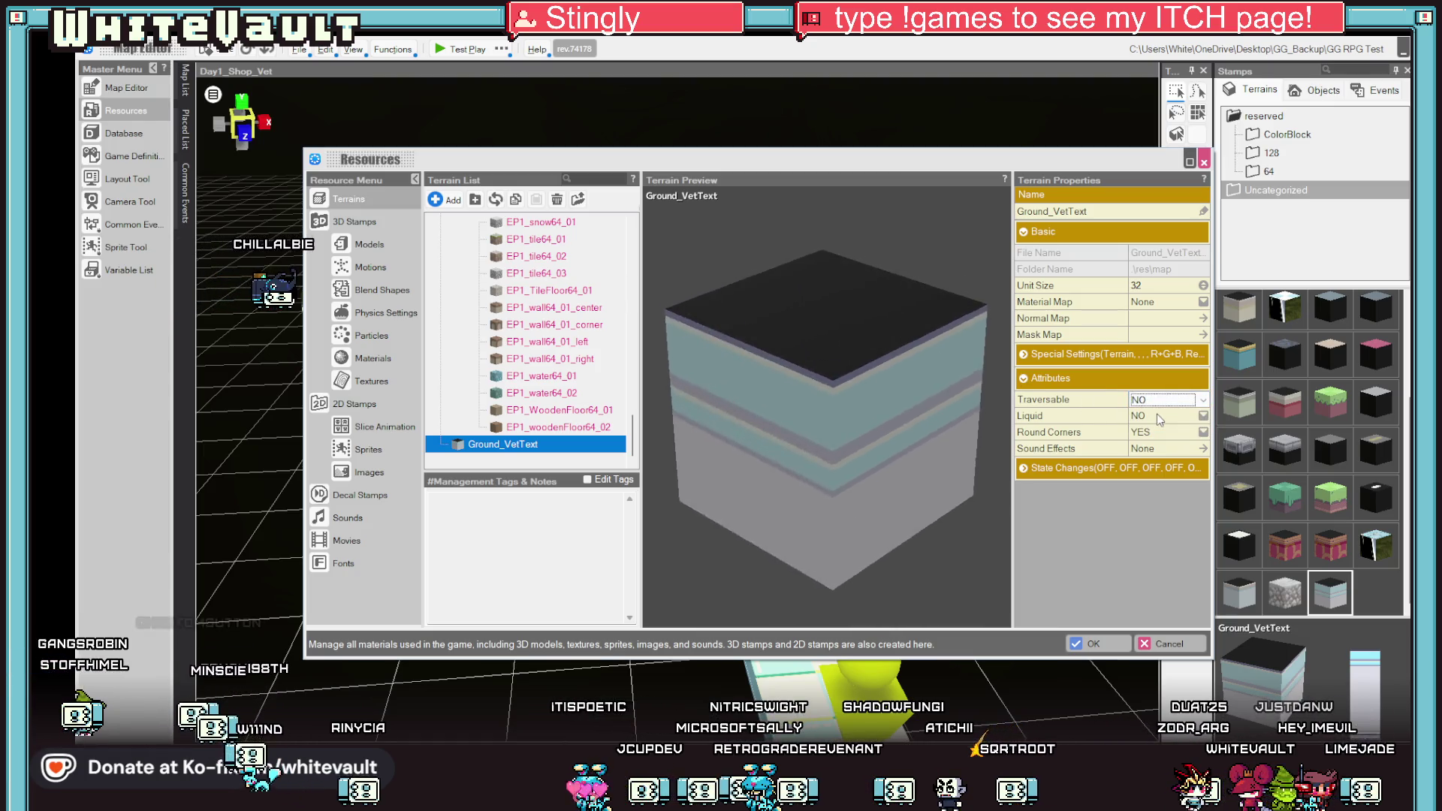
{"action": "left_click", "coordinate": [1159, 434]}
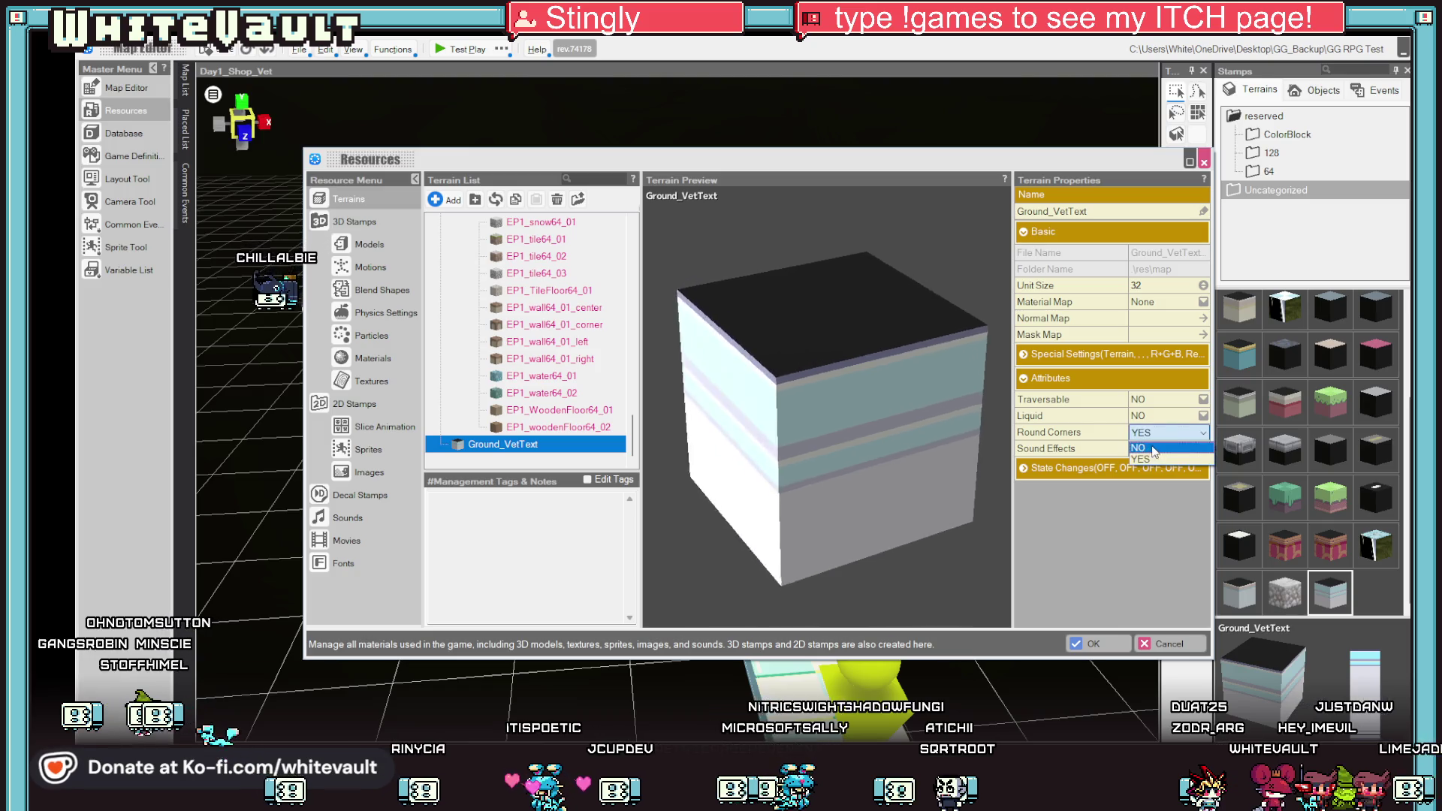
{"action": "left_click", "coordinate": [1092, 643]}
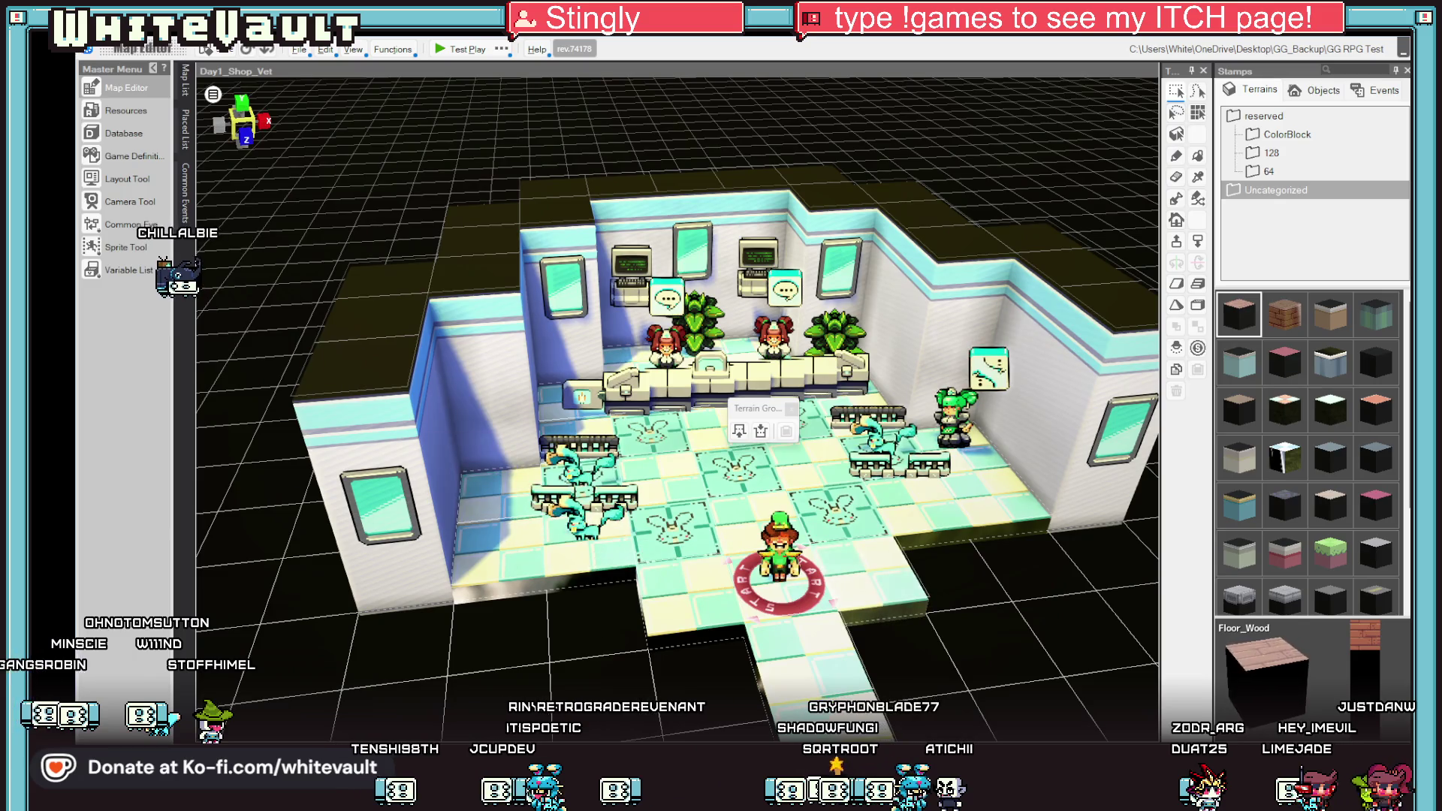
Delete the mask map from the Ground_Vet3 terrain, leaving its normal map unchanged, and apply.
{"action": "left_click", "coordinate": [141, 113]}
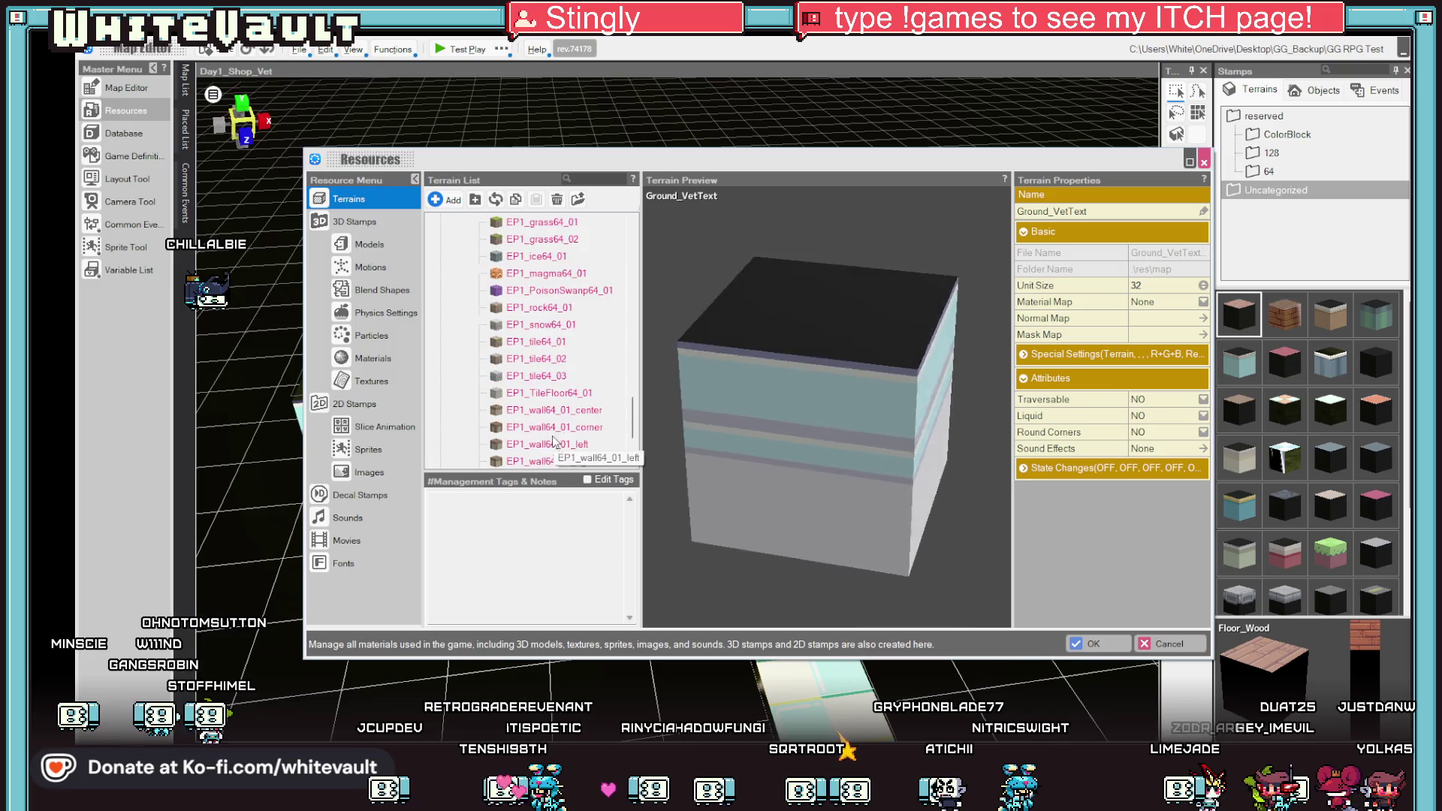
{"action": "scroll", "coordinate": [553, 423], "scroll_direction": "up", "scroll_amount": 5}
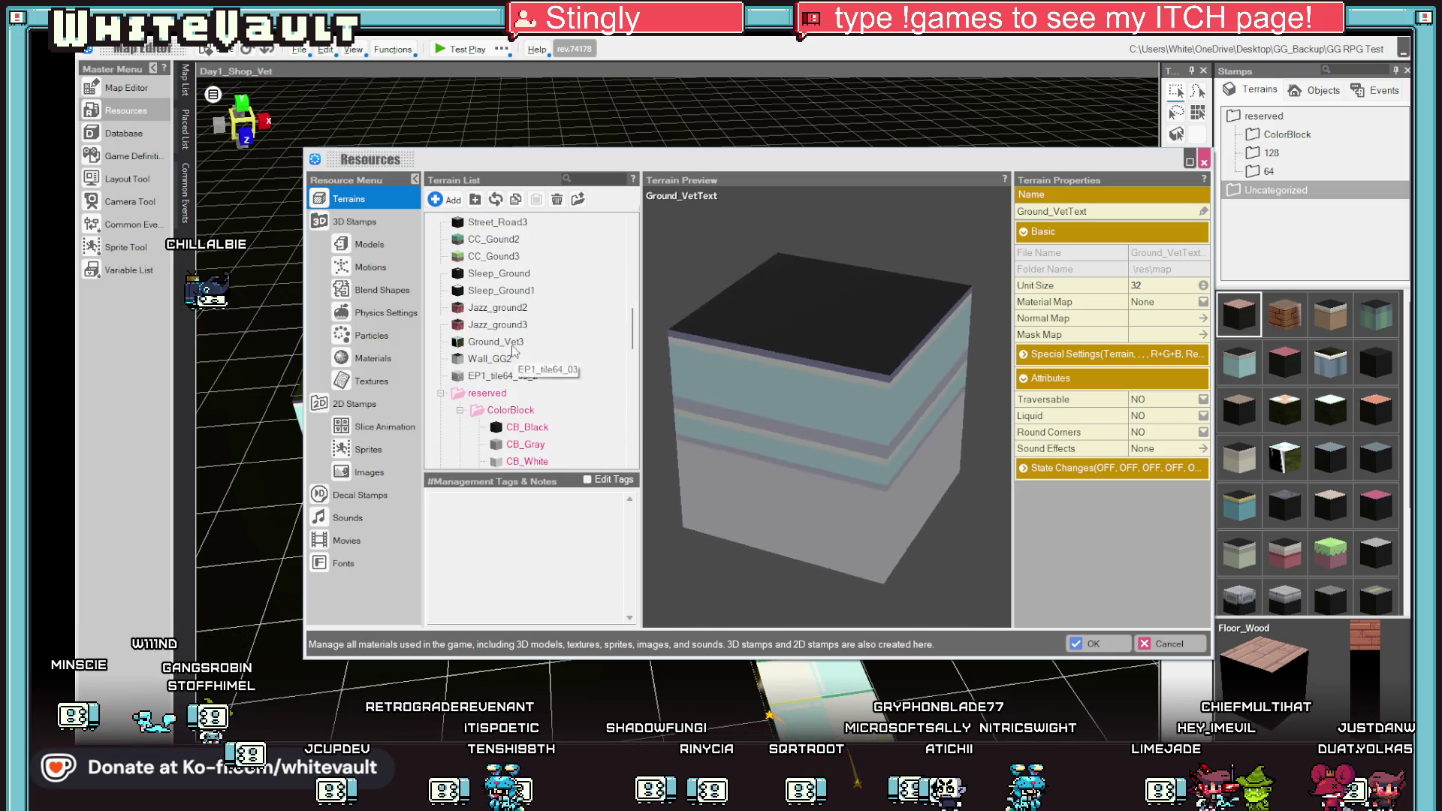
{"action": "left_click", "coordinate": [499, 344]}
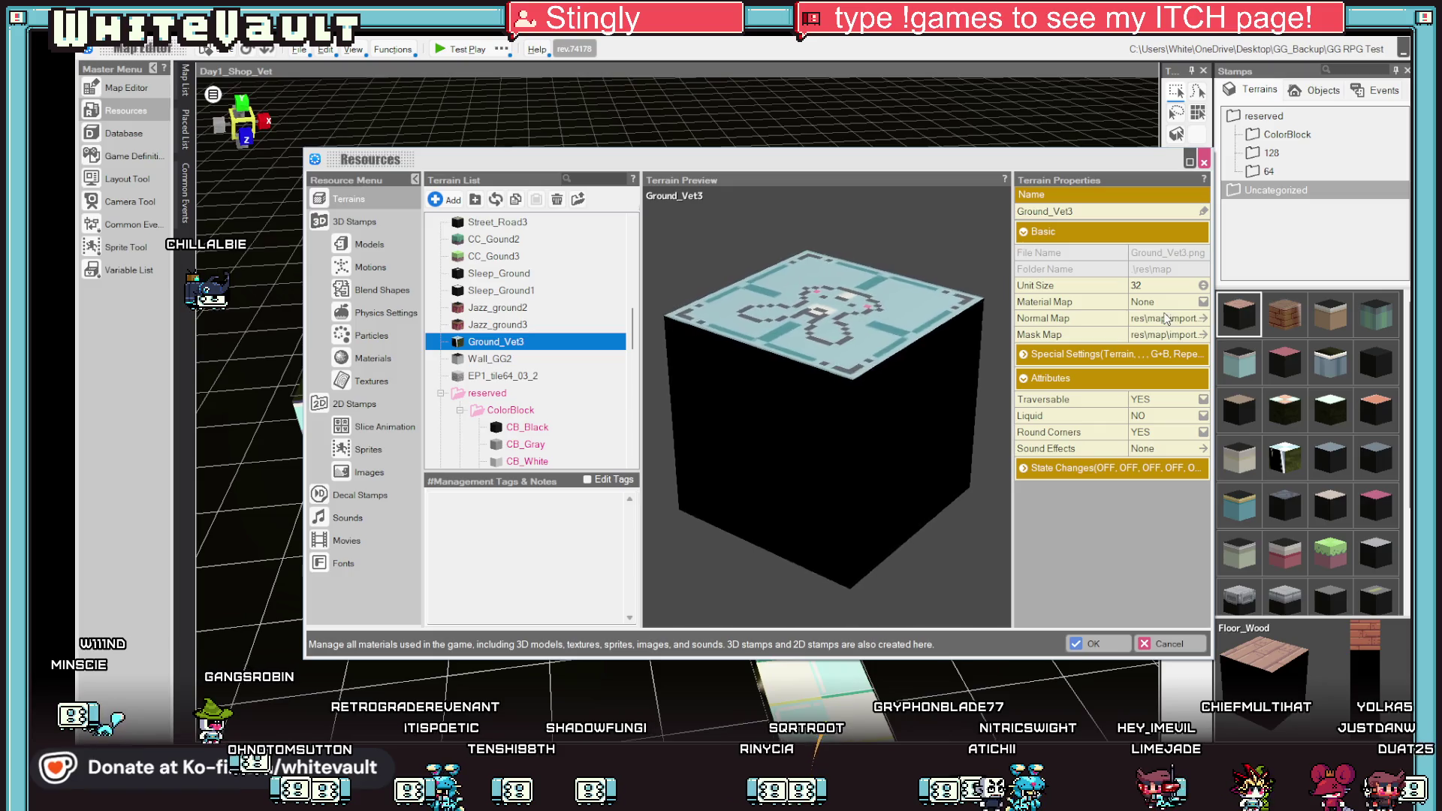
{"action": "left_click", "coordinate": [1166, 319]}
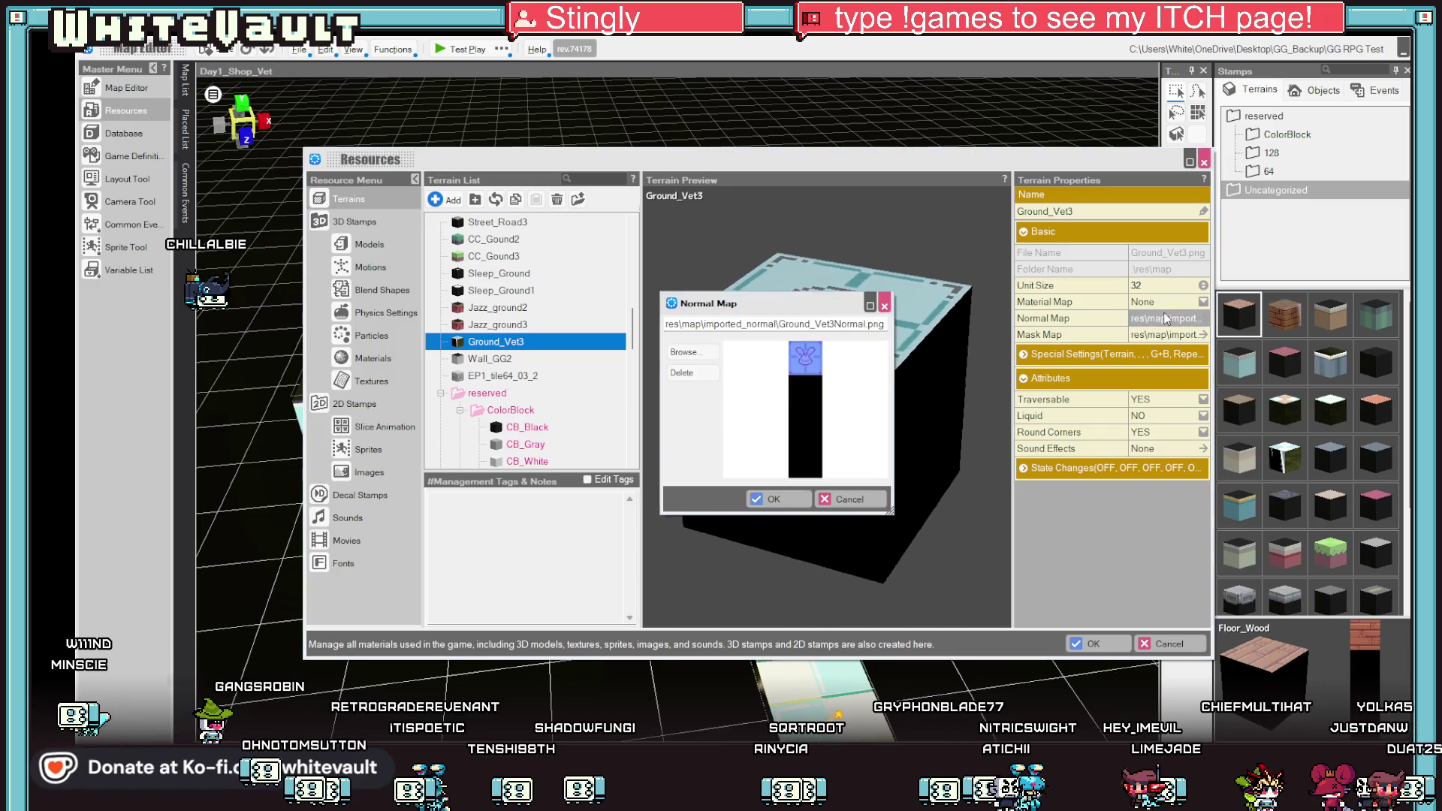
{"action": "left_click", "coordinate": [868, 502]}
{"action": "left_click", "coordinate": [1148, 337]}
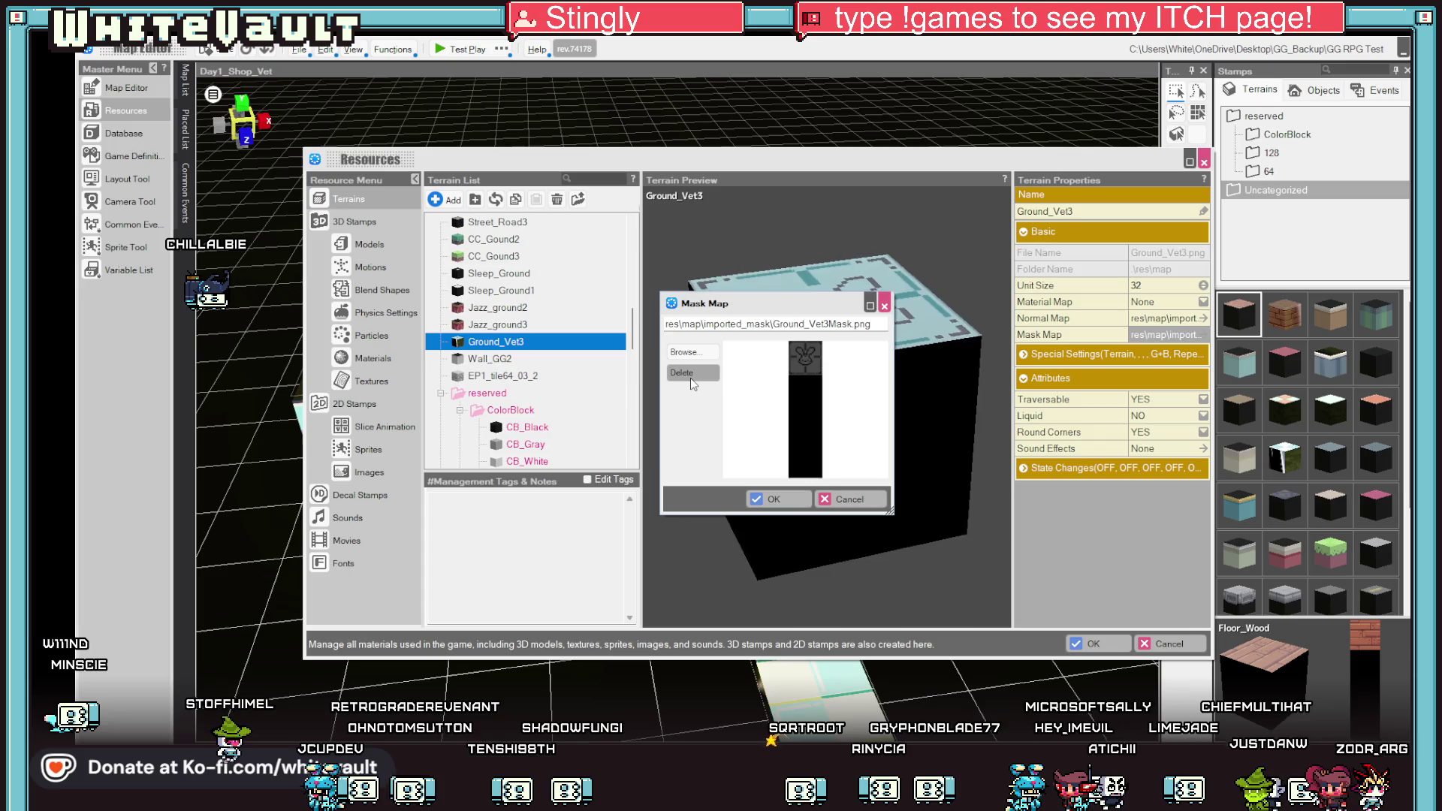
{"action": "left_click", "coordinate": [759, 500]}
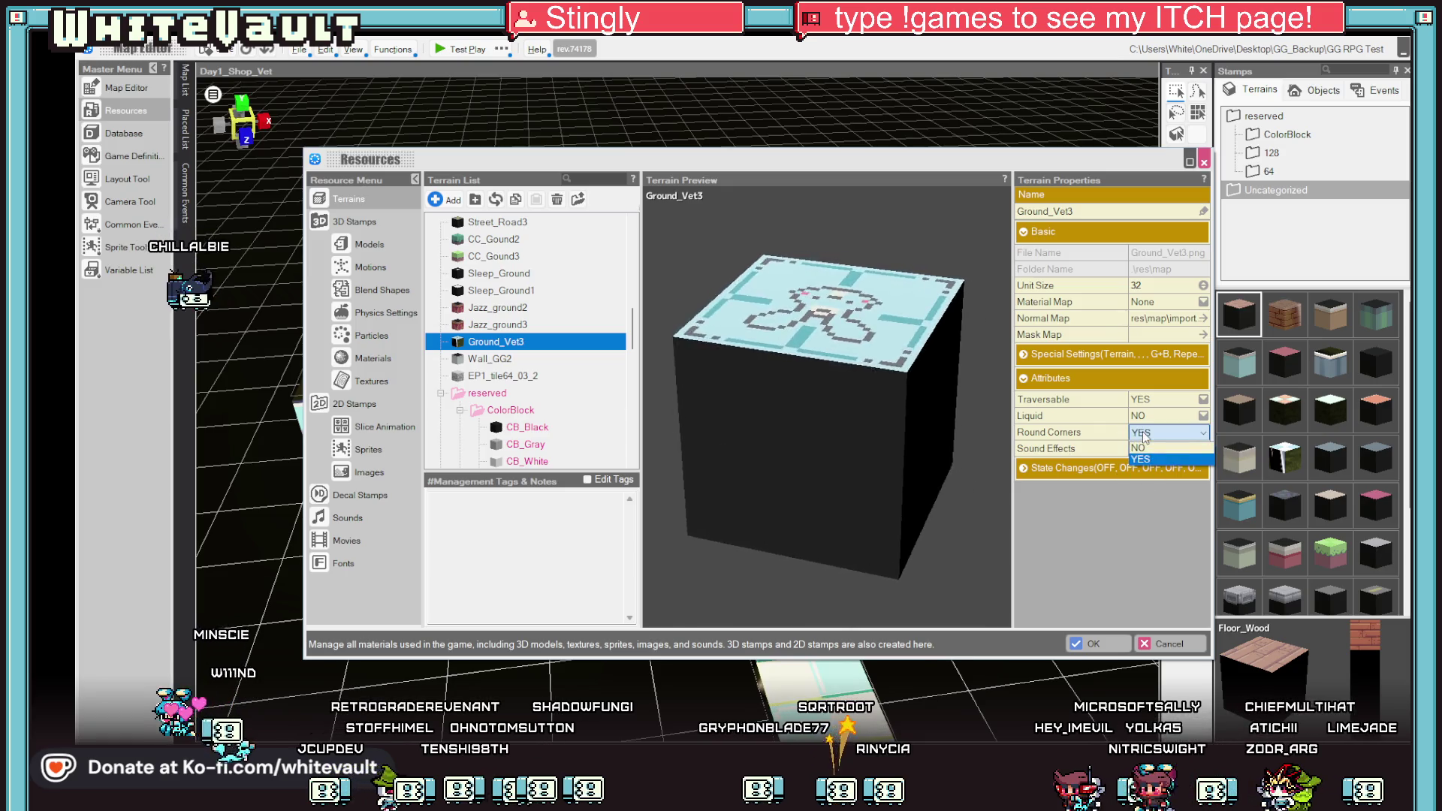
{"action": "left_click", "coordinate": [1088, 644]}
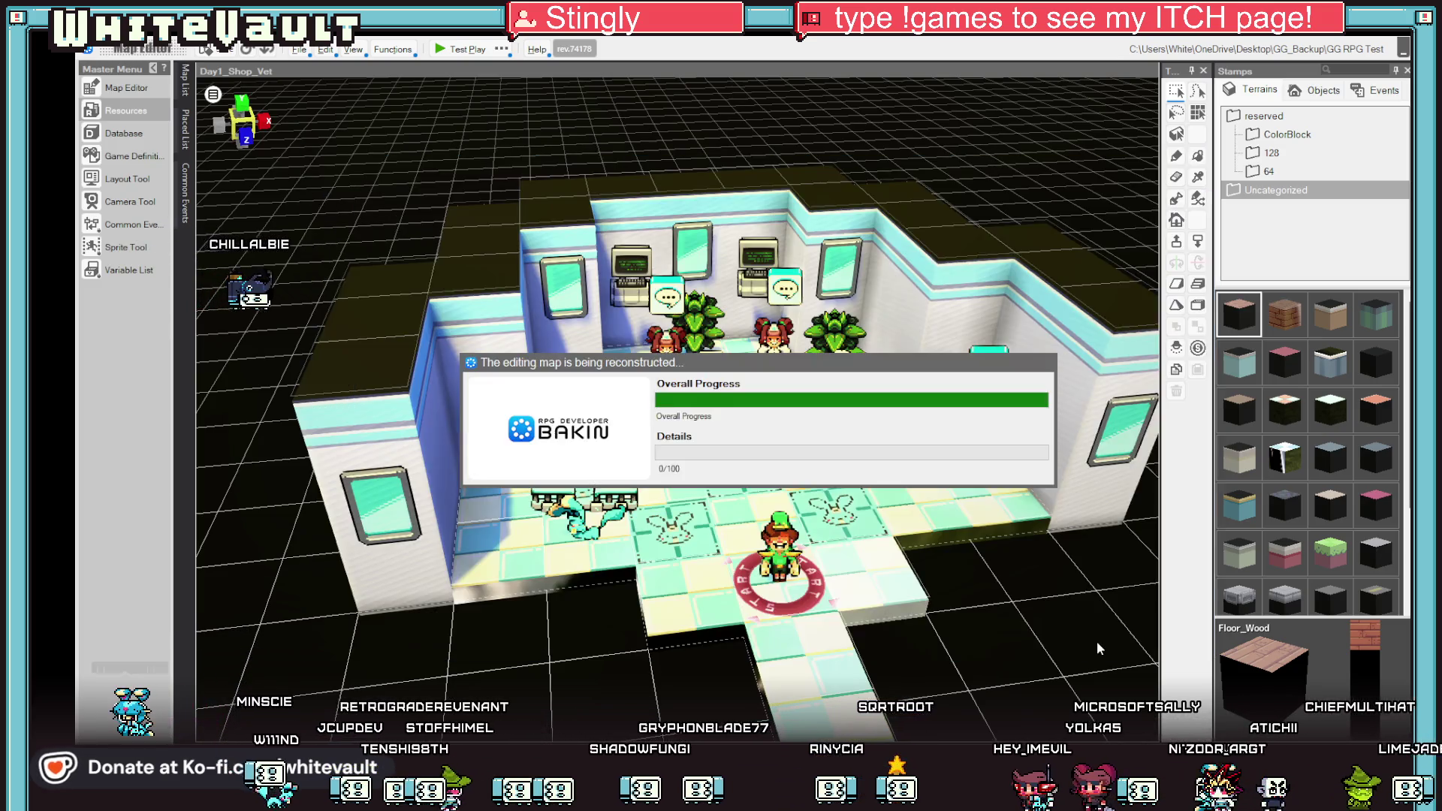
{"action": "scroll", "coordinate": [1018, 547], "scroll_direction": "up", "scroll_amount": 3}
{"action": "scroll", "coordinate": [1017, 546], "scroll_direction": "down", "scroll_amount": 3}
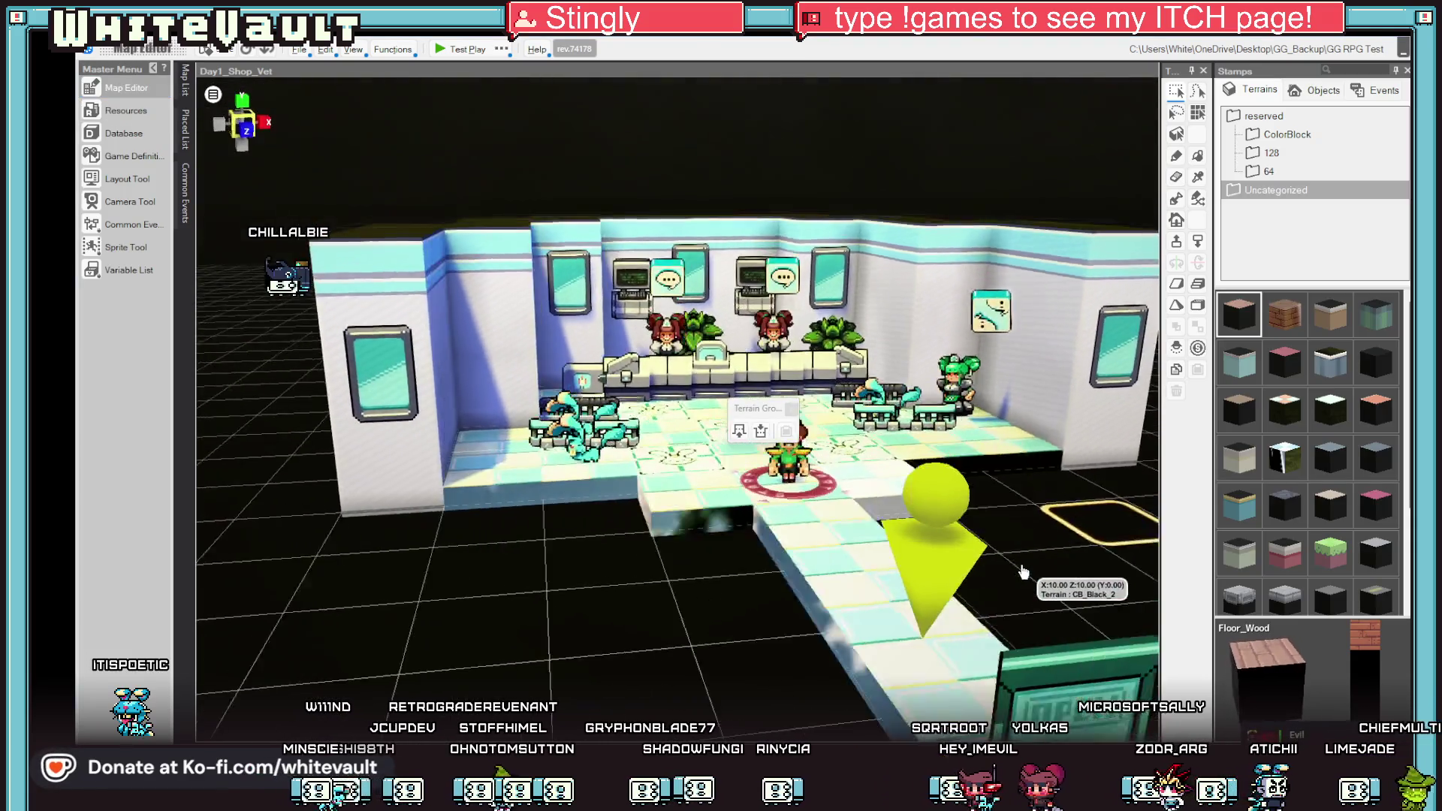
{"action": "scroll", "coordinate": [1023, 573], "scroll_direction": "up", "scroll_amount": 1}
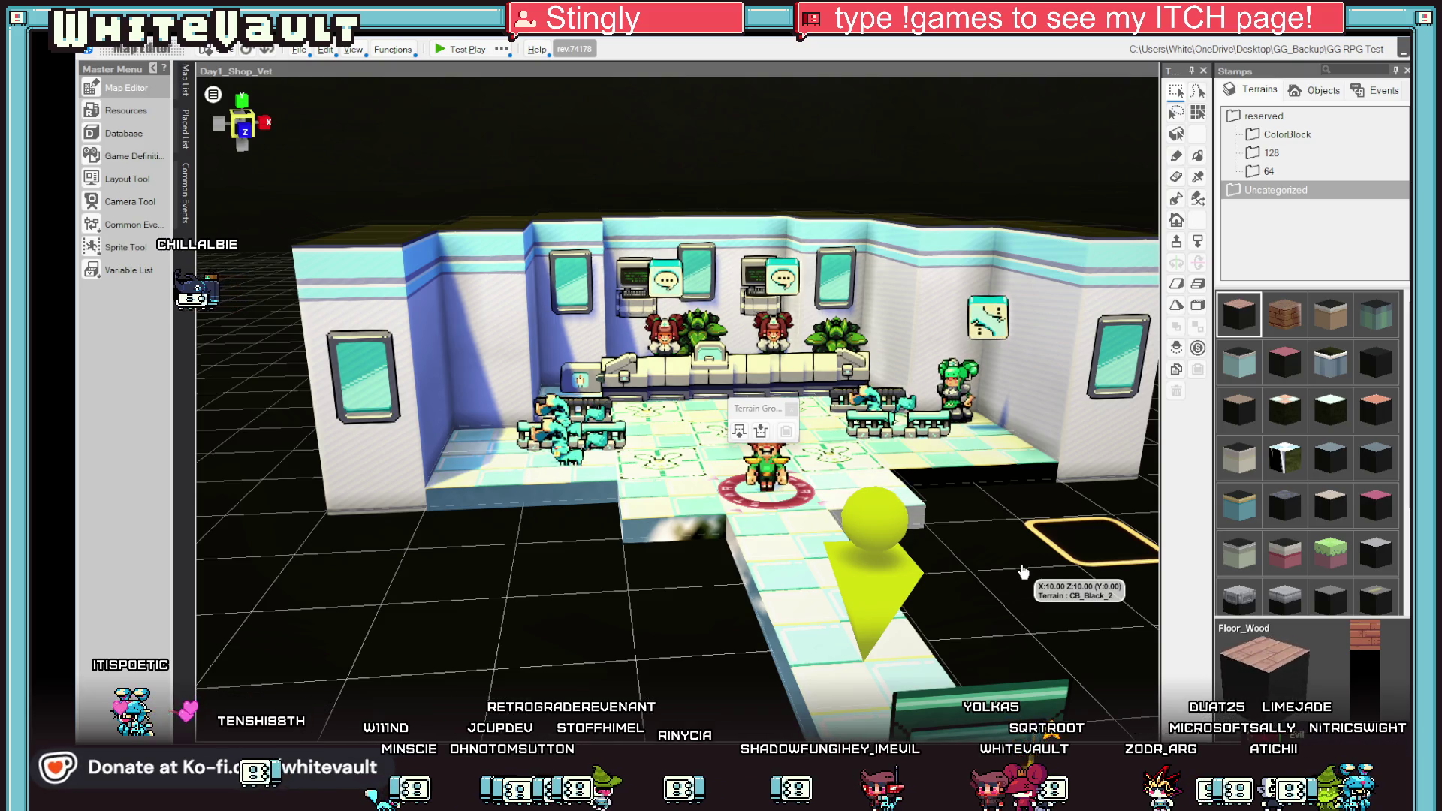
Test-play Day1_Shop_Vet, walk the player one tile forward, then switch to Aseprite.
{"action": "left_click", "coordinate": [184, 89]}
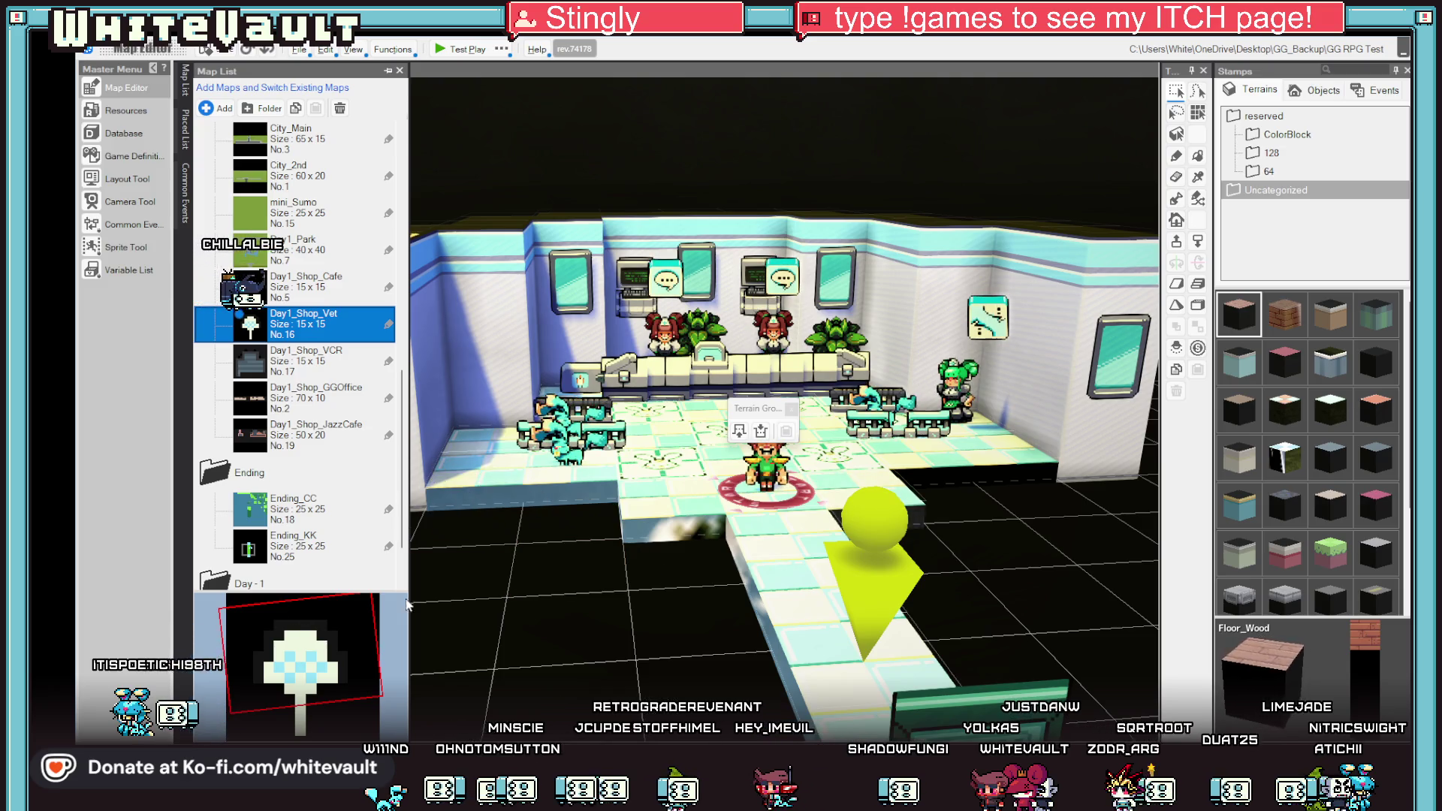
{"action": "scroll", "coordinate": [618, 559], "scroll_direction": "down", "scroll_amount": 3}
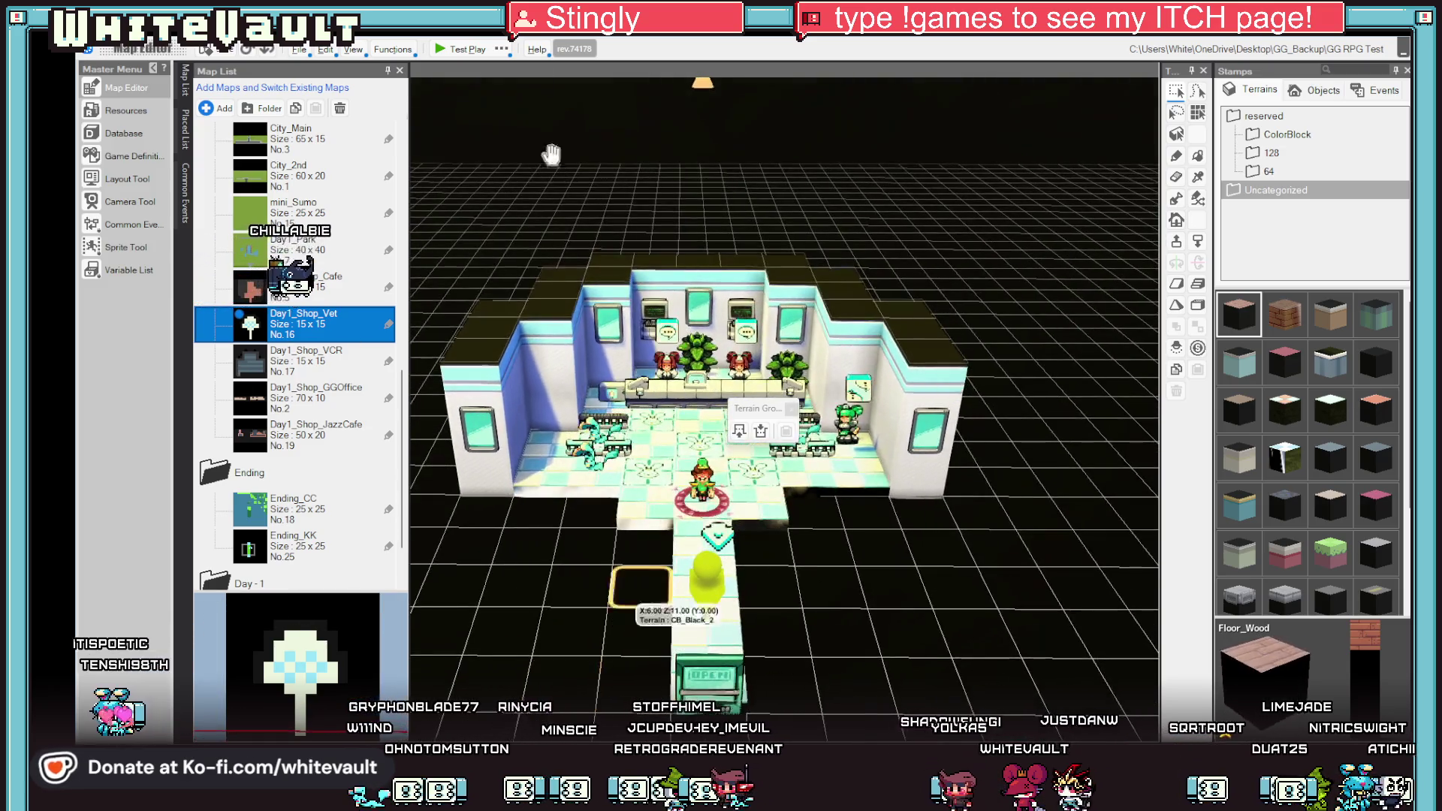
{"action": "left_click", "coordinate": [445, 52]}
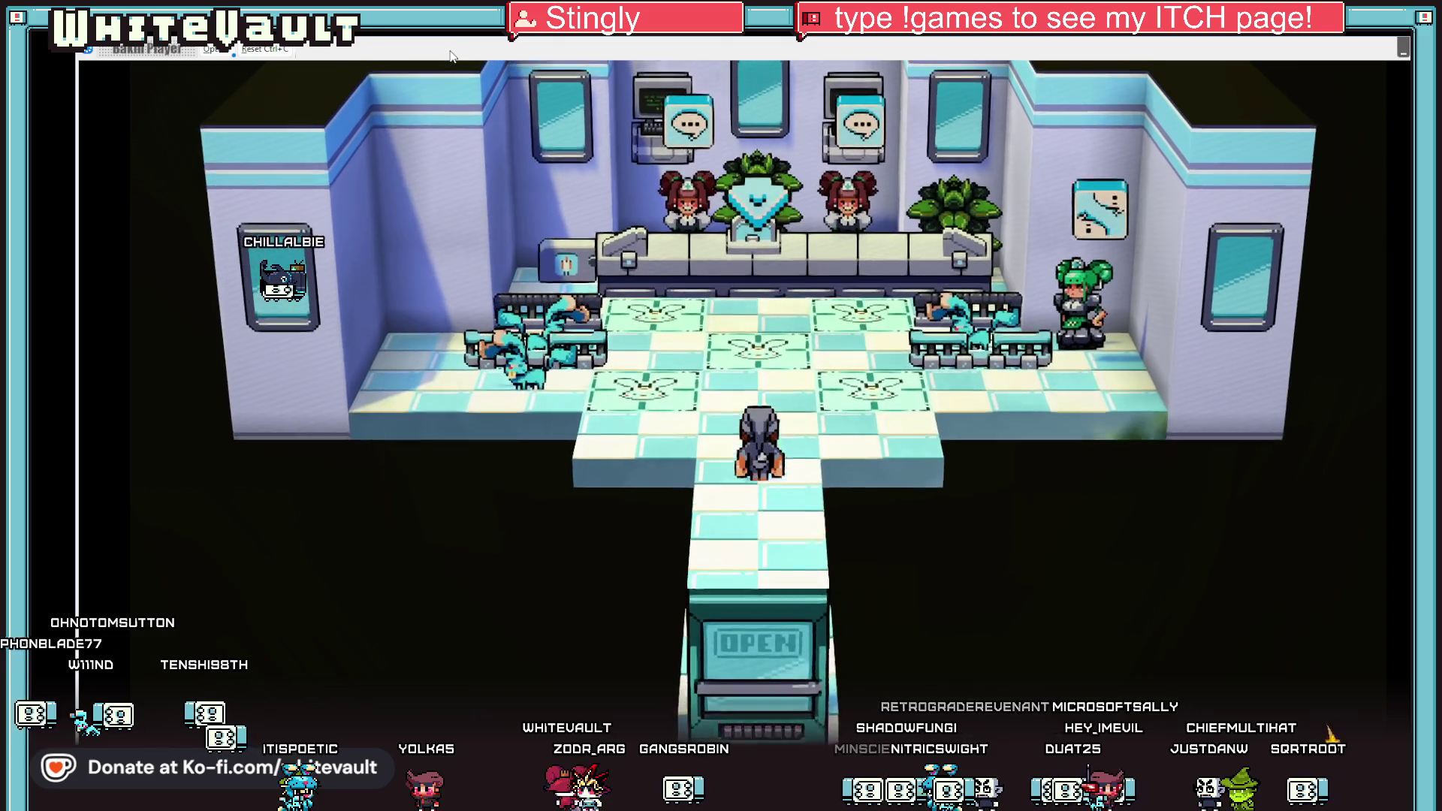
{"action": "key", "text": "Up"}
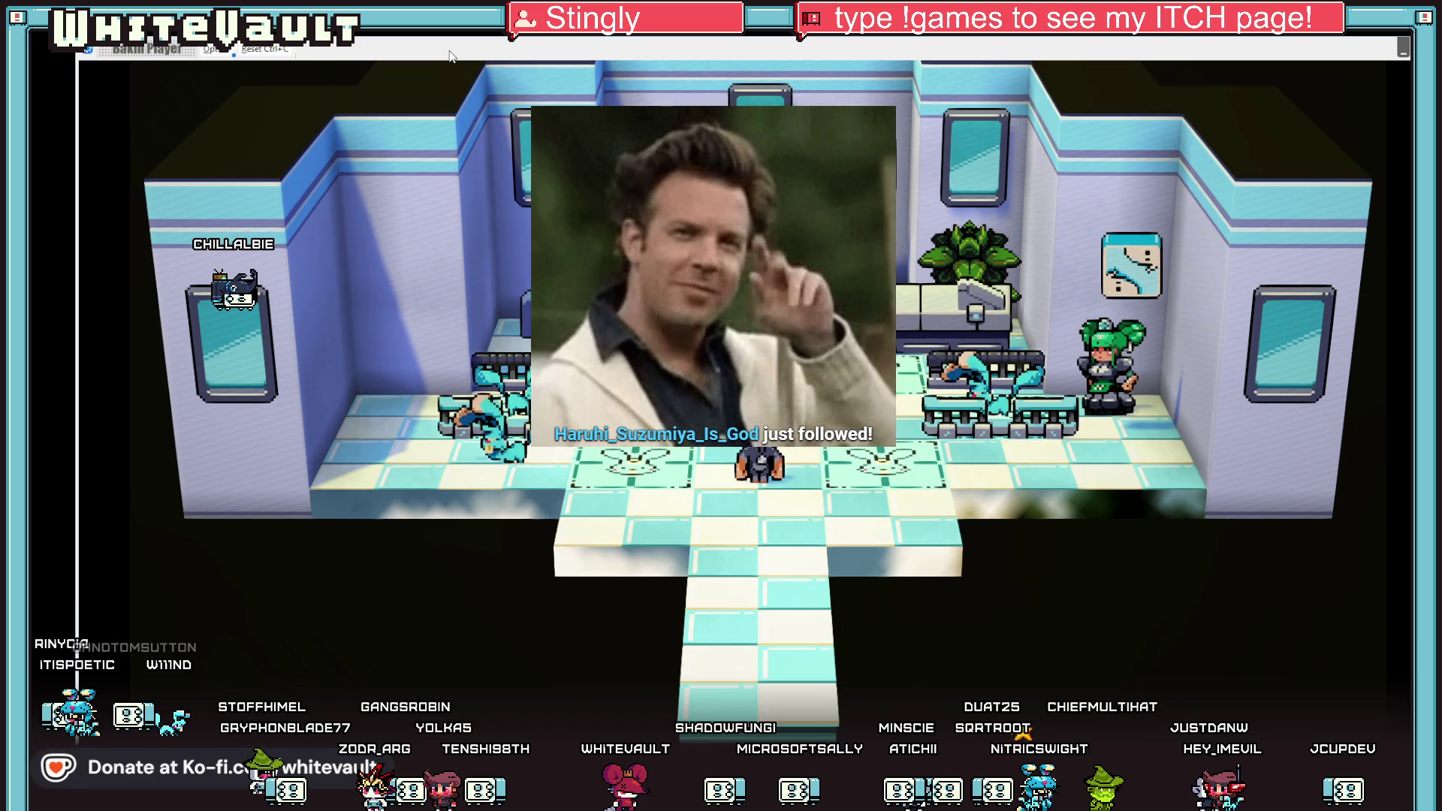
{"action": "key", "text": "alt+Tab"}
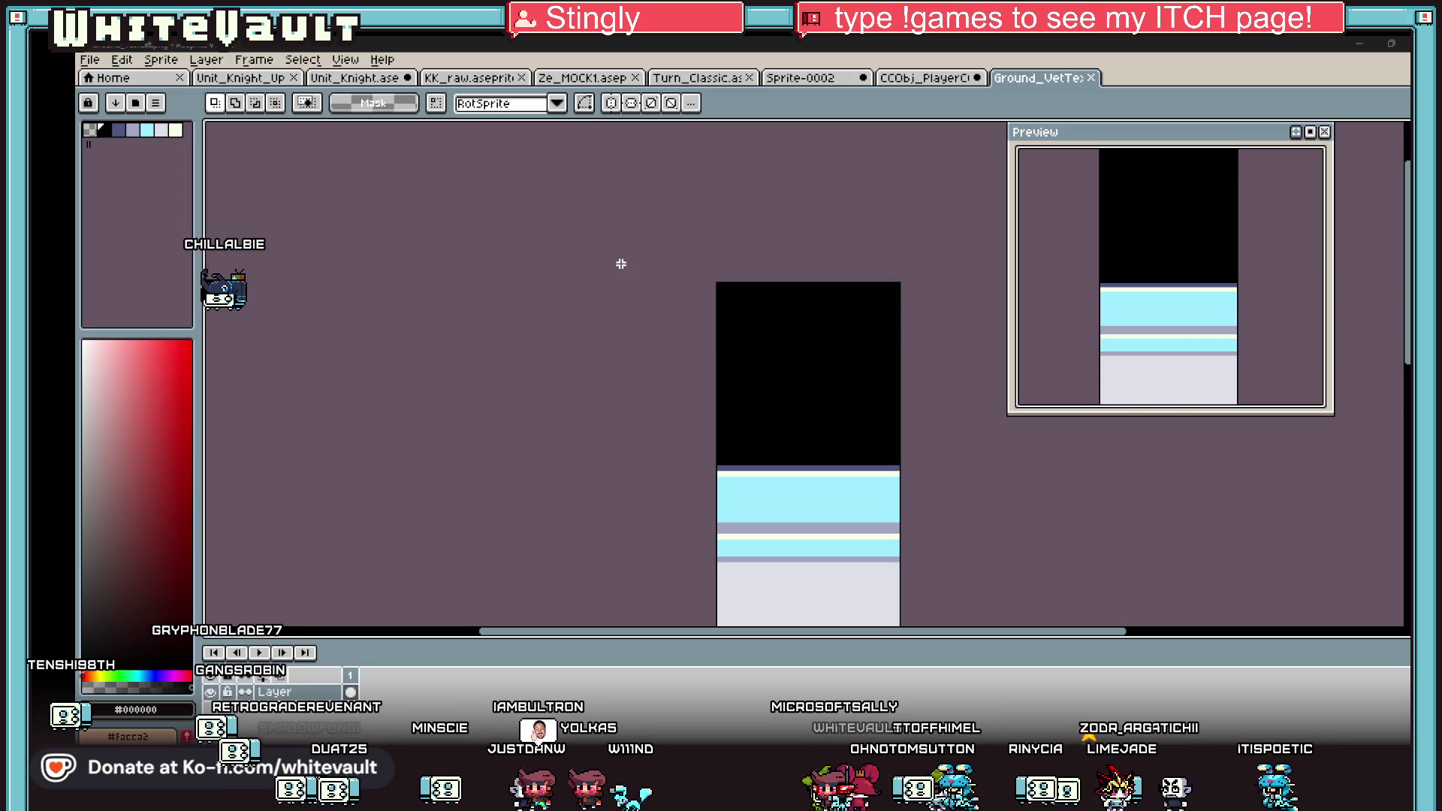
Clear Ground_Vet3.png's black area to transparent in Aseprite, save it, and return to Bakin.
{"action": "left_click_drag", "start_coordinate": [807, 348], "coordinate": [787, 325]}
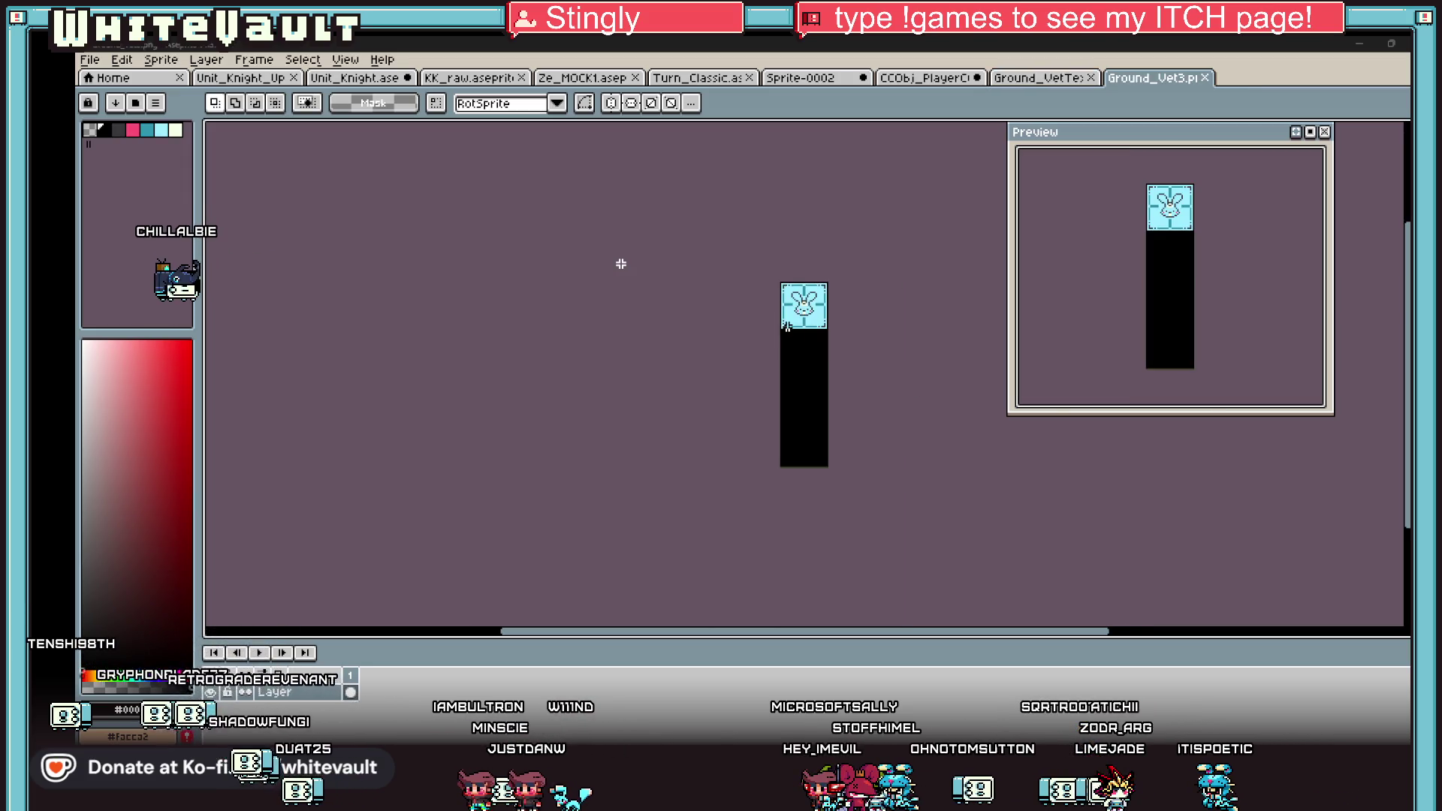
{"action": "scroll", "coordinate": [787, 326], "scroll_direction": "up", "scroll_amount": 3}
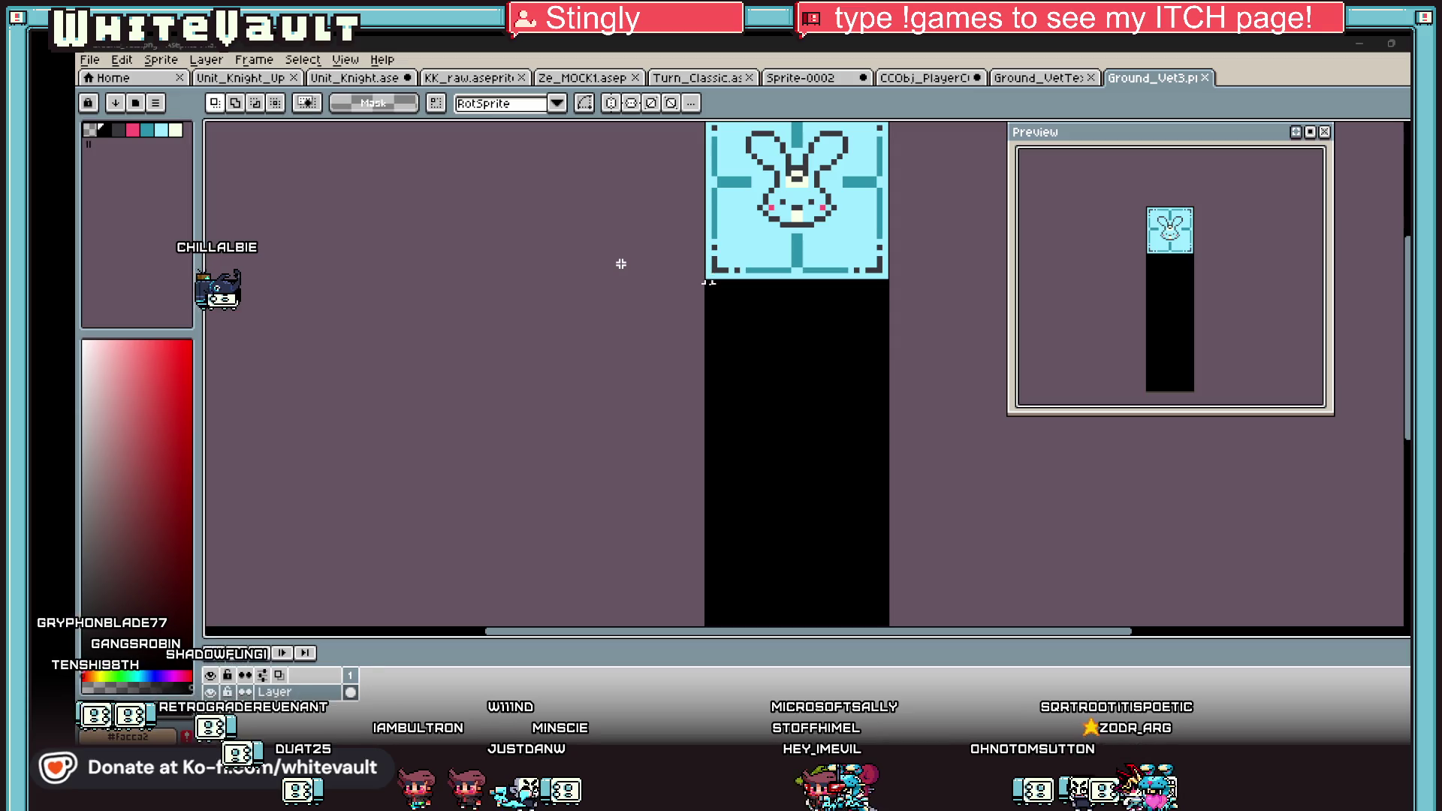
{"action": "scroll", "coordinate": [707, 282], "scroll_direction": "down", "scroll_amount": 2}
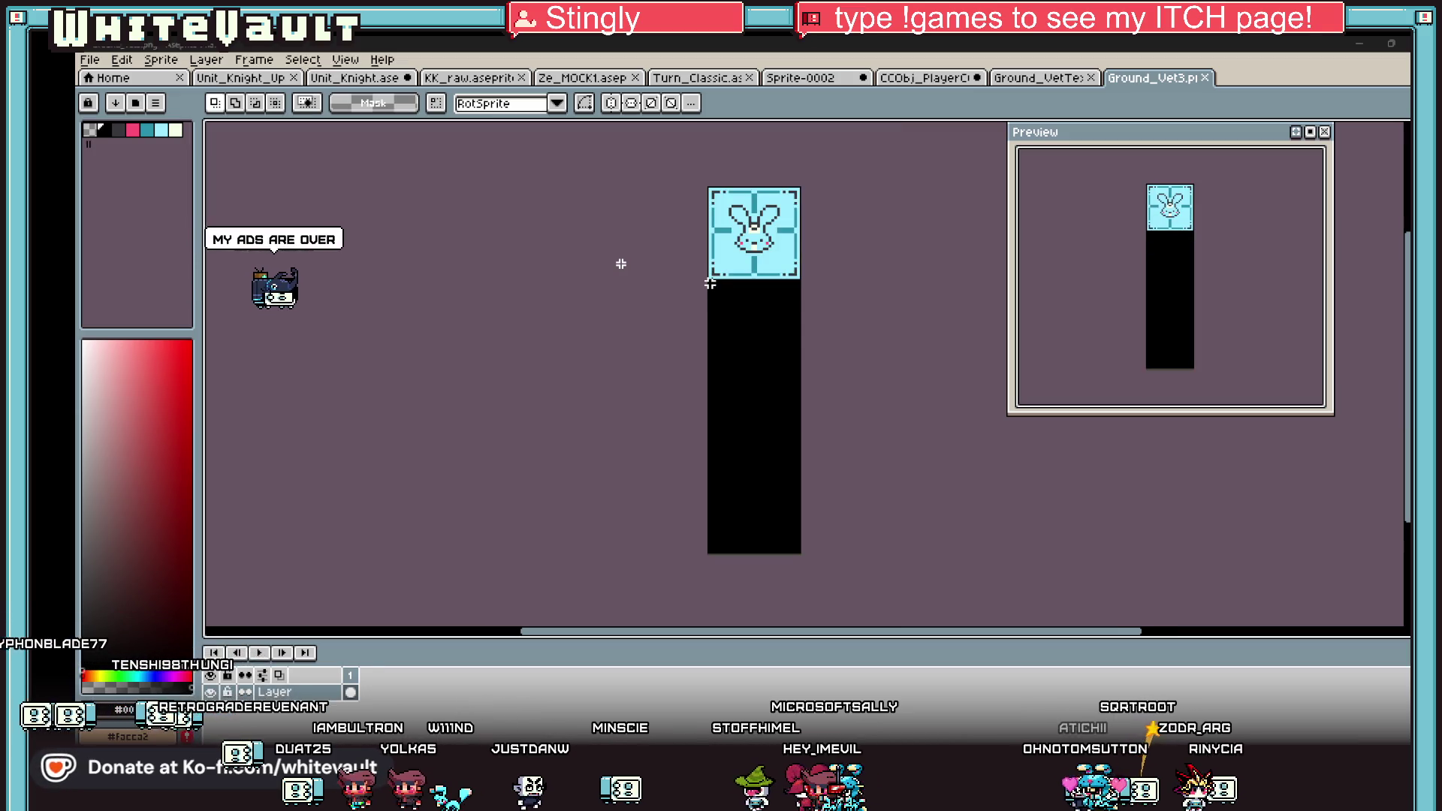
{"action": "key", "text": "Delete"}
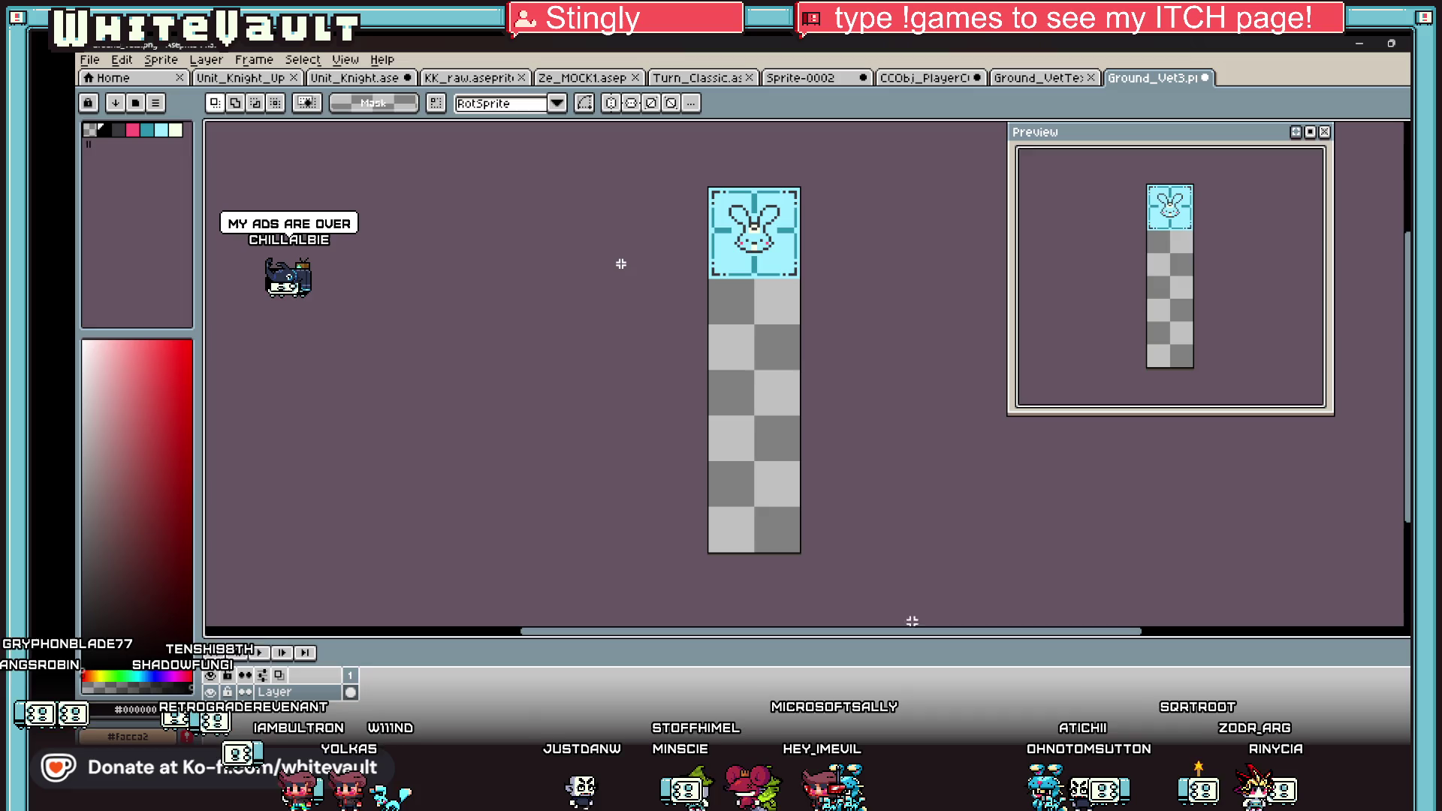
{"action": "left_click", "coordinate": [115, 60]}
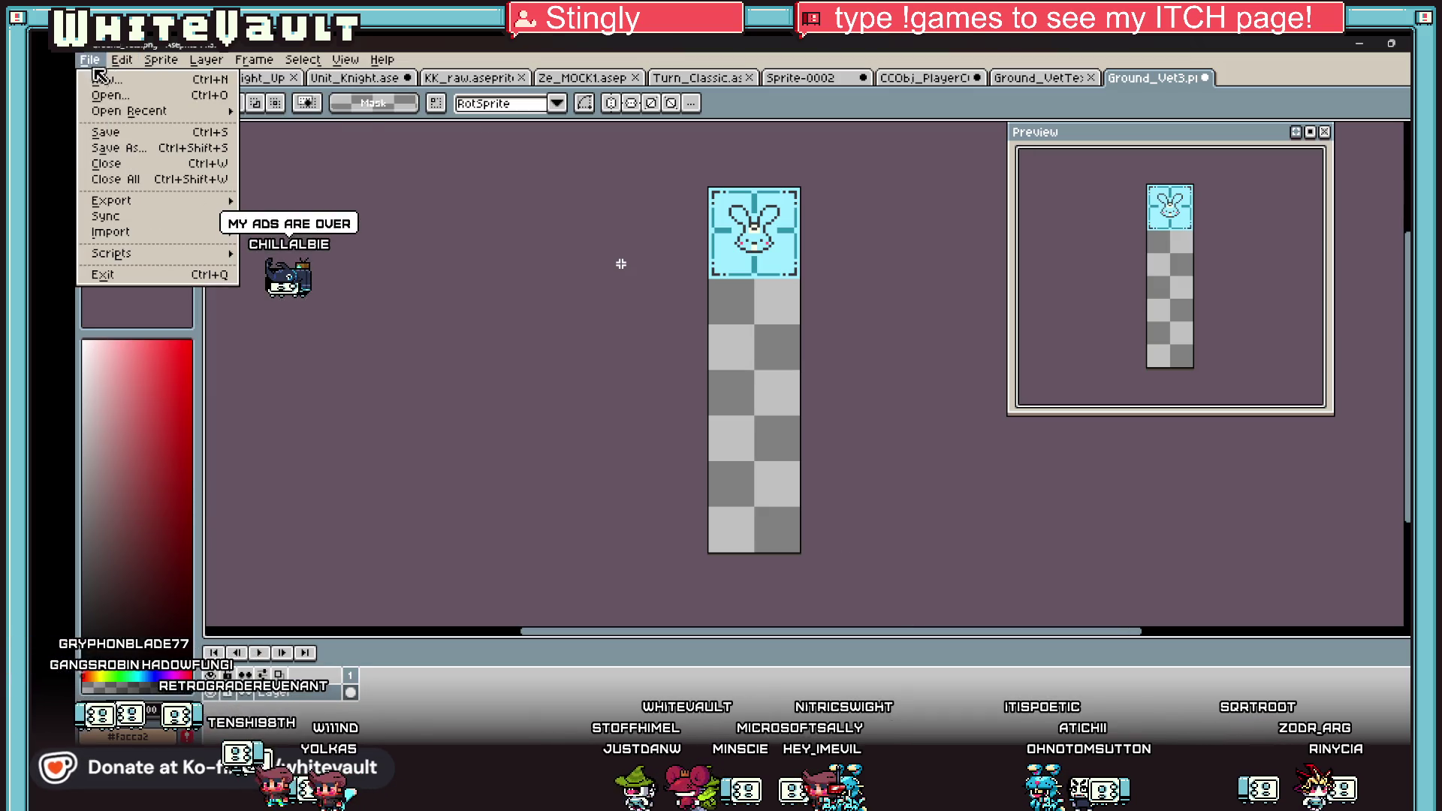
{"action": "left_click", "coordinate": [111, 133]}
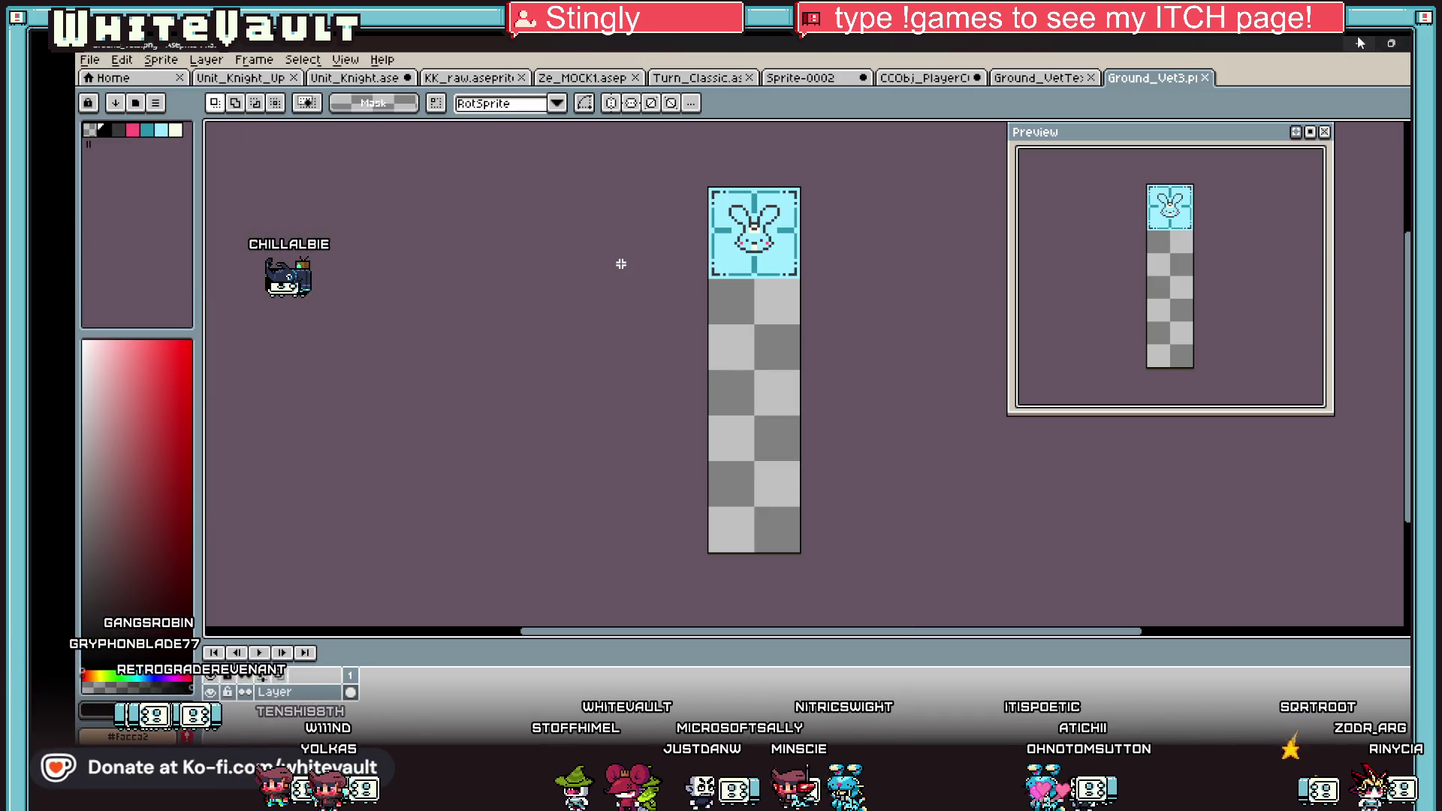
{"action": "key", "text": "alt+Tab"}
{"action": "key", "text": "Escape"}
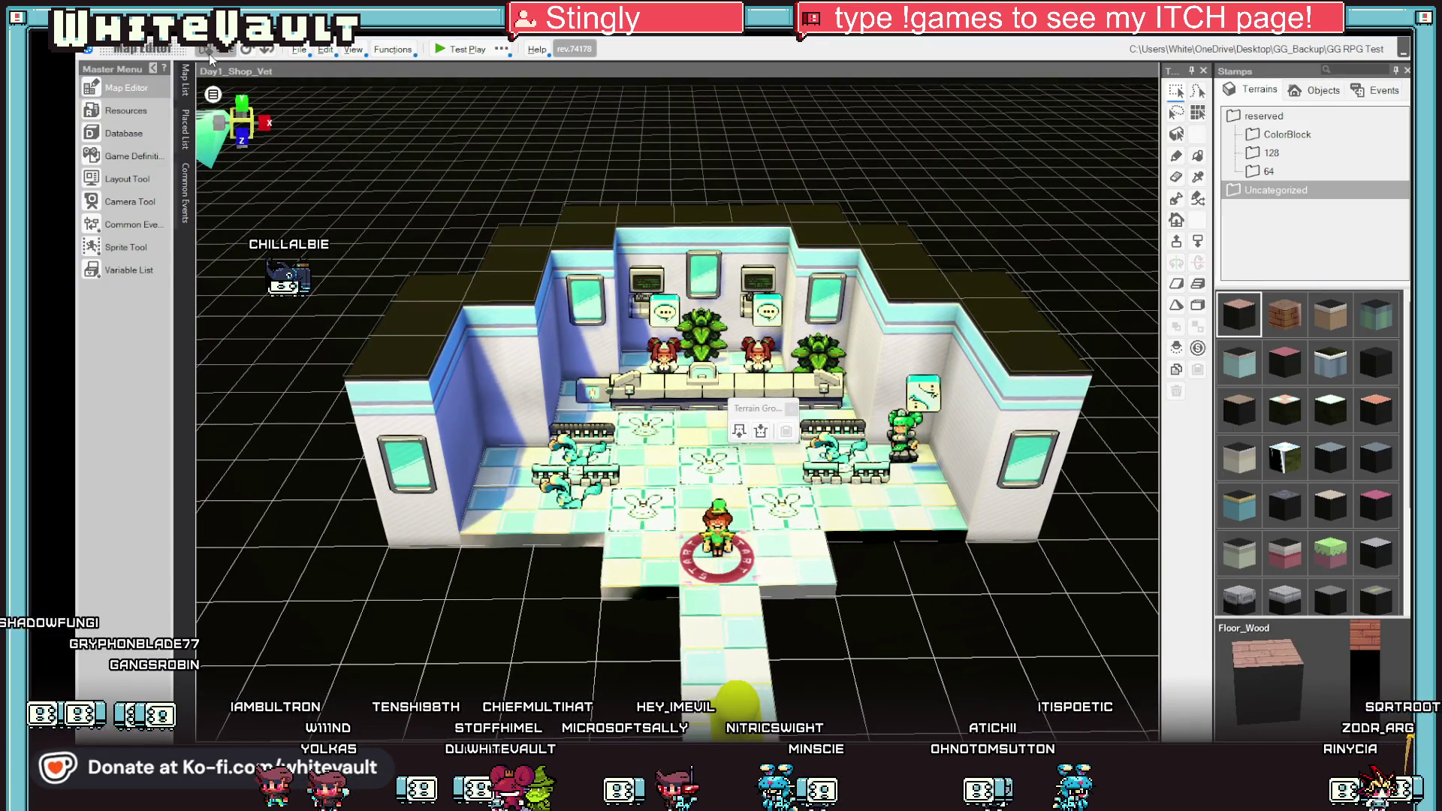
Re-import the updated Ground_Vet3 texture from its source file and look closer at the shop.
{"action": "left_click", "coordinate": [126, 113]}
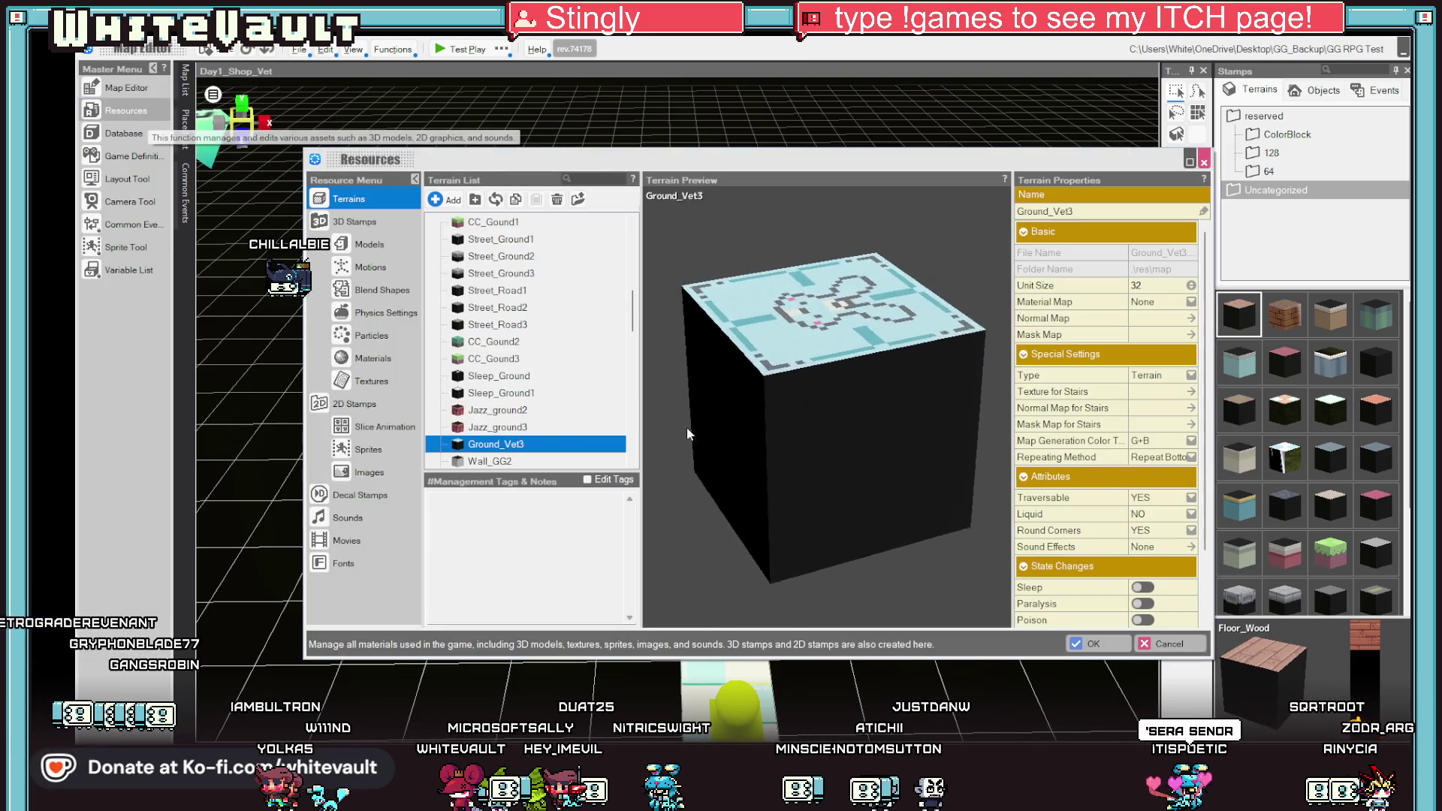
{"action": "left_click", "coordinate": [495, 199]}
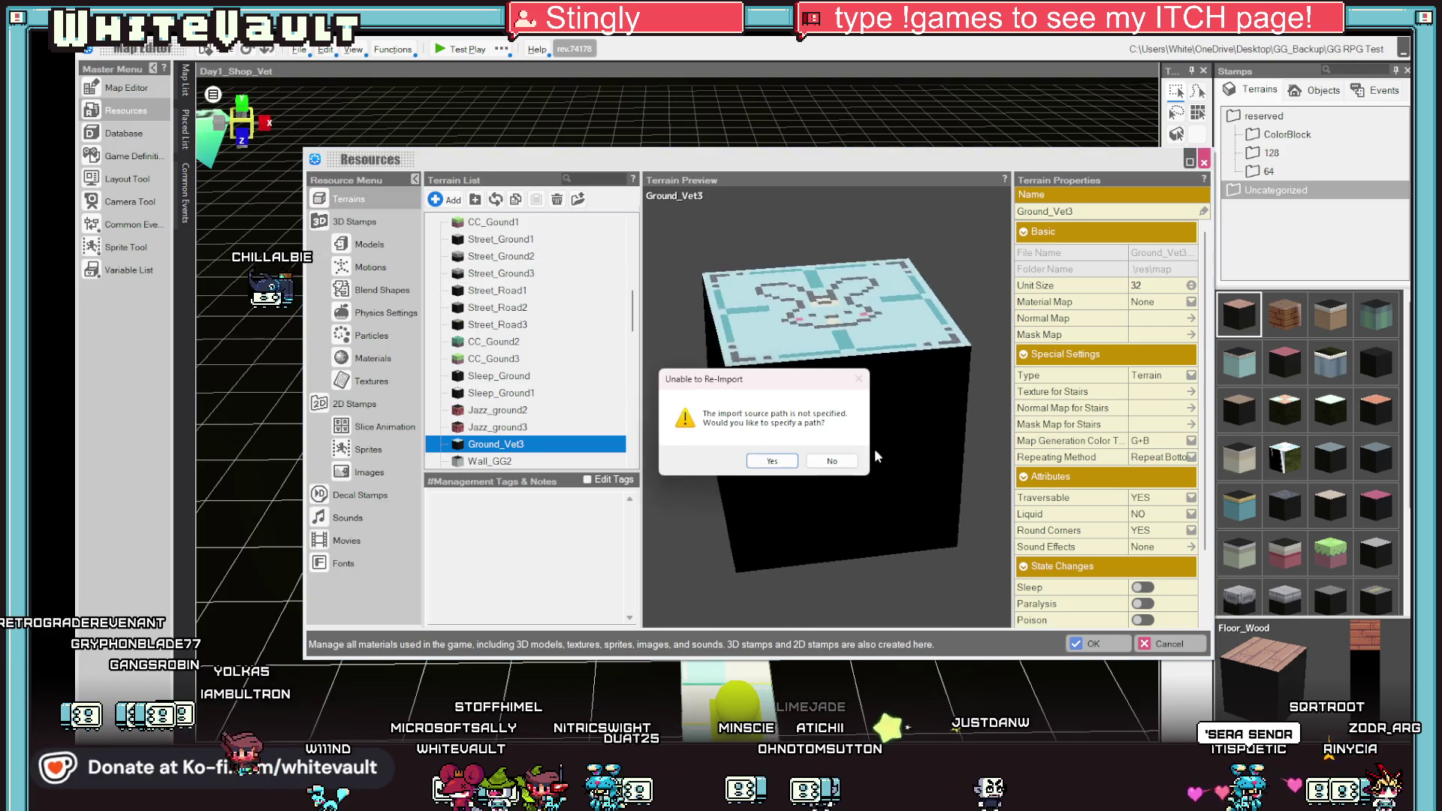
{"action": "left_click", "coordinate": [773, 464]}
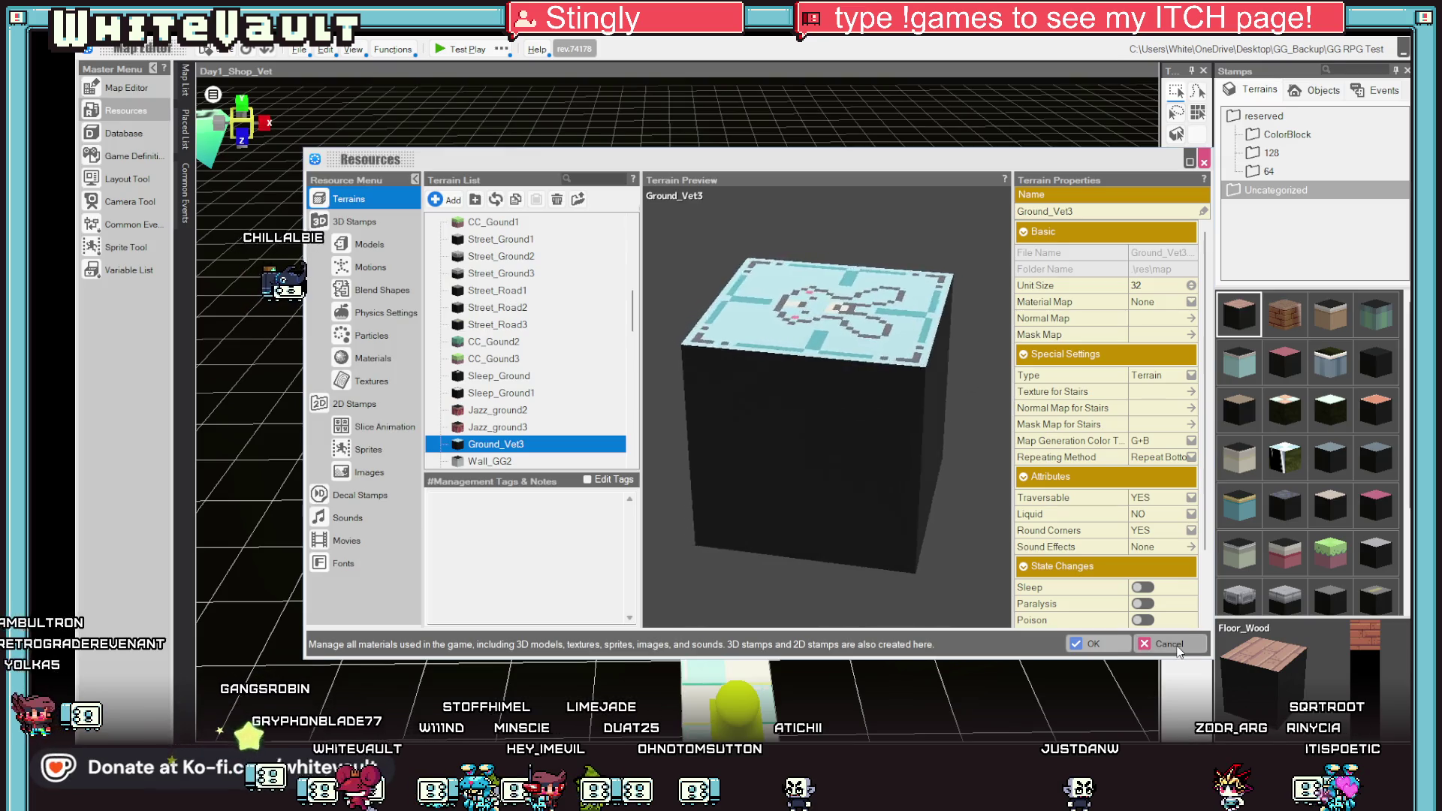
{"action": "left_click", "coordinate": [1091, 643]}
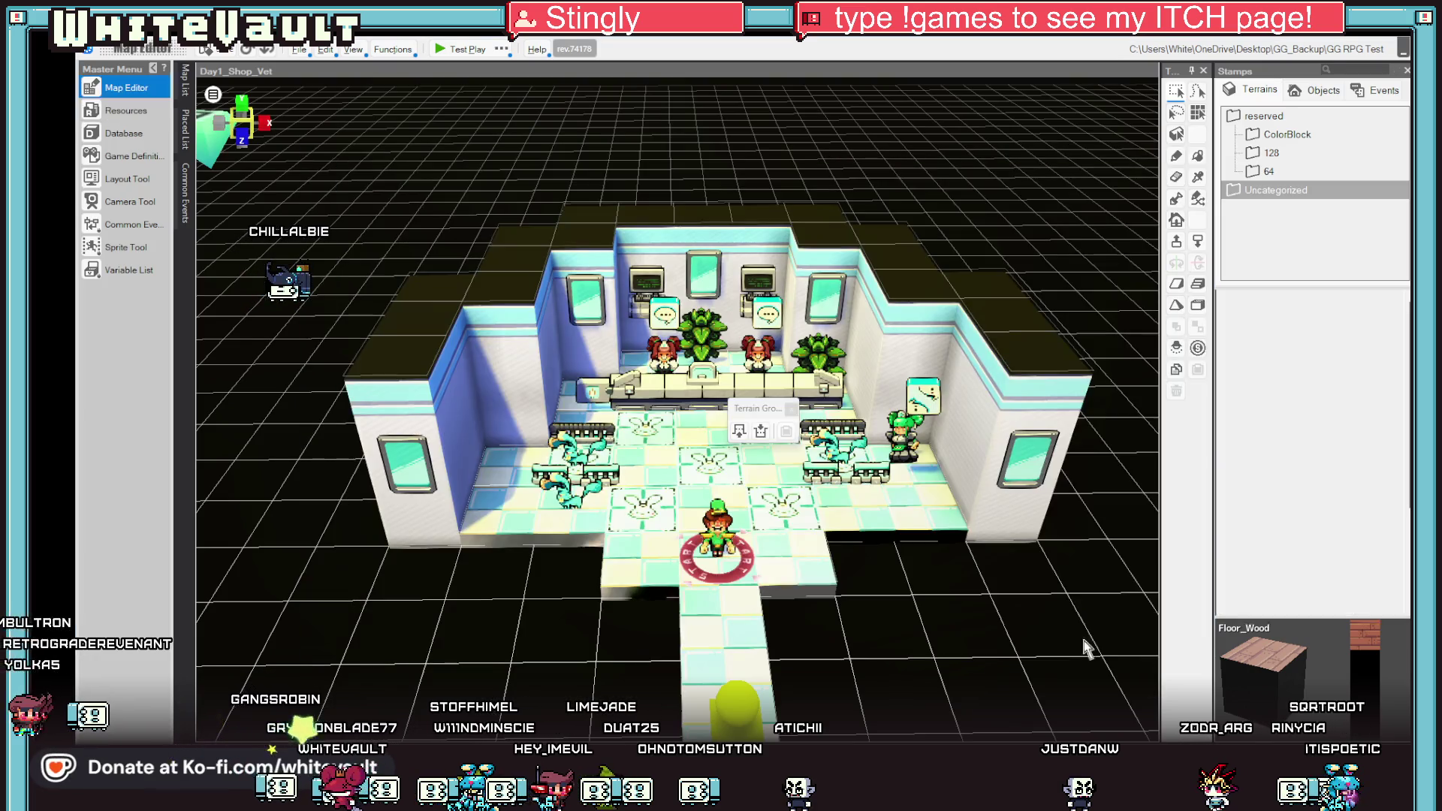
{"action": "left_click_drag", "start_coordinate": [934, 612], "coordinate": [978, 603]}
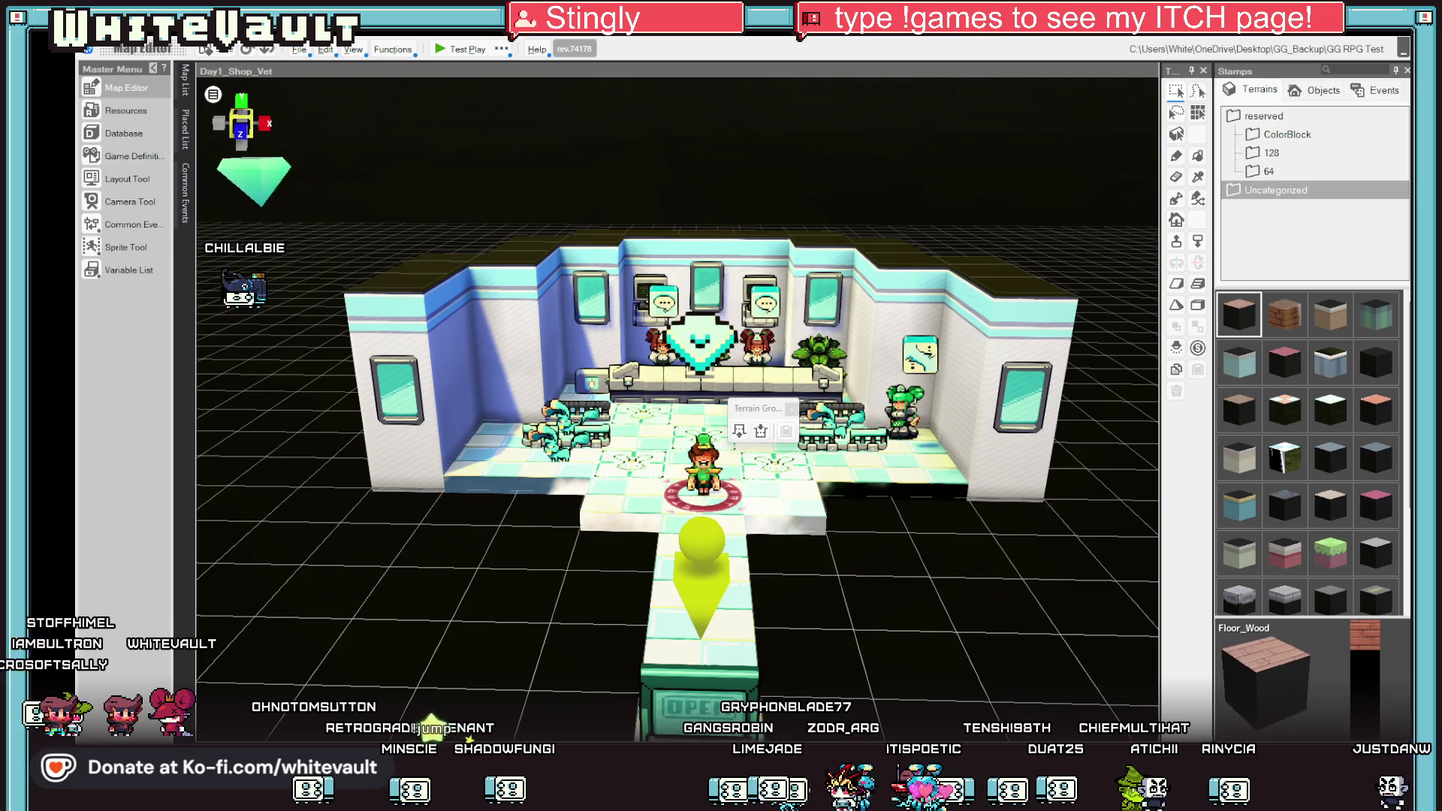
{"action": "scroll", "coordinate": [1042, 693], "scroll_direction": "up", "scroll_amount": 3}
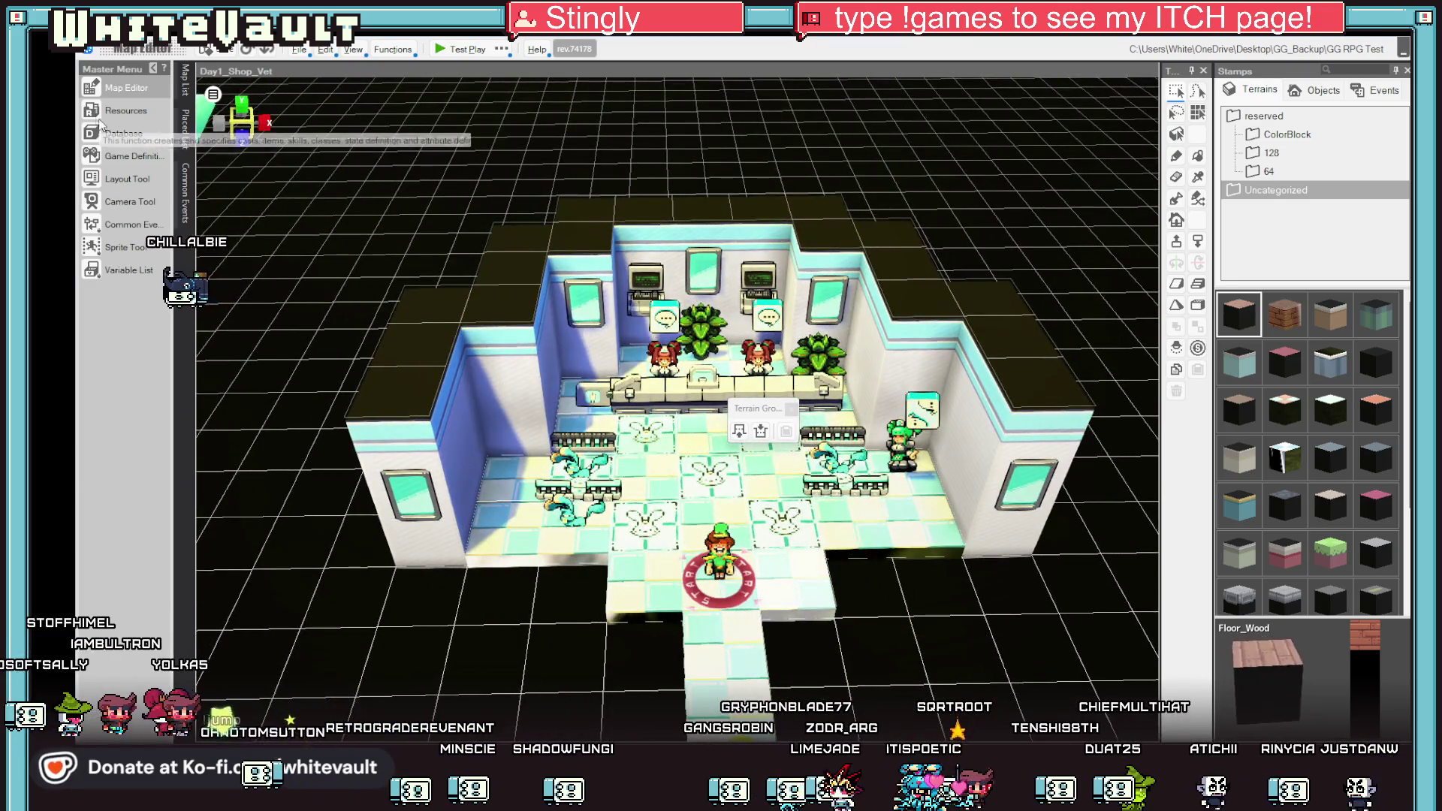
Set Ground_Vet3's Map Generation Color Type to R, then glance at the Images resources.
{"action": "left_click", "coordinate": [112, 111]}
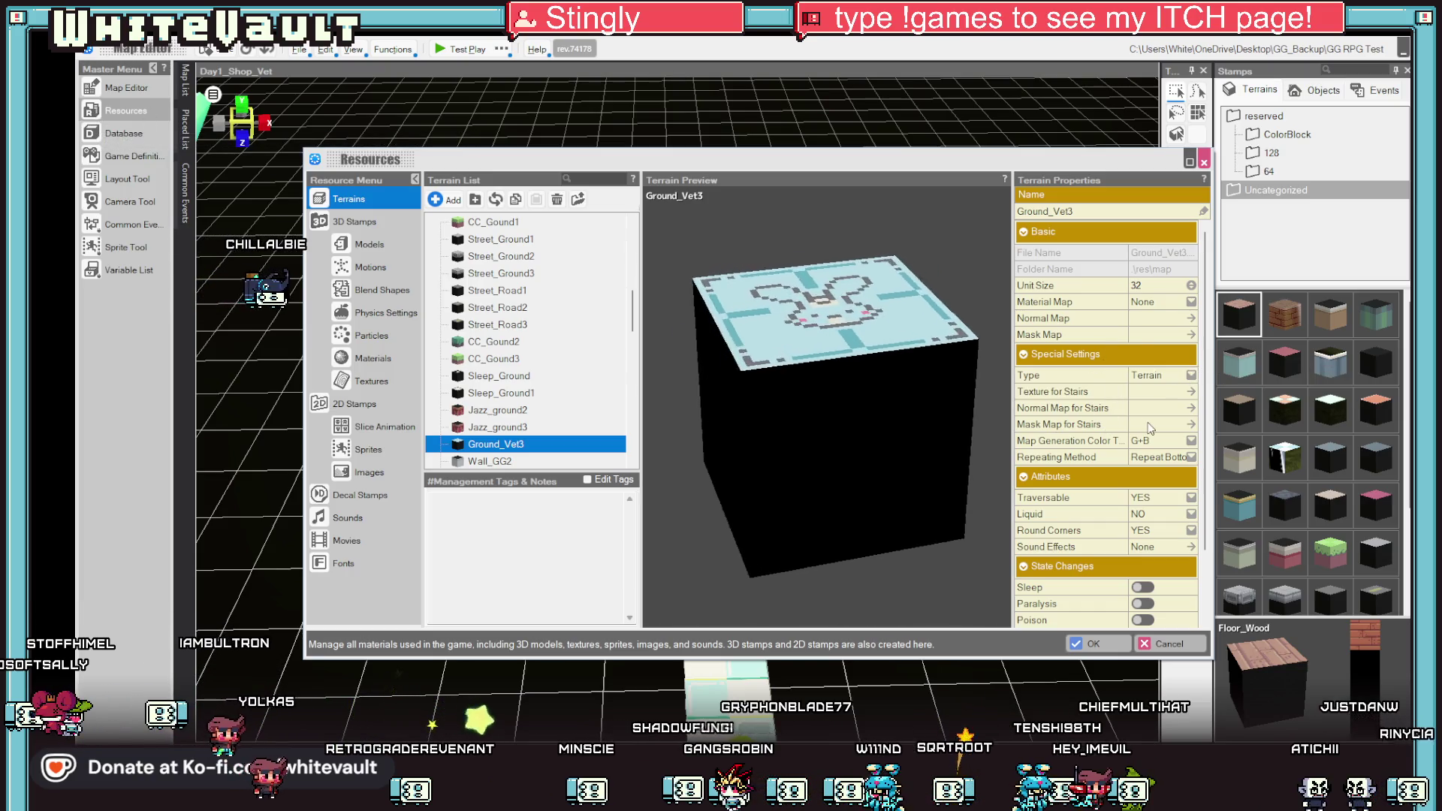
{"action": "left_click", "coordinate": [1161, 441]}
{"action": "left_click", "coordinate": [1165, 473]}
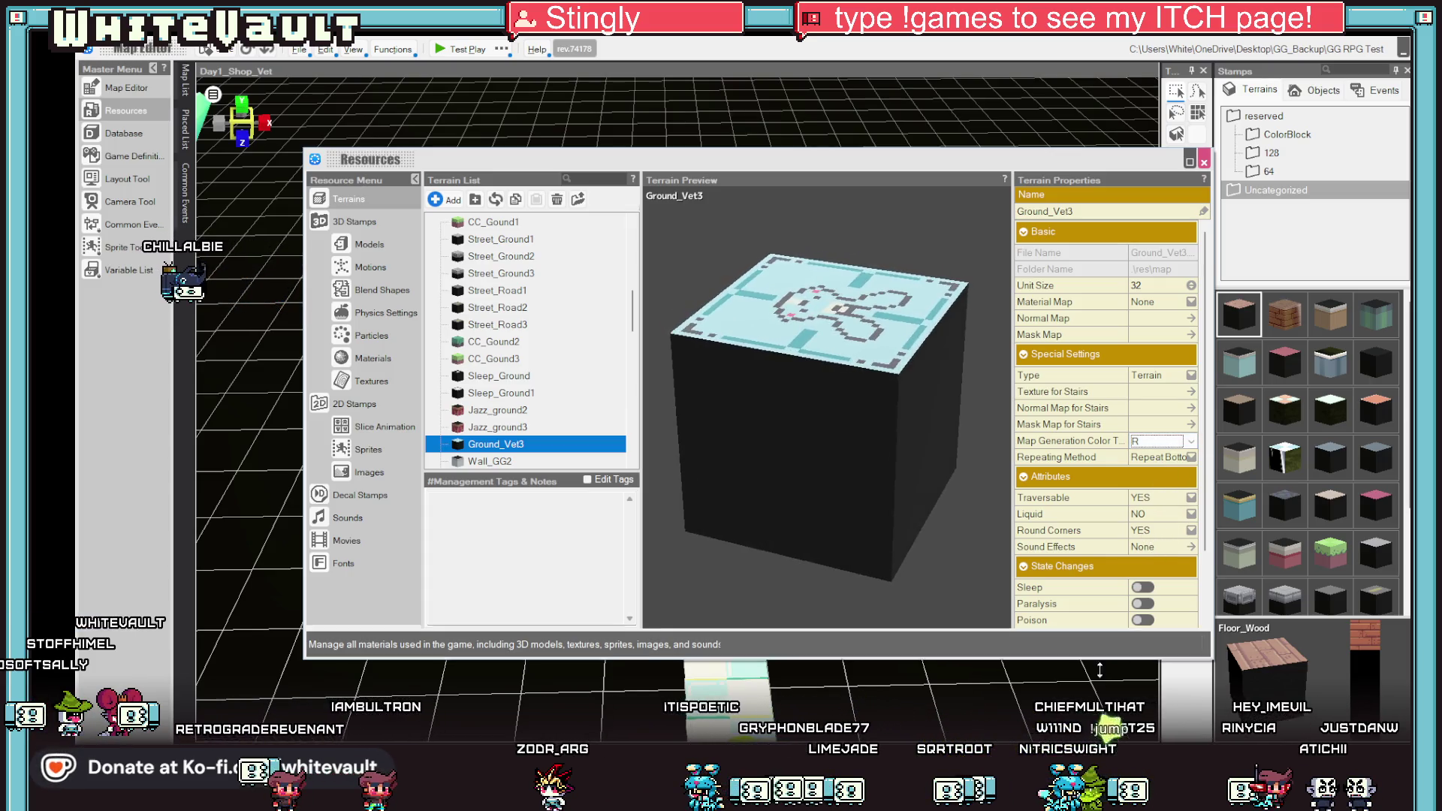
{"action": "left_click_drag", "start_coordinate": [1101, 665], "coordinate": [1098, 733]}
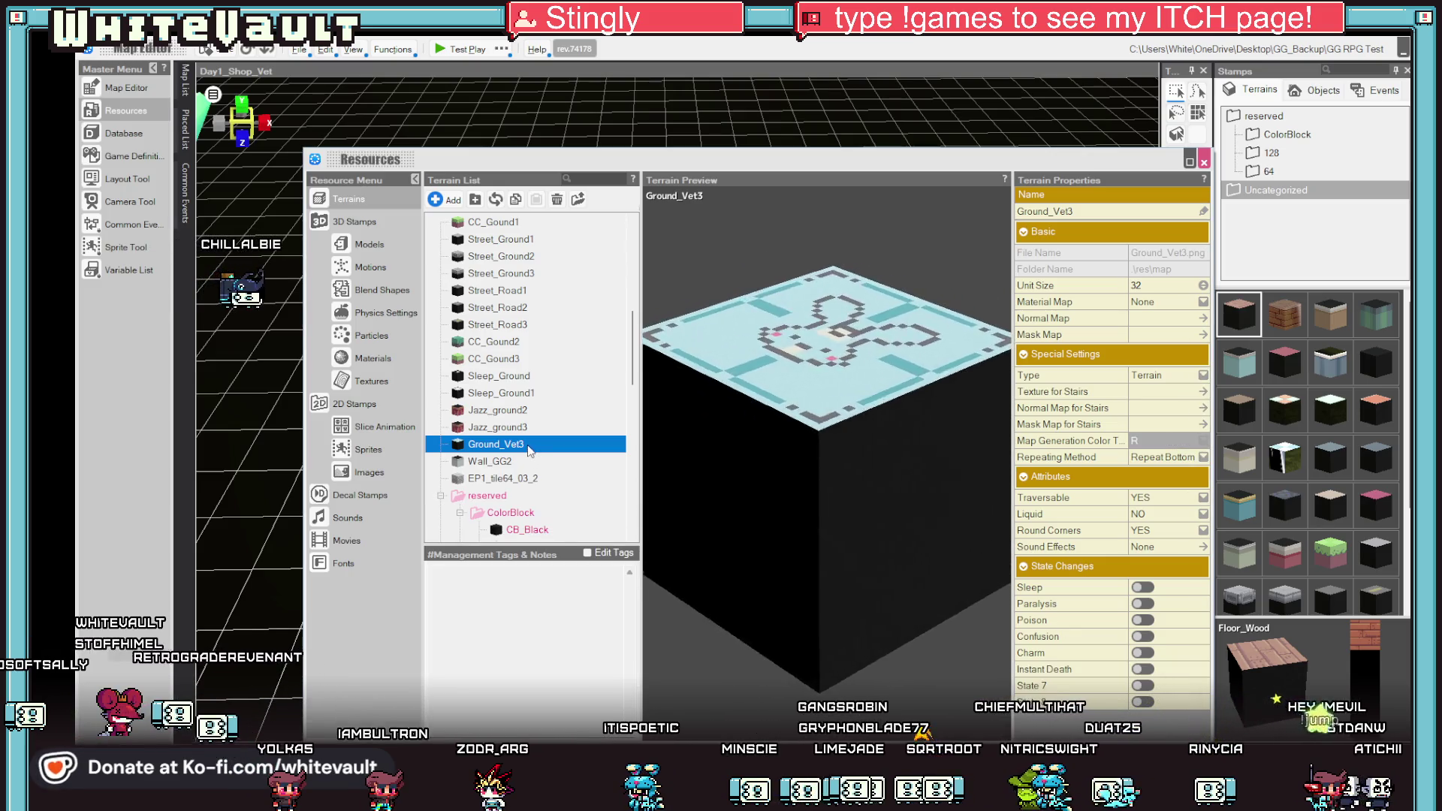
{"action": "left_click", "coordinate": [372, 475]}
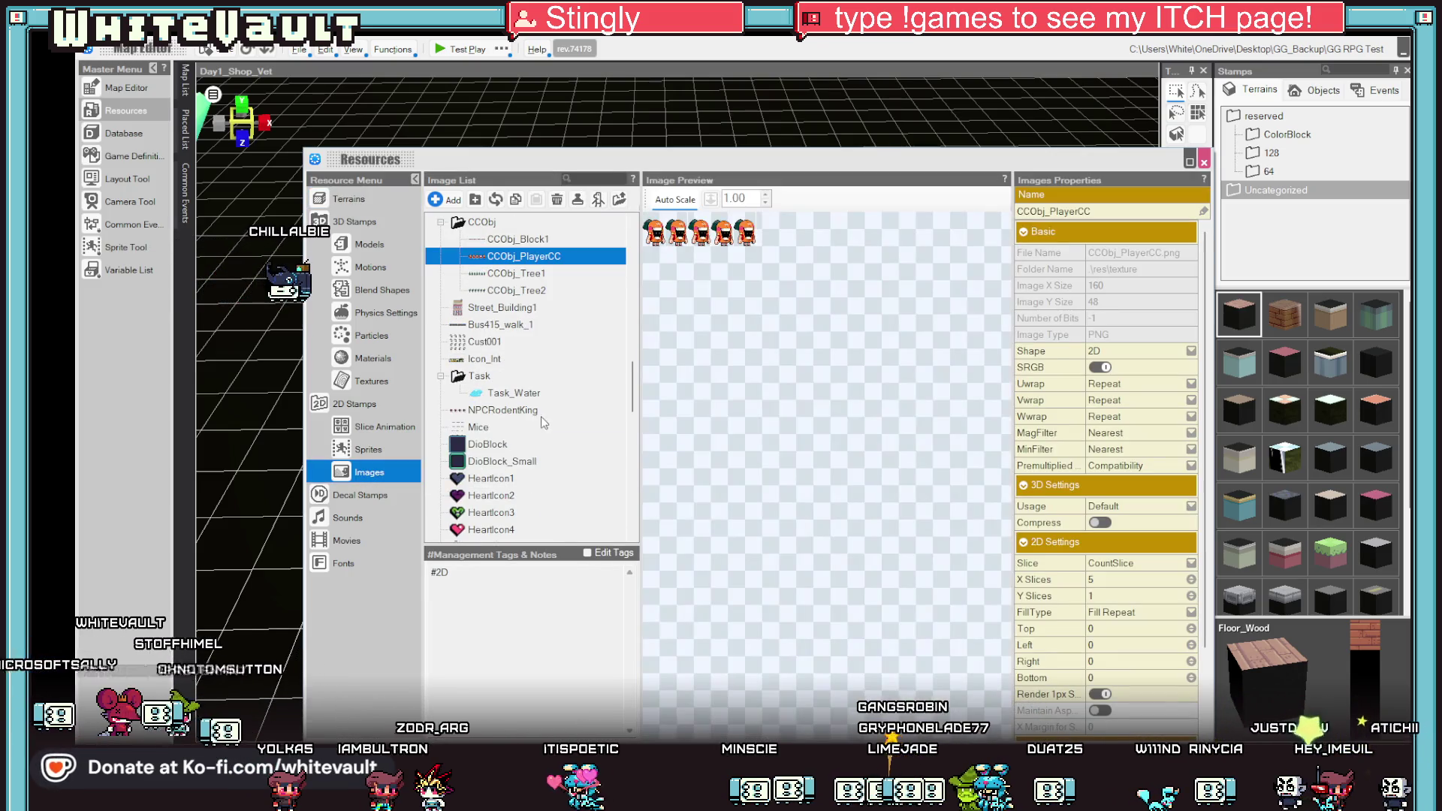
{"action": "scroll", "coordinate": [497, 327], "scroll_direction": "up", "scroll_amount": 3}
{"action": "scroll", "coordinate": [518, 349], "scroll_direction": "up", "scroll_amount": 5}
{"action": "scroll", "coordinate": [537, 370], "scroll_direction": "up", "scroll_amount": 5}
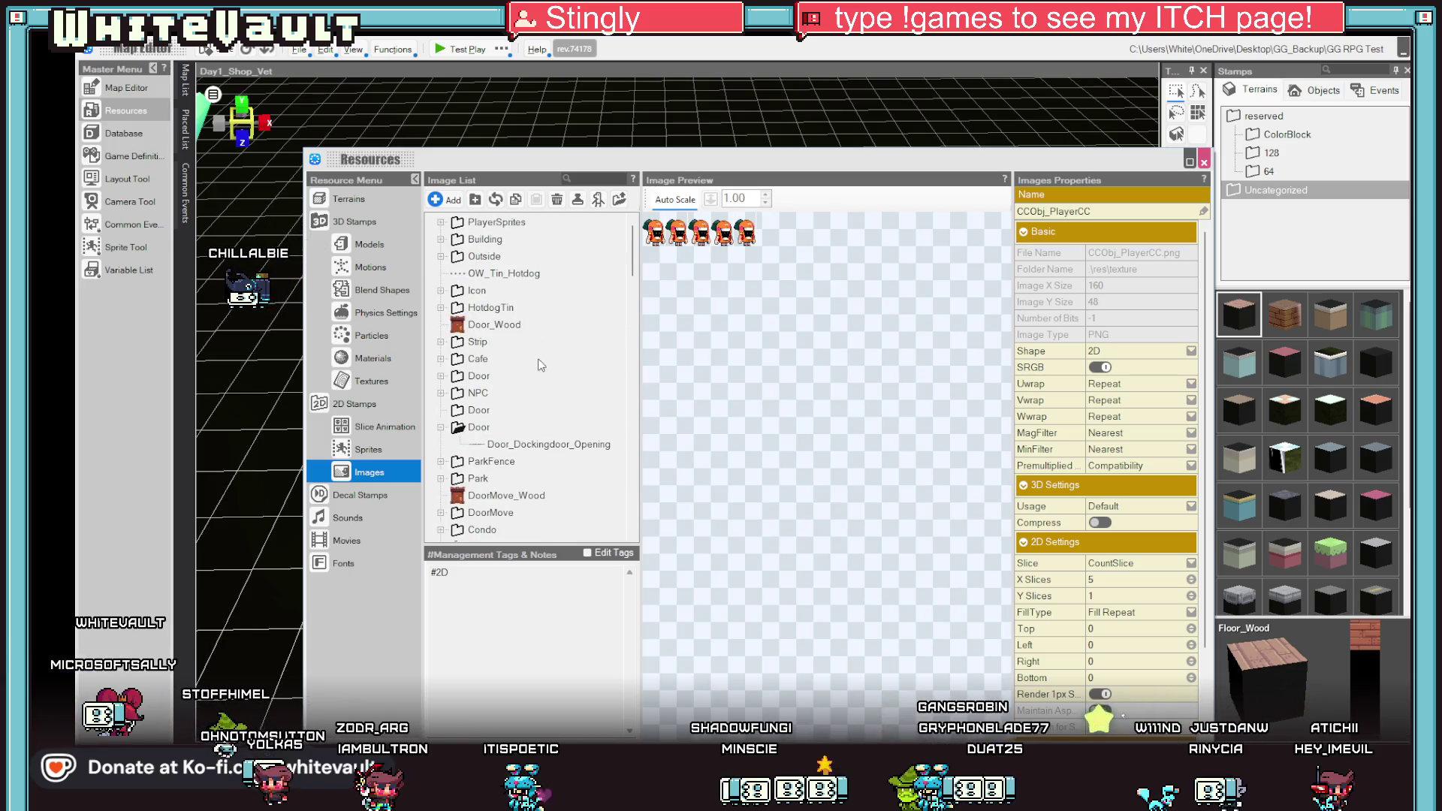
{"action": "scroll", "coordinate": [497, 460], "scroll_direction": "down", "scroll_amount": 10}
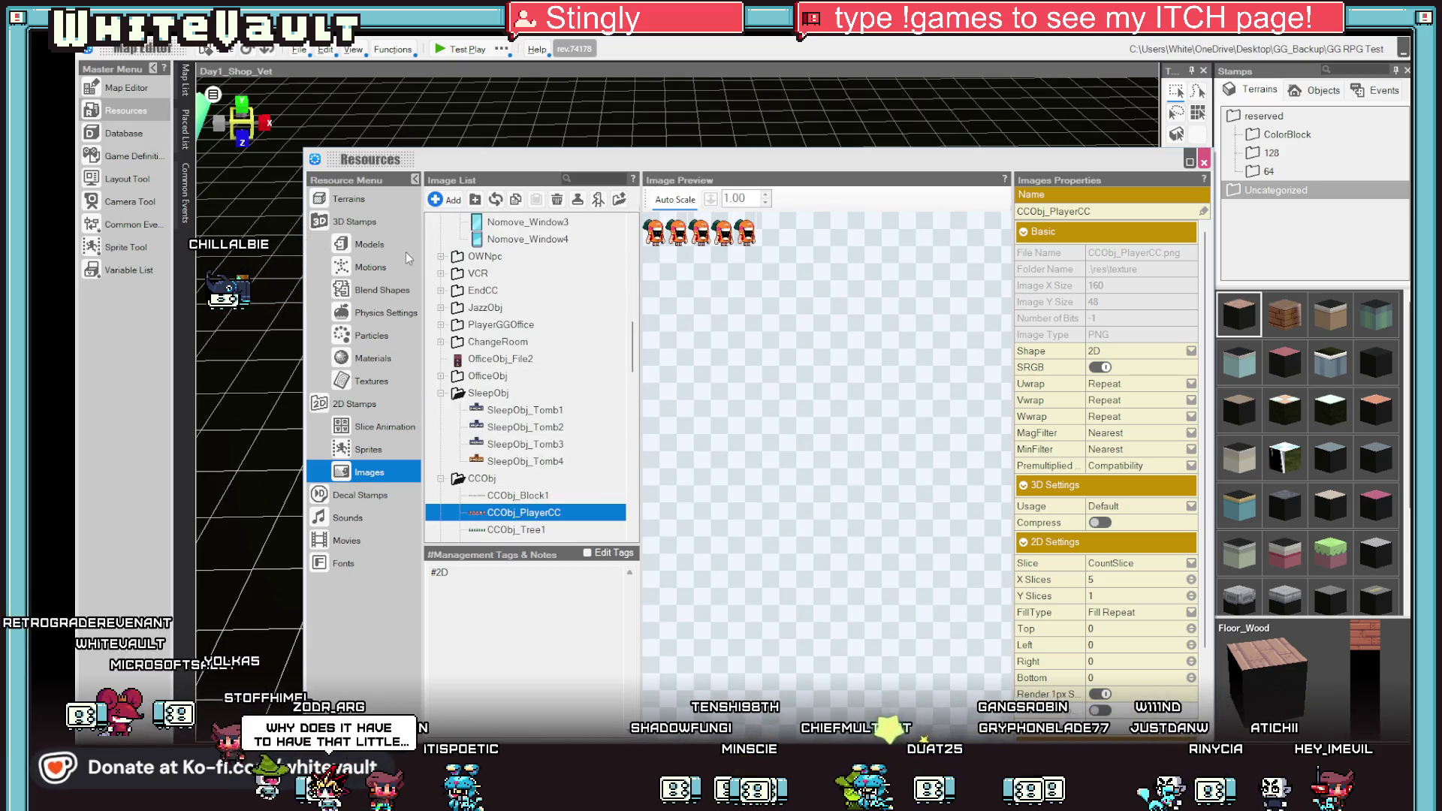
{"action": "left_click", "coordinate": [342, 201]}
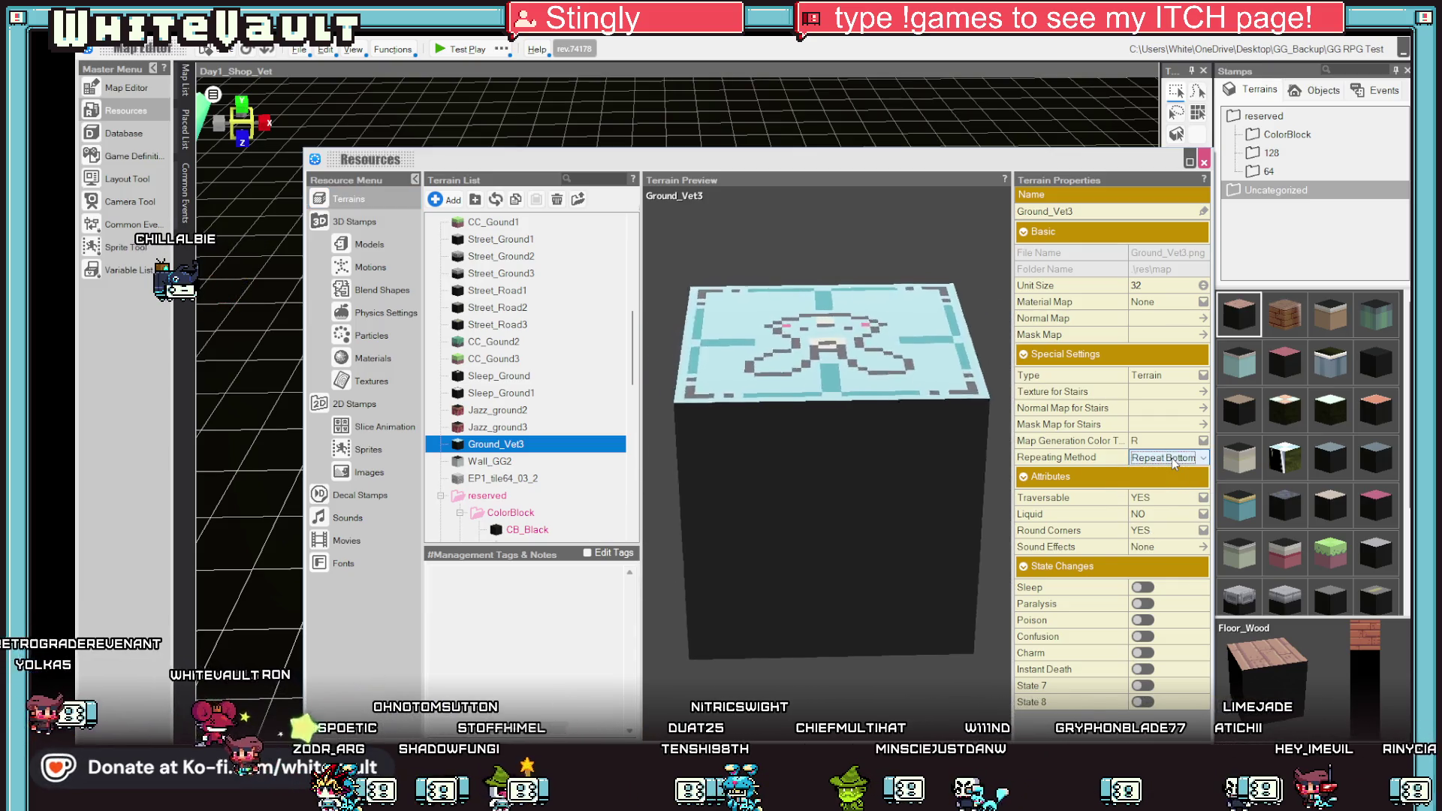
Set Ground_Vet3's Material Map to flat and close Resources back to the shop map.
{"action": "left_click", "coordinate": [1160, 302]}
{"action": "left_click", "coordinate": [1143, 328]}
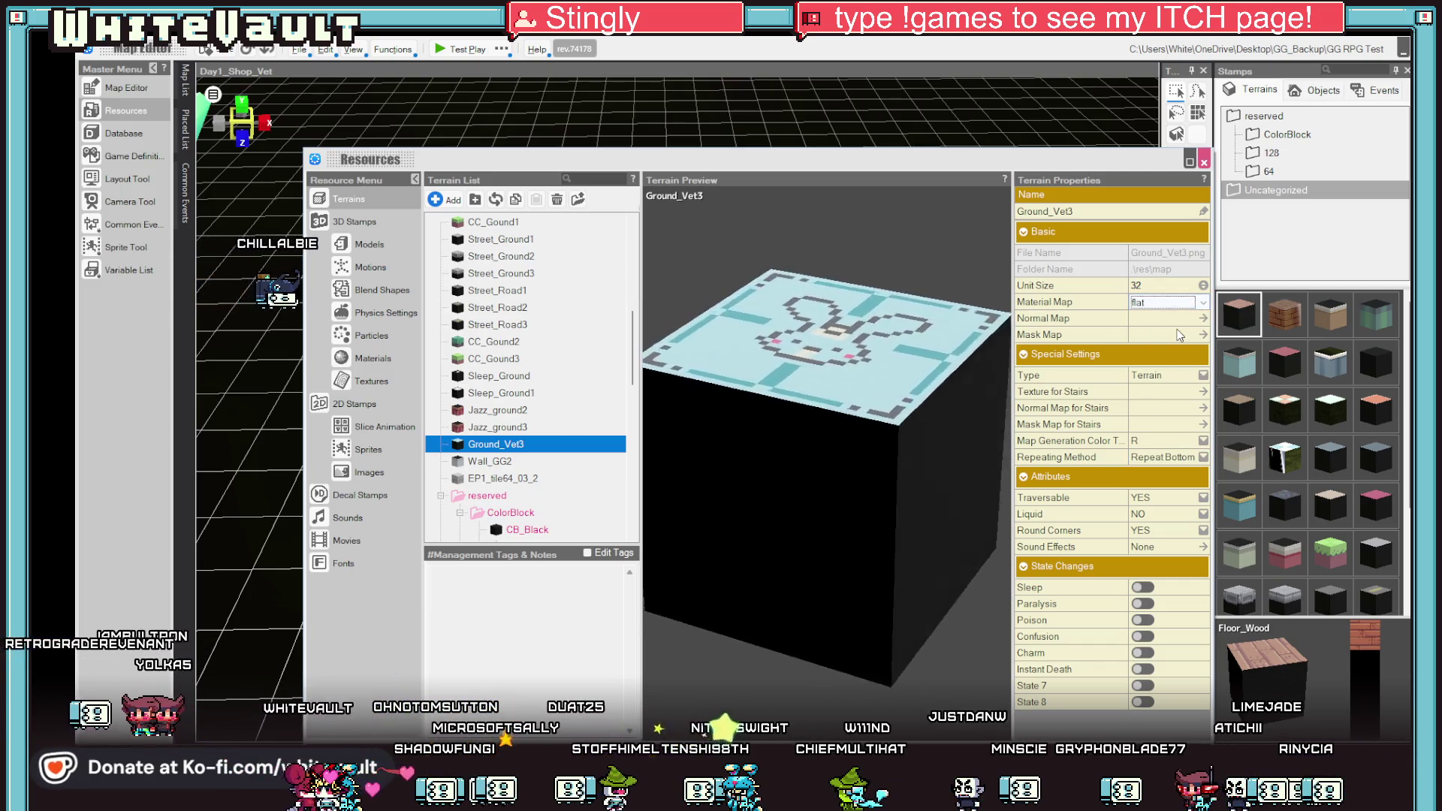
{"action": "left_click", "coordinate": [1087, 320]}
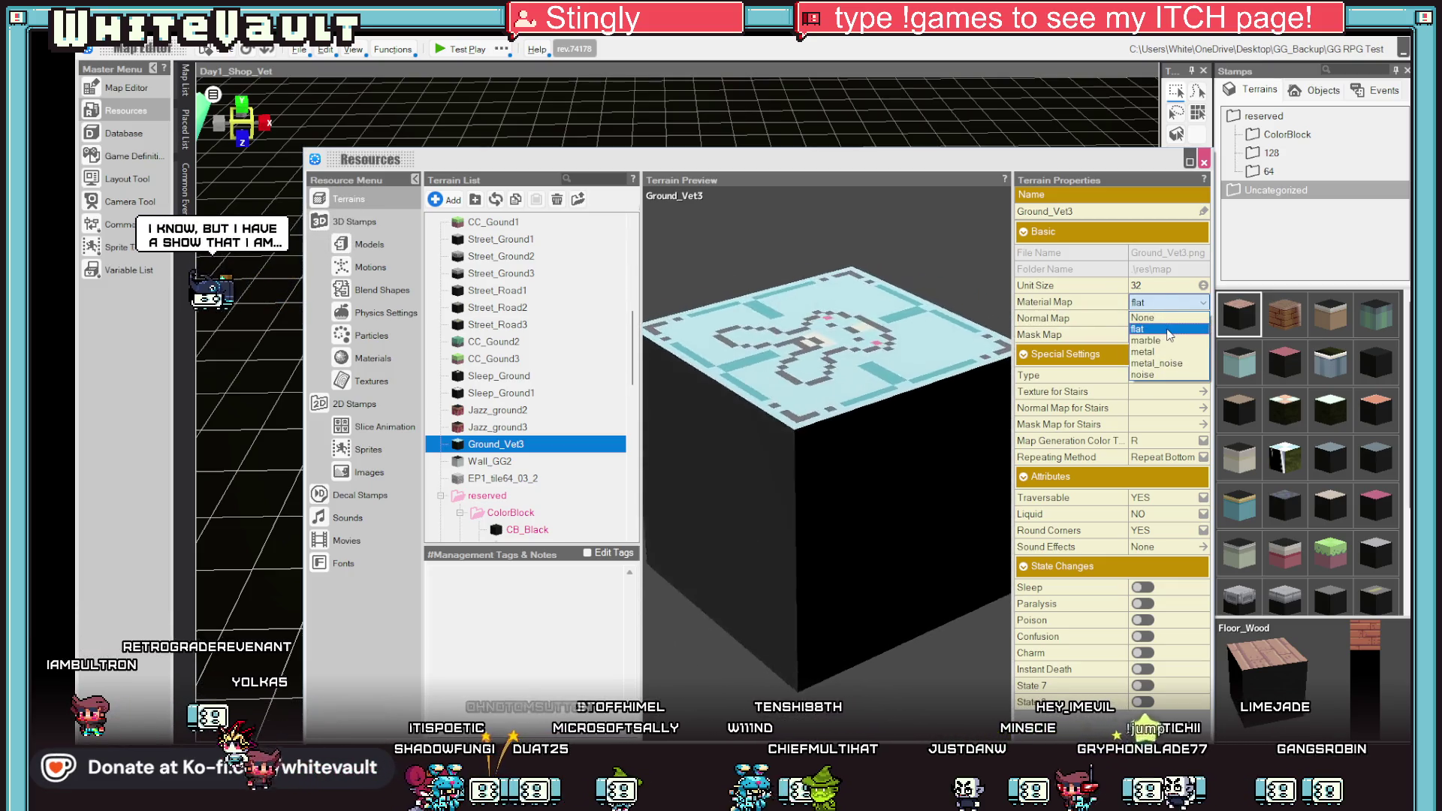
{"action": "left_click", "coordinate": [1169, 330]}
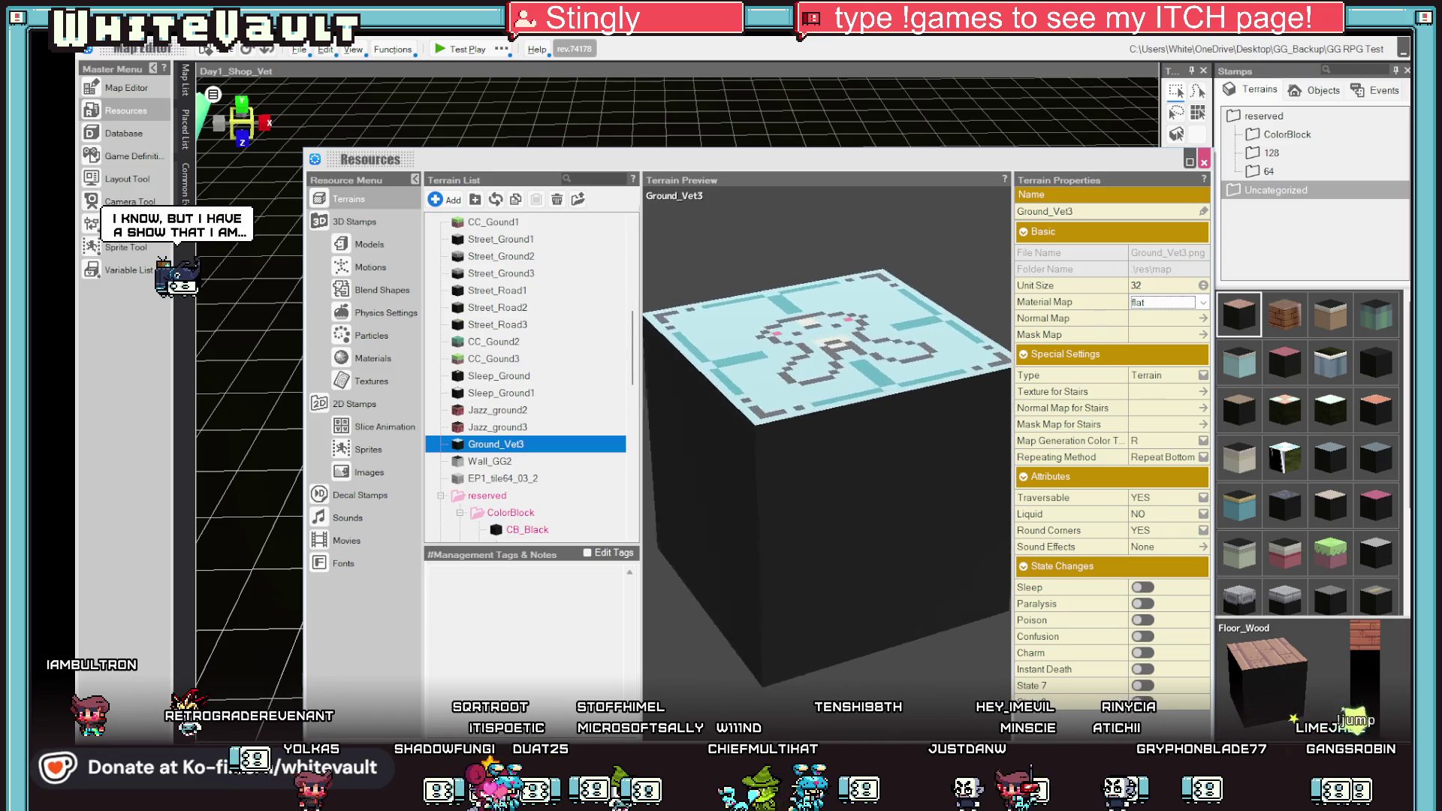
{"action": "left_click", "coordinate": [1203, 162]}
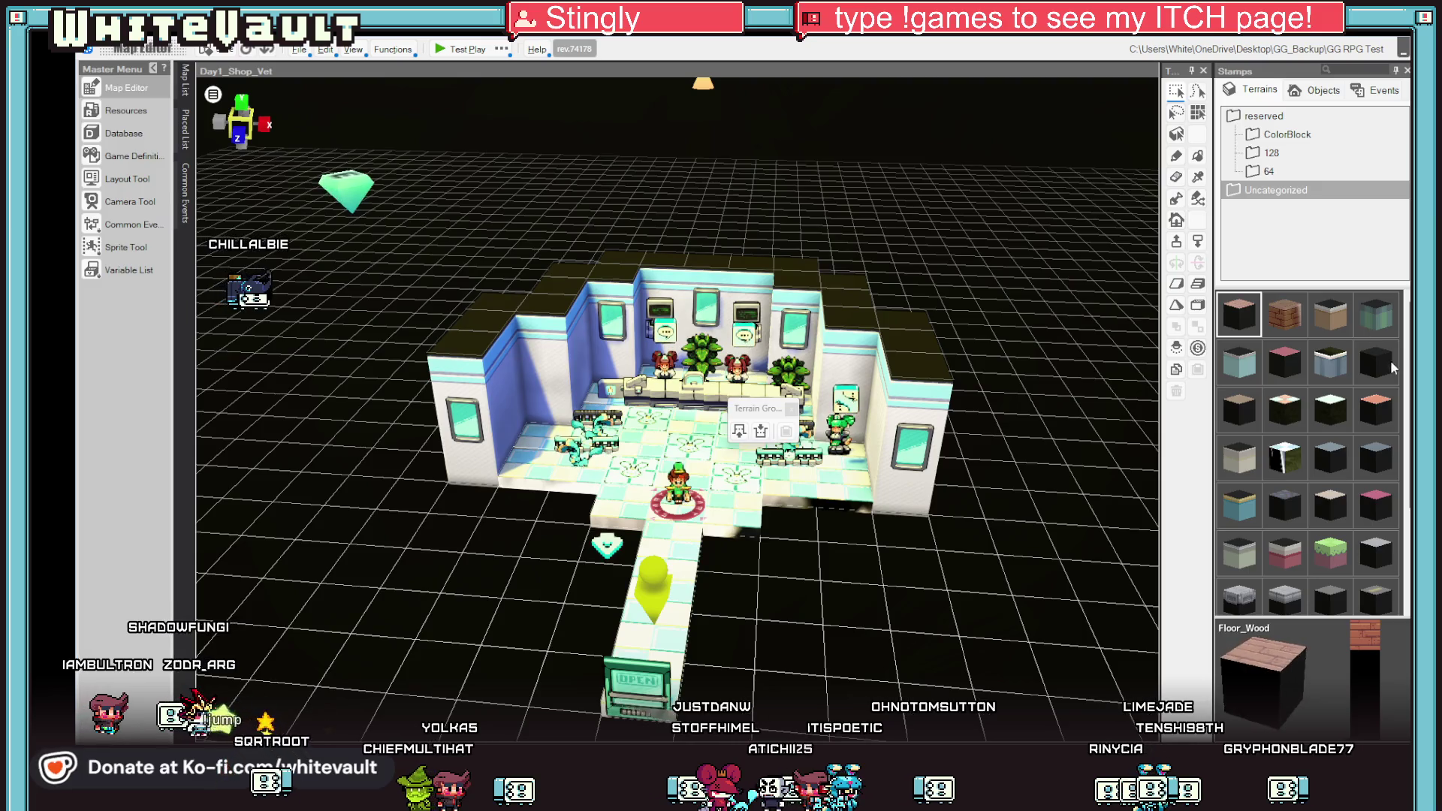
Paint a row and single CB_Black_2 tiles beside the room and entrance path.
{"action": "left_click", "coordinate": [1379, 361]}
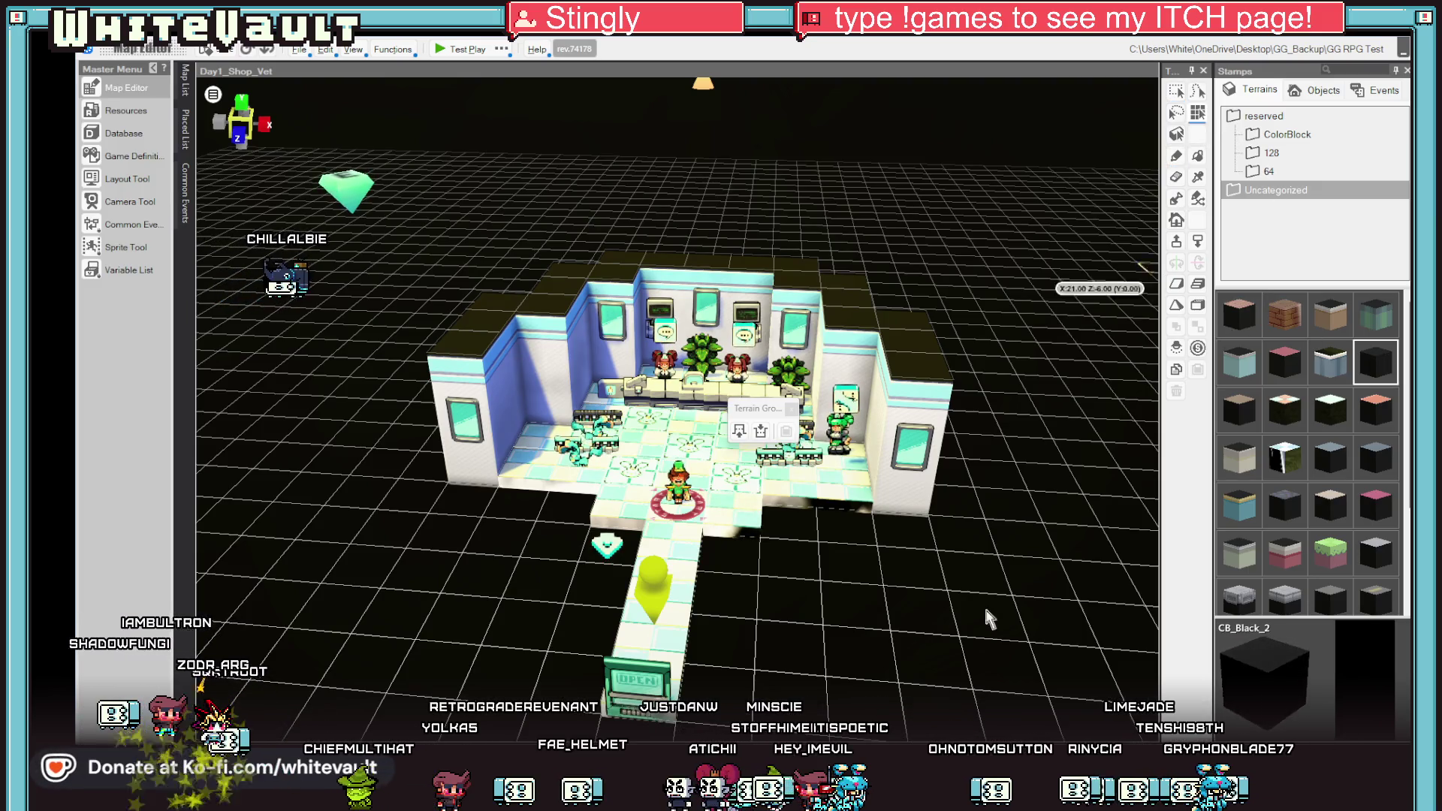
{"action": "left_click_drag", "start_coordinate": [1018, 587], "coordinate": [923, 614]}
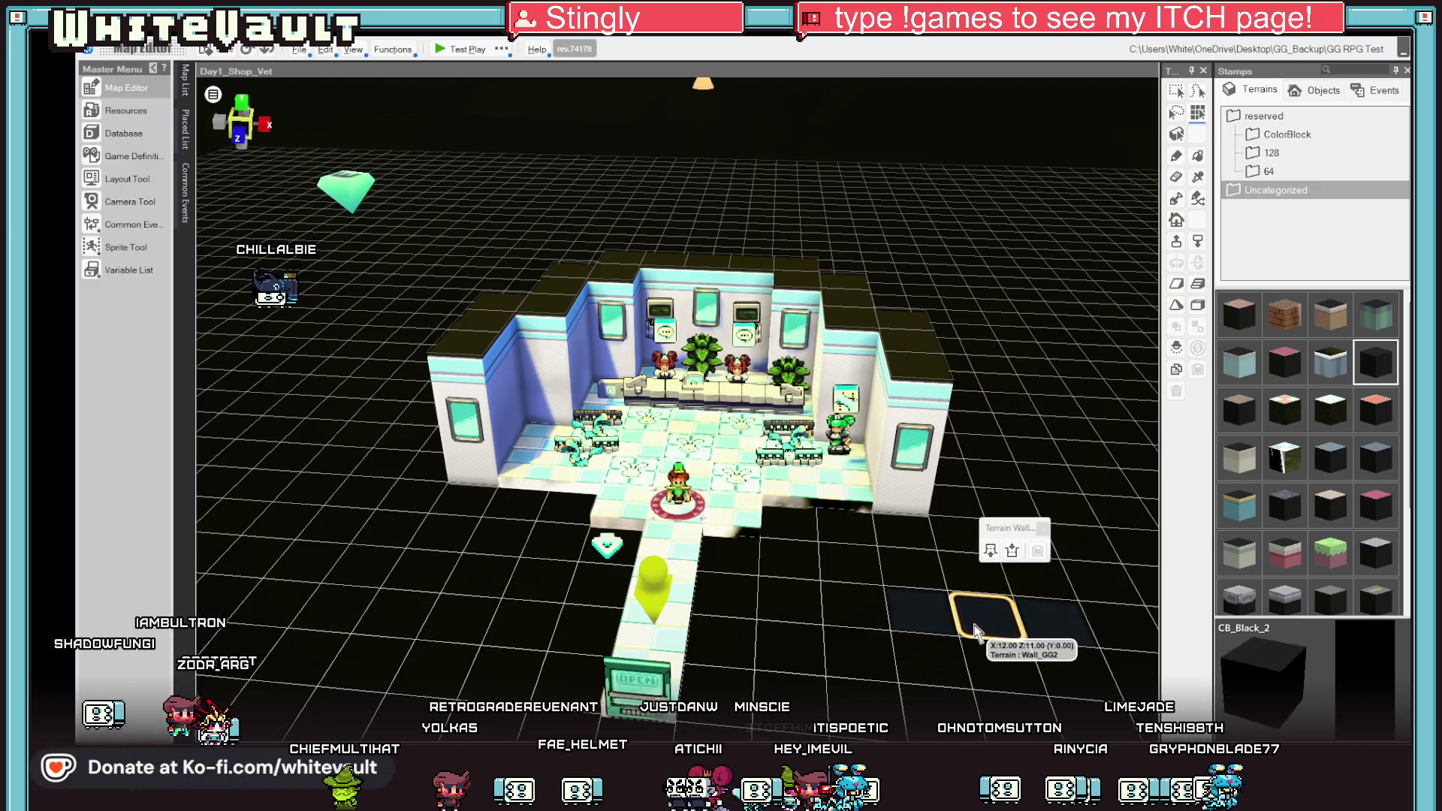
{"action": "left_click", "coordinate": [1177, 158]}
{"action": "left_click", "coordinate": [803, 557]}
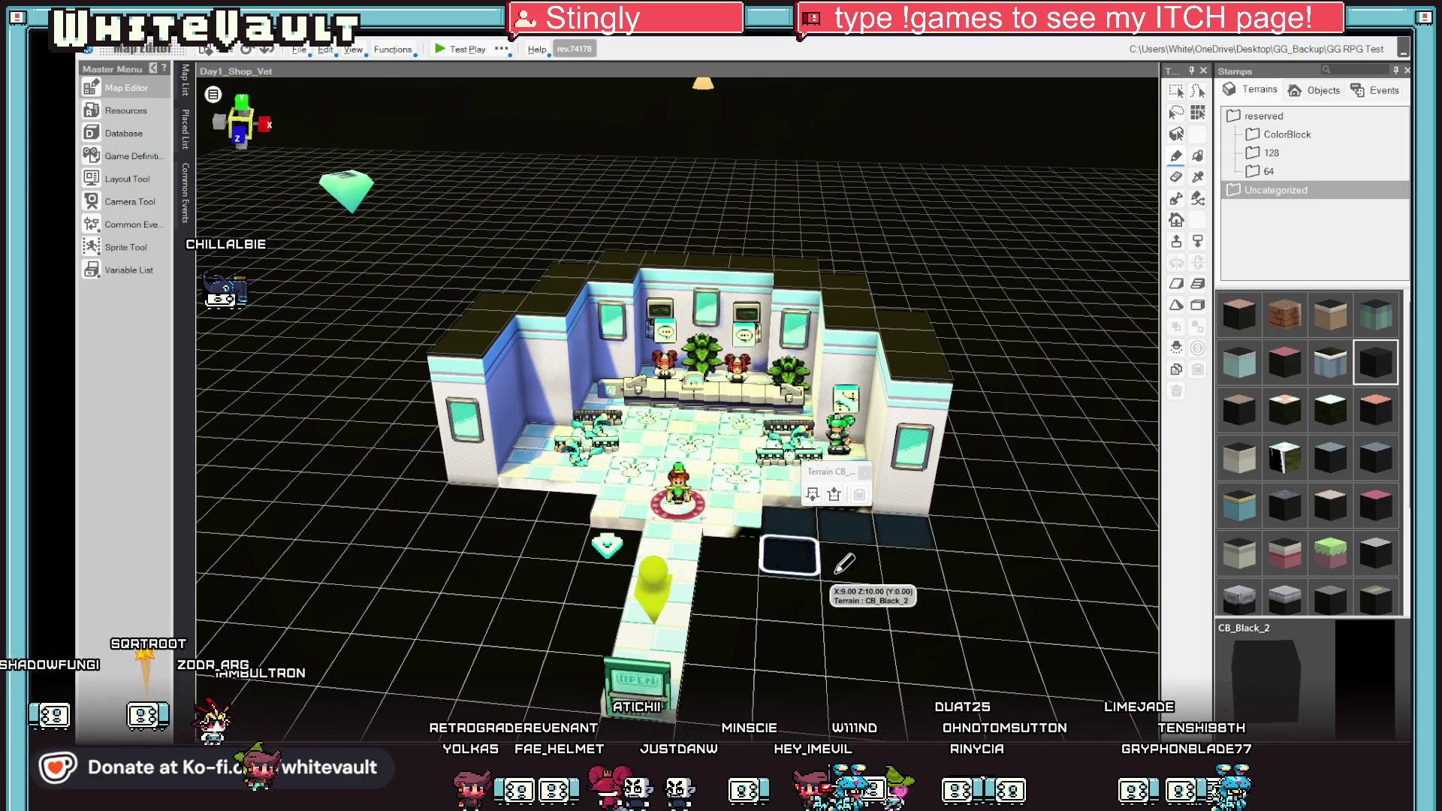
{"action": "left_click", "coordinate": [911, 627]}
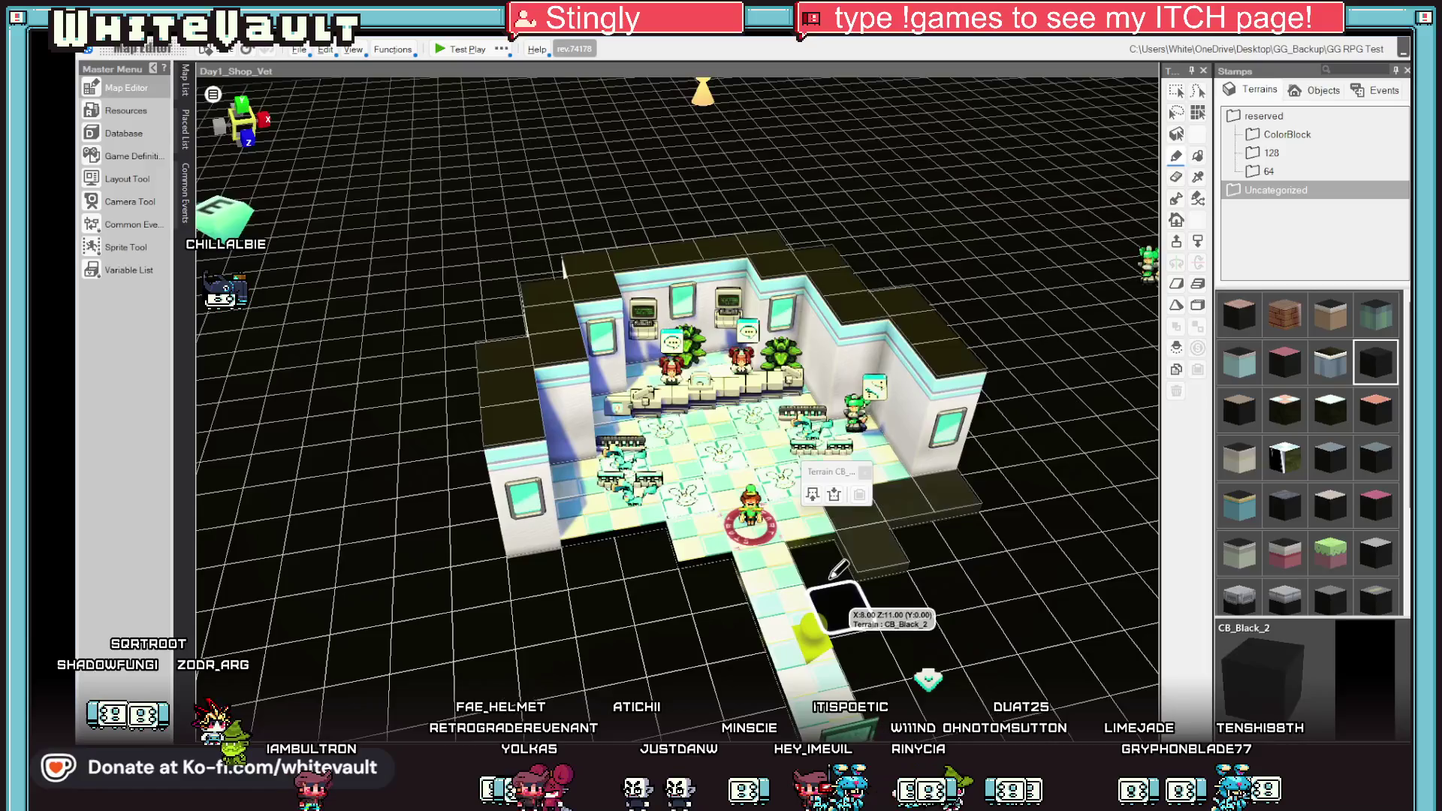
{"action": "scroll", "coordinate": [936, 597], "scroll_direction": "down", "scroll_amount": 3}
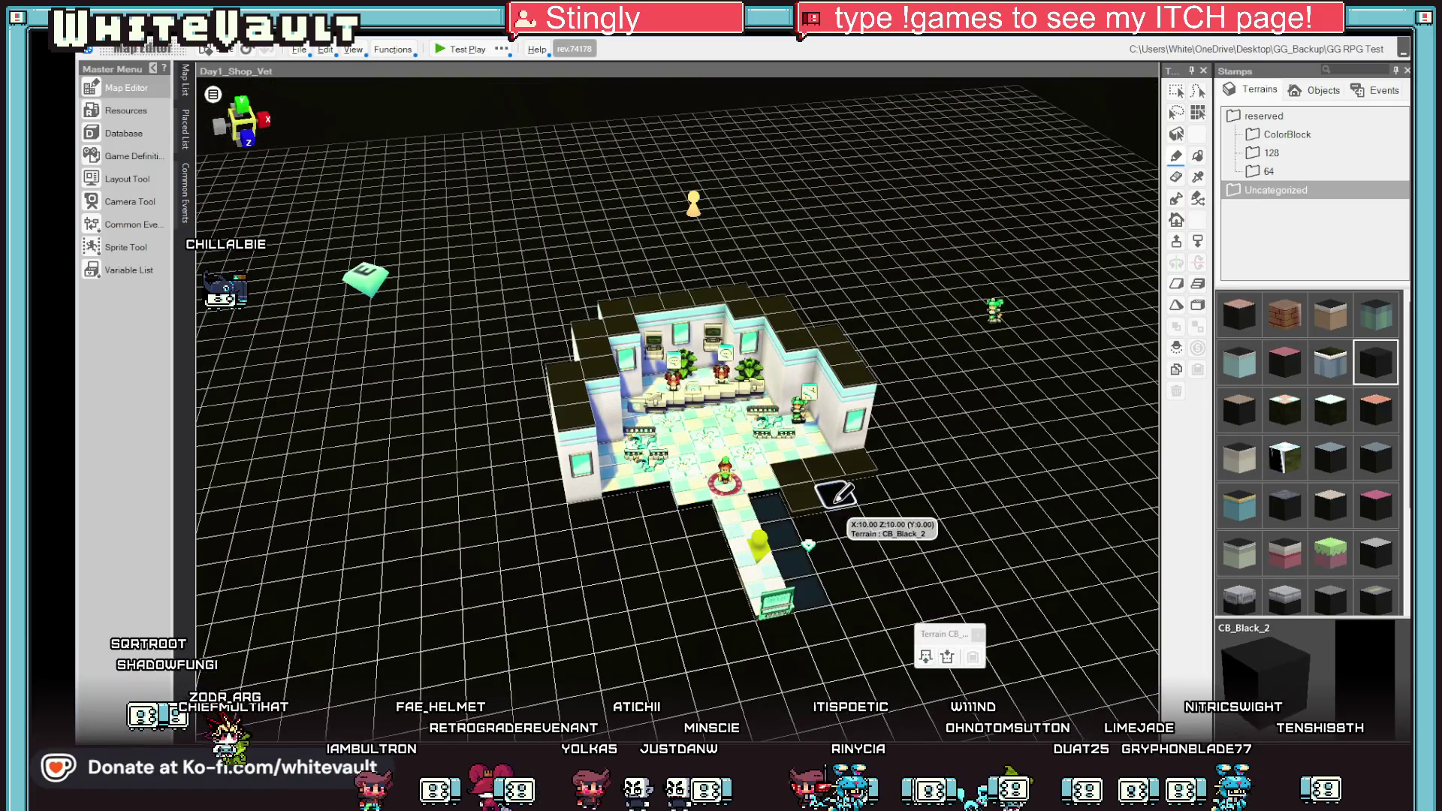
{"action": "left_click_drag", "start_coordinate": [958, 589], "coordinate": [948, 609]}
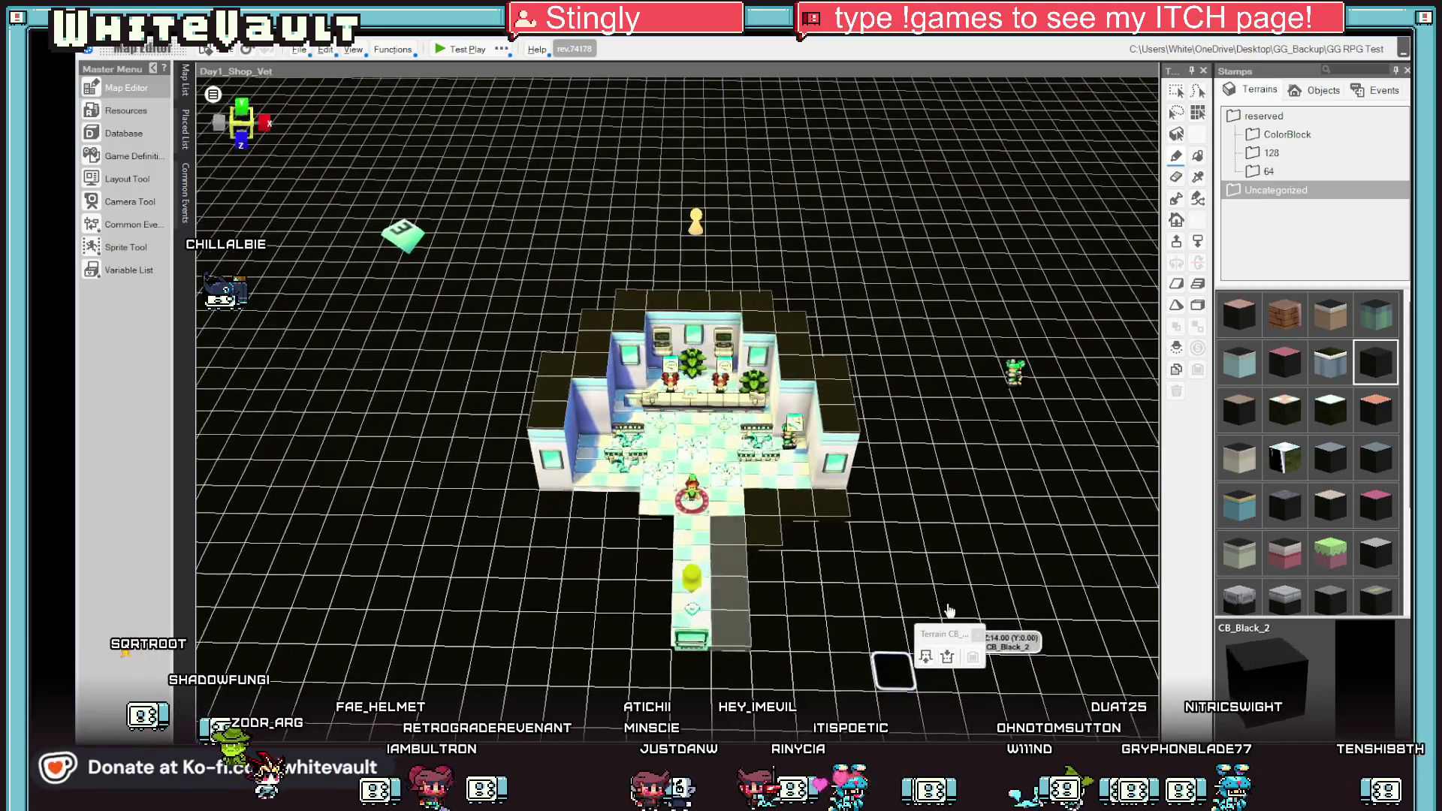
{"action": "key", "text": "Tab"}
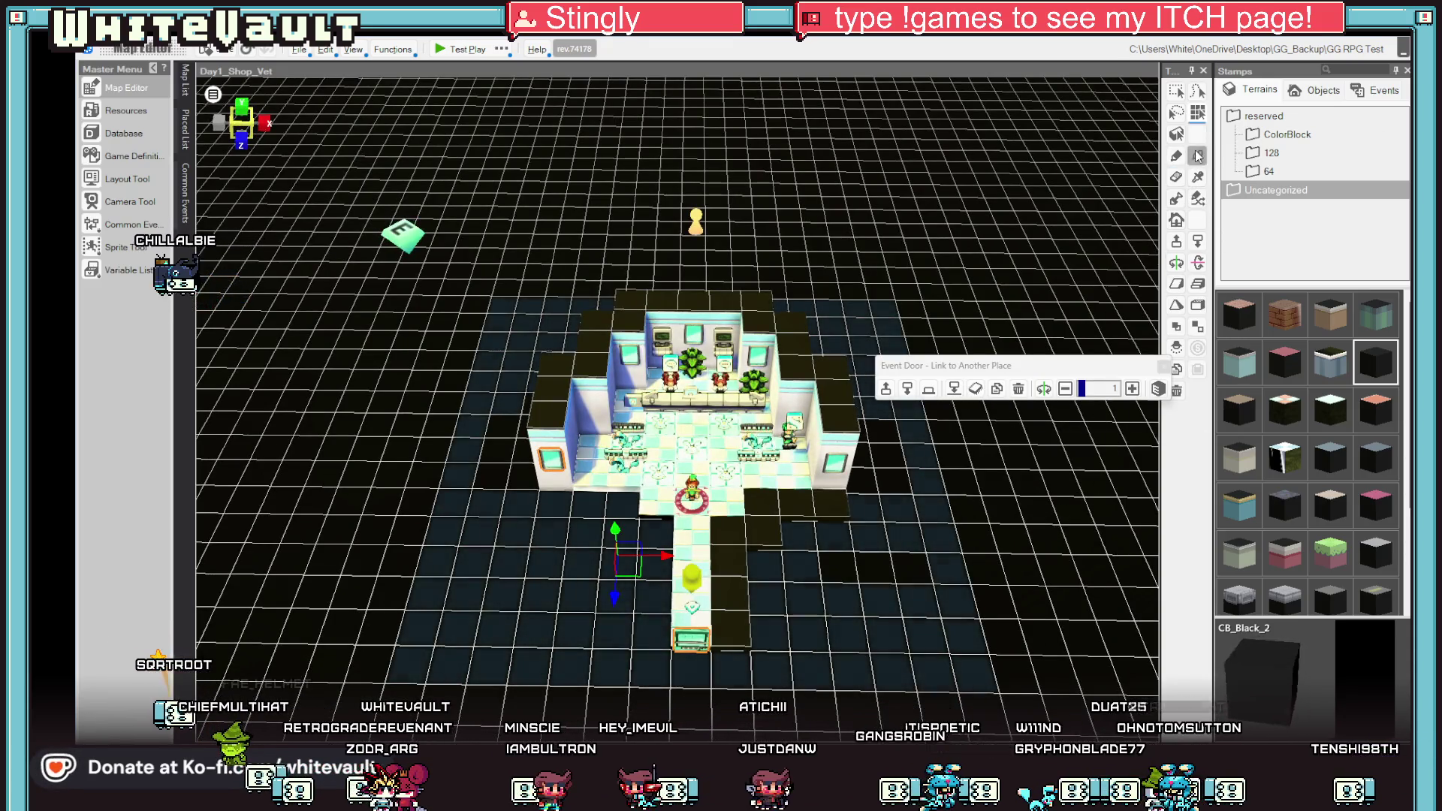
{"action": "key", "text": "Tab"}
Rectangle-fill a large area of black ground around the whole building.
{"action": "left_click_drag", "start_coordinate": [876, 564], "coordinate": [1144, 219]}
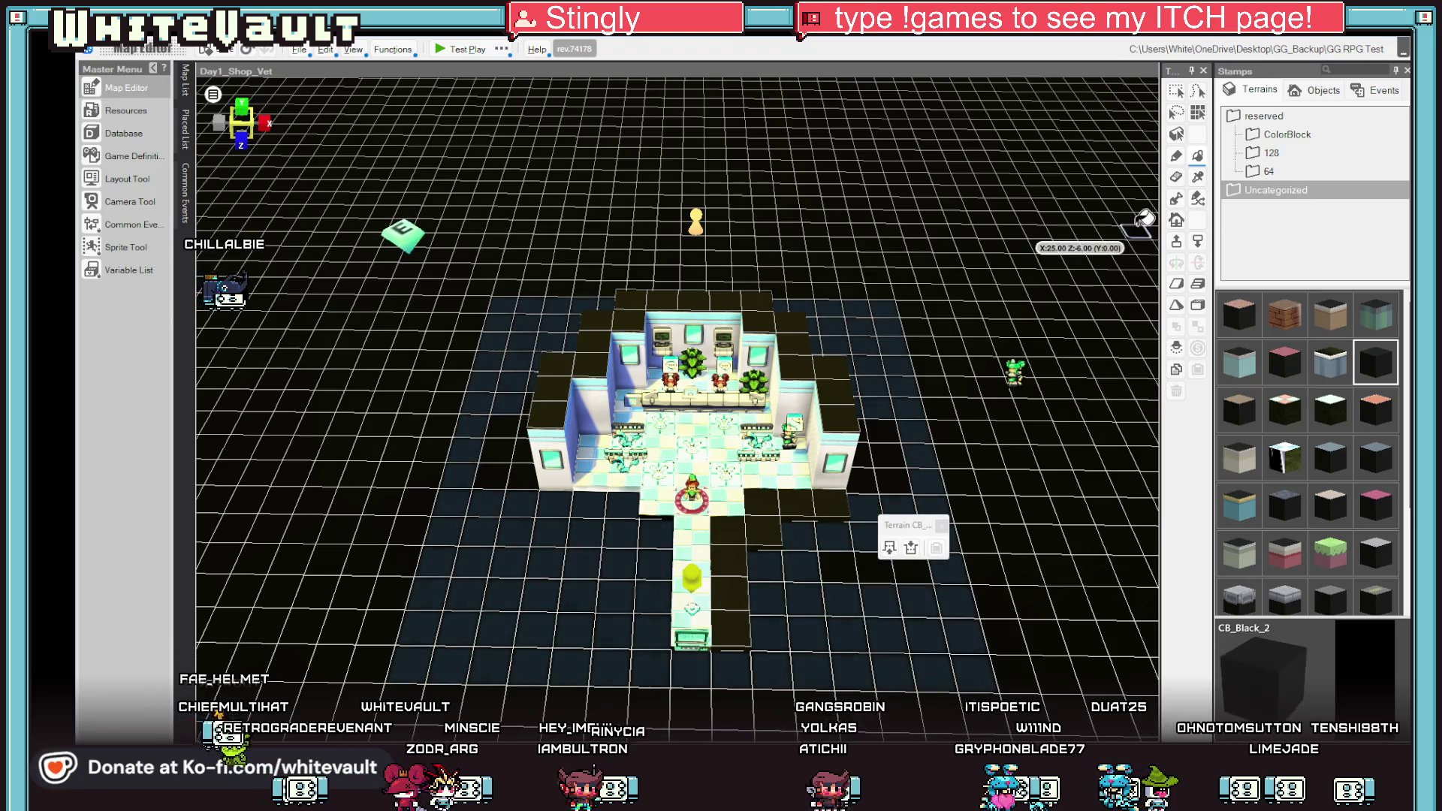
{"action": "left_click", "coordinate": [921, 527]}
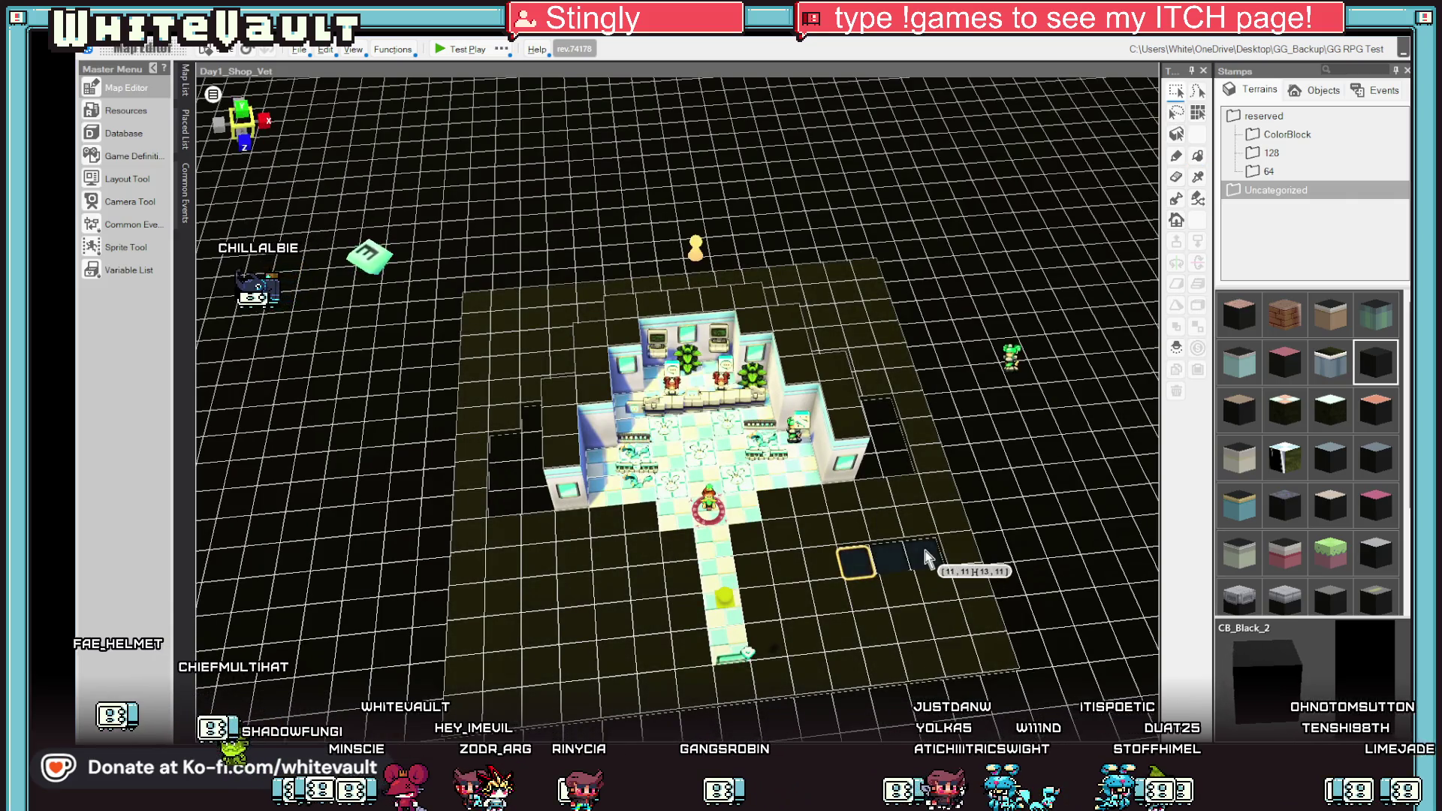
Paint extra black tiles against the building's walls while orbiting around it.
{"action": "right_click", "coordinate": [946, 552]}
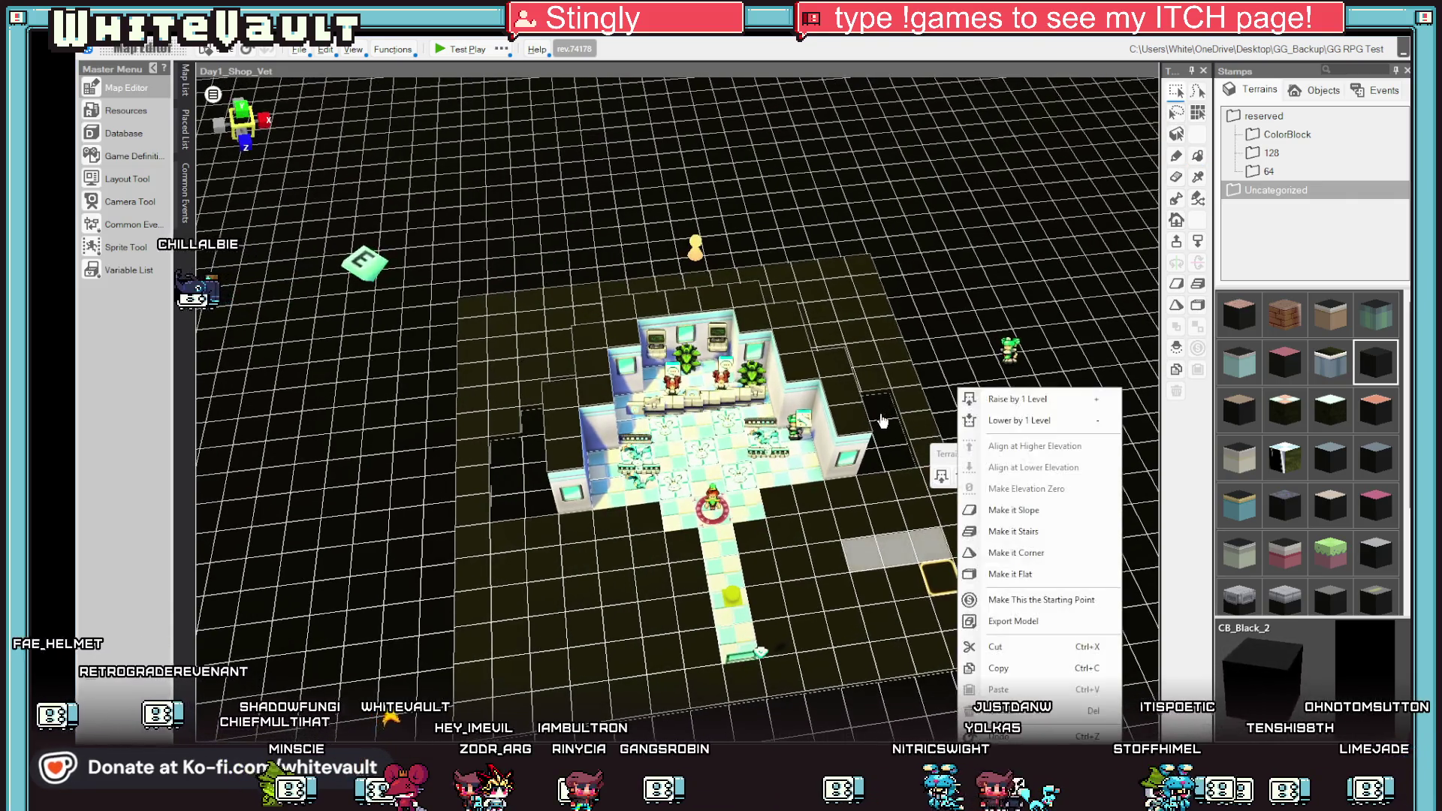
{"action": "key", "text": "Escape"}
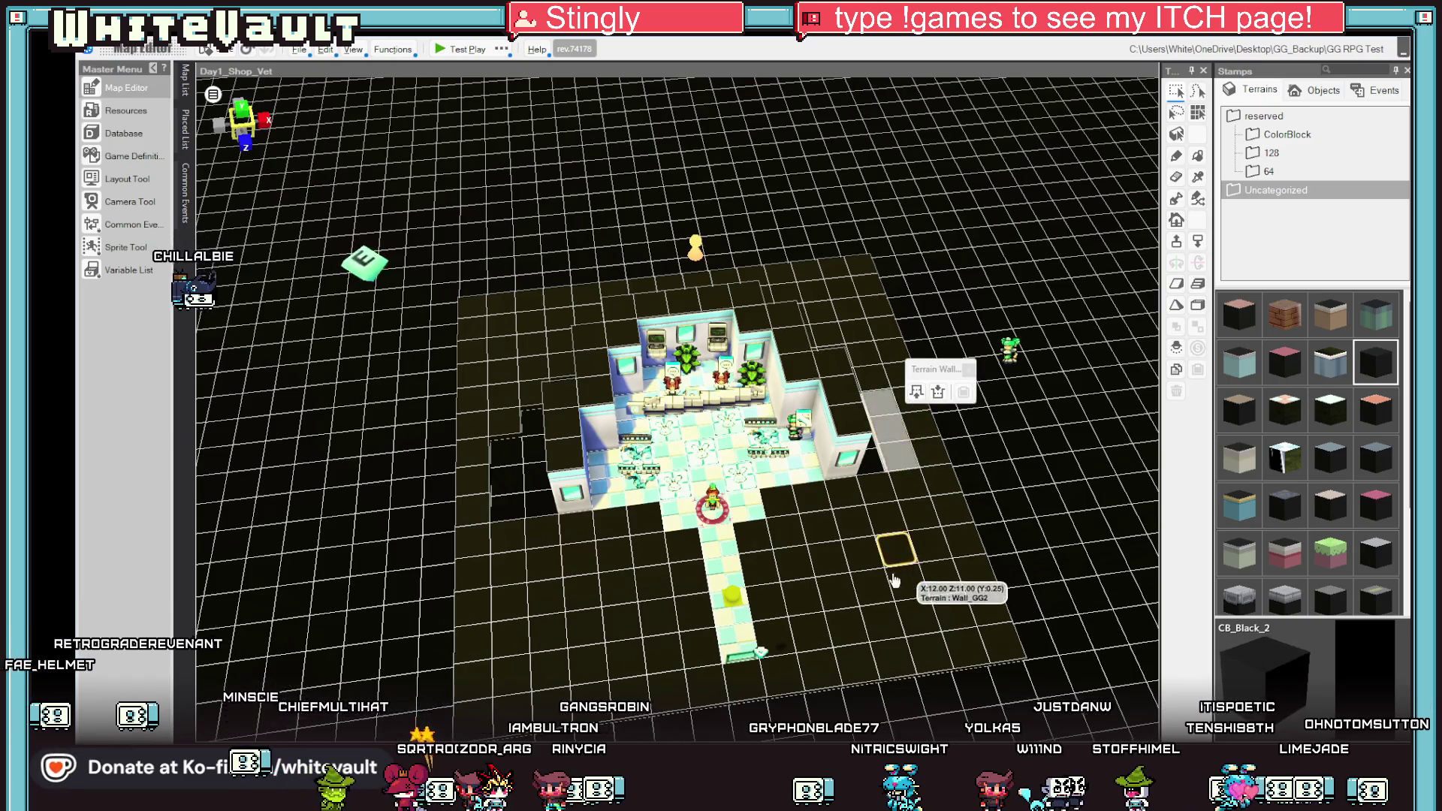
{"action": "left_click_drag", "start_coordinate": [915, 591], "coordinate": [852, 556]}
{"action": "left_click", "coordinate": [828, 528]}
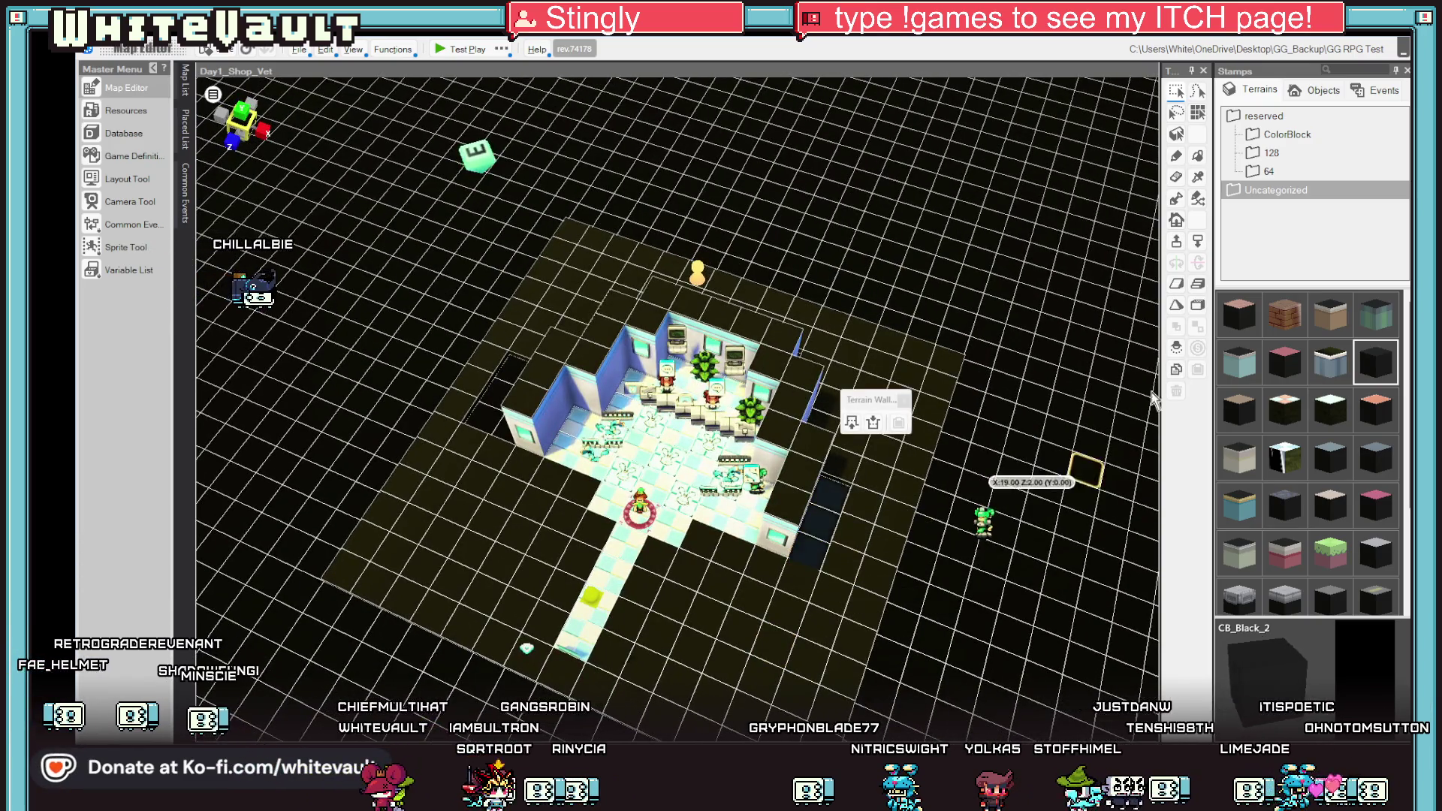
{"action": "left_click", "coordinate": [820, 546]}
{"action": "left_click_drag", "start_coordinate": [834, 478], "coordinate": [569, 496]}
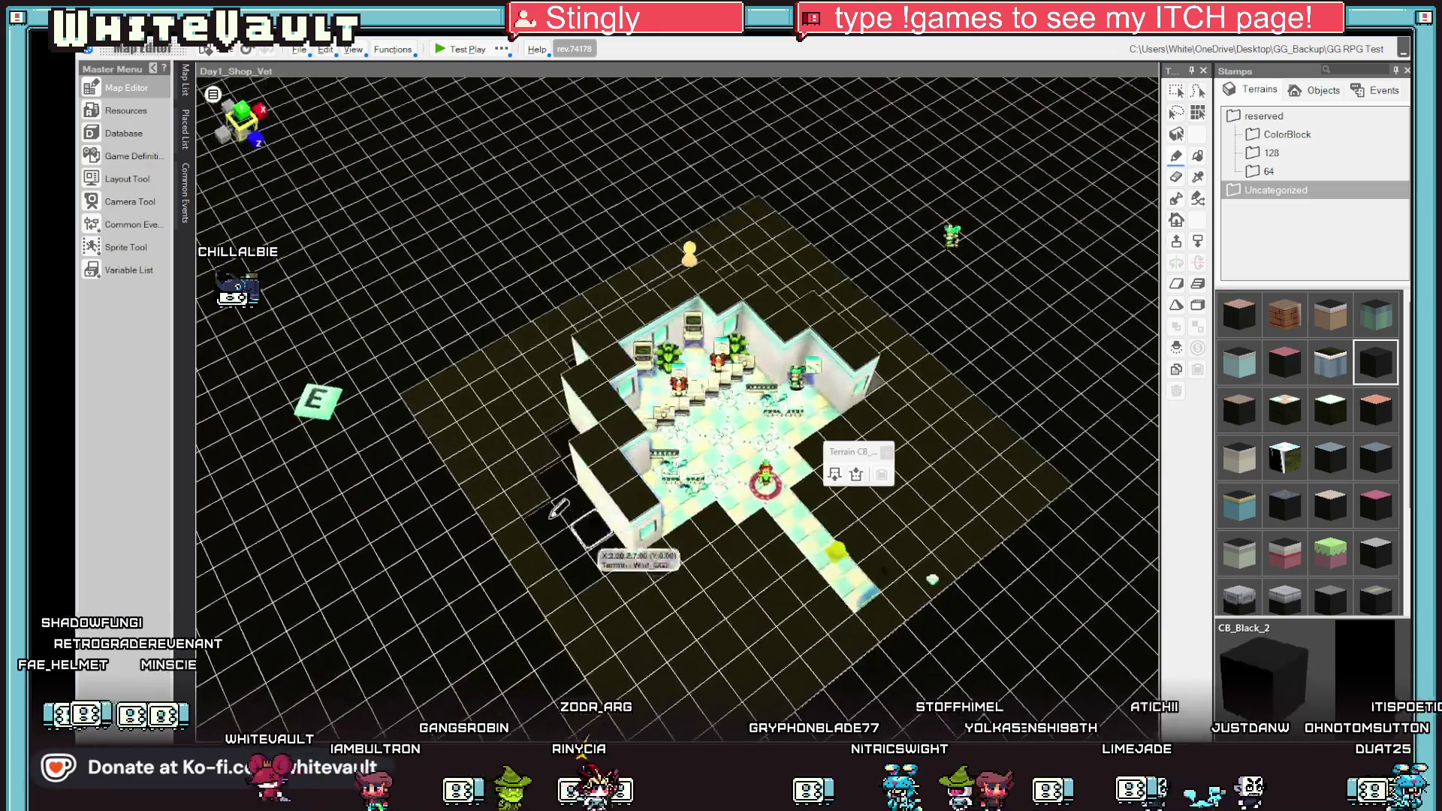
{"action": "mouse_move", "coordinate": [648, 497]}
{"action": "left_mouse_down"}
{"action": "mouse_move", "coordinate": [564, 541]}
{"action": "mouse_move", "coordinate": [708, 482]}
{"action": "left_mouse_up"}
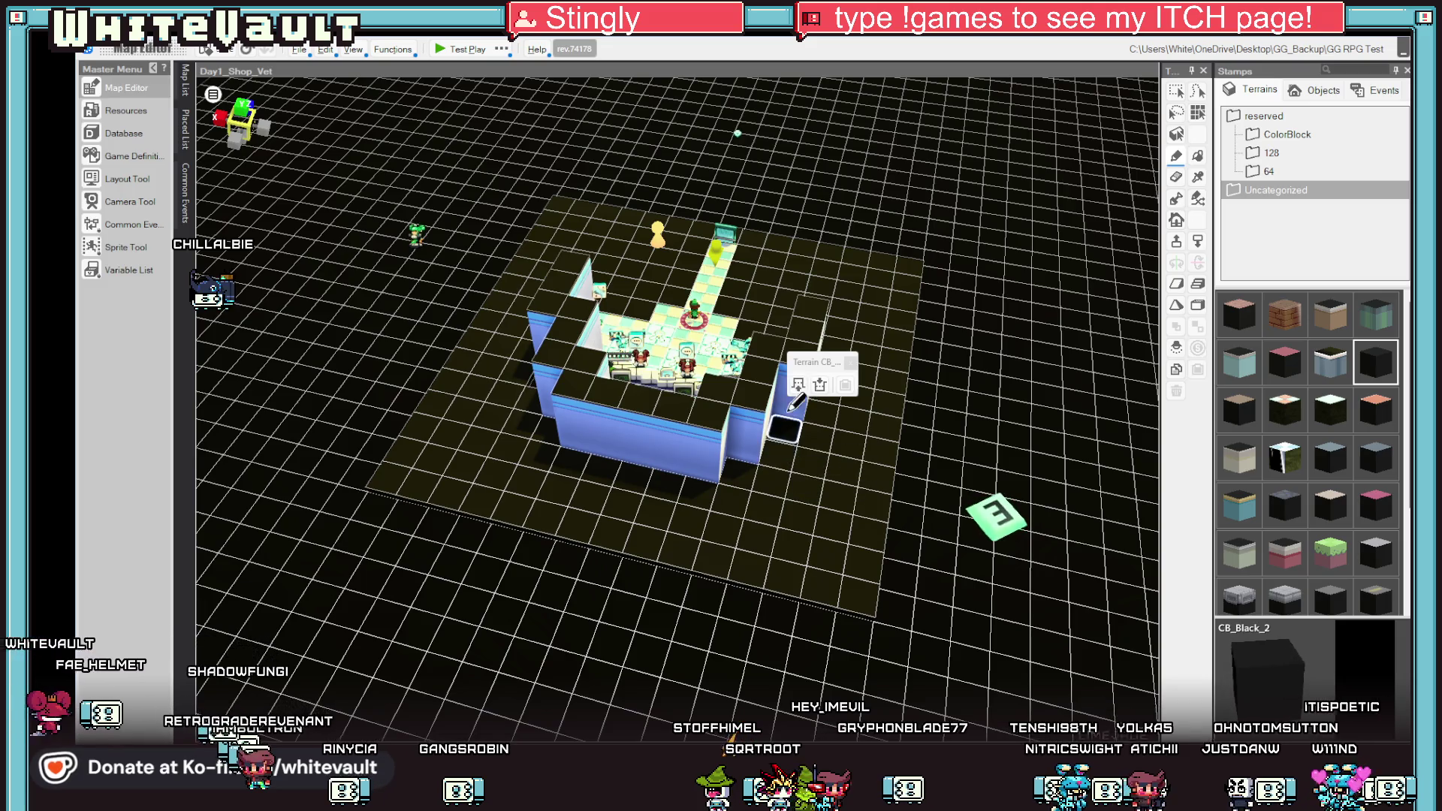
Check the shop from a couple of angles and launch a test play.
{"action": "left_click_drag", "start_coordinate": [798, 384], "coordinate": [703, 503]}
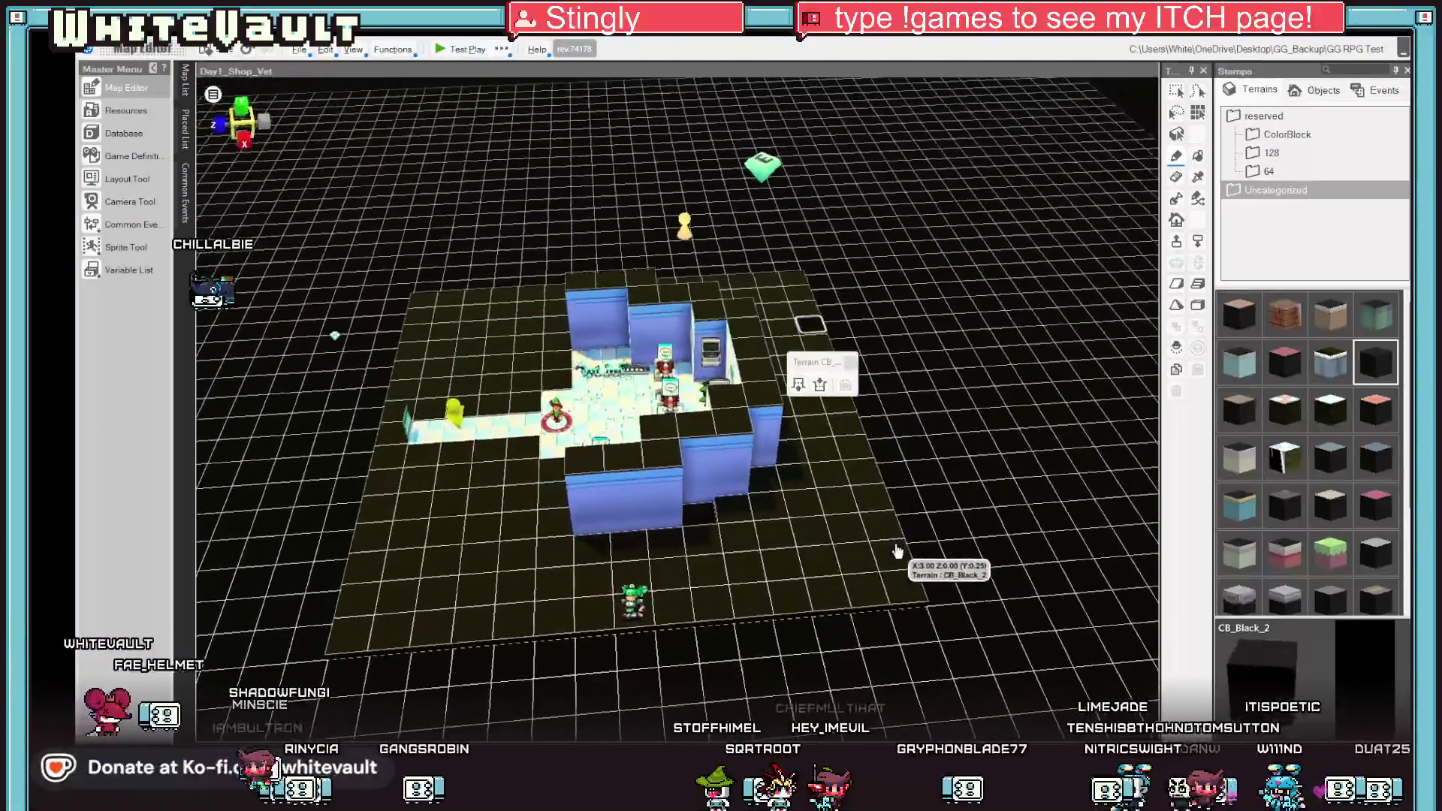
{"action": "left_click_drag", "start_coordinate": [793, 520], "coordinate": [1036, 221]}
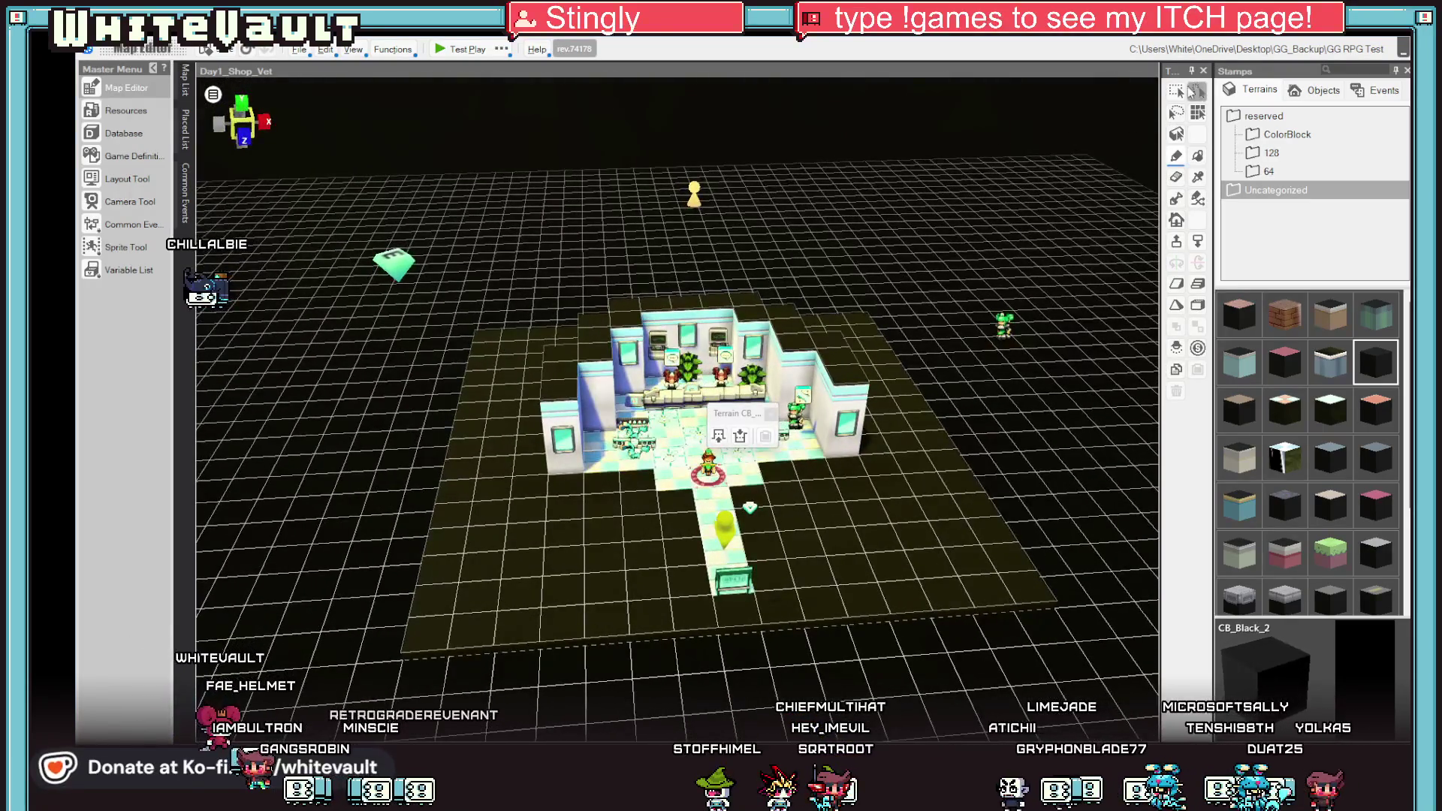
{"action": "left_click", "coordinate": [461, 51]}
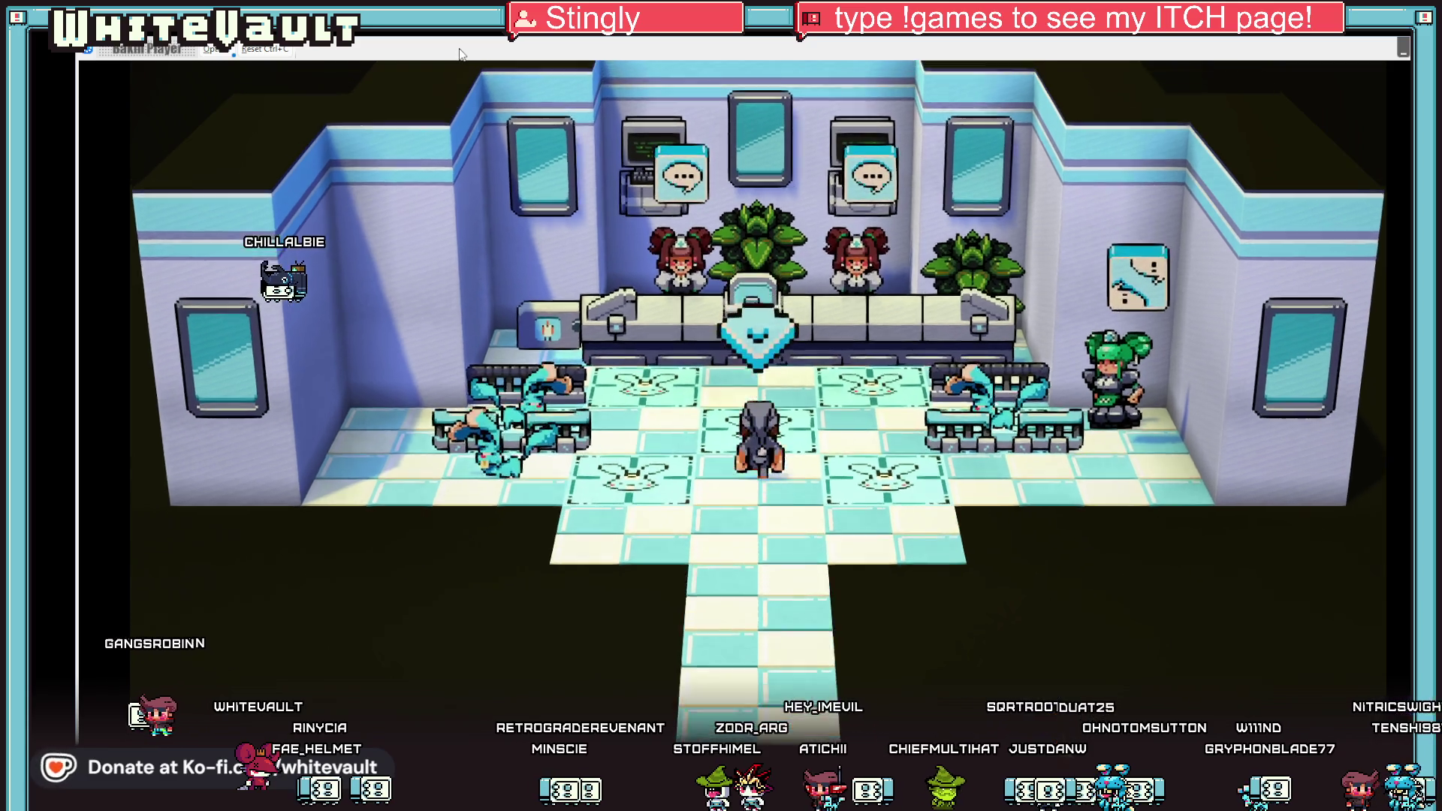
Walk the player to the counter, door and green-haired character and back, then end the test play with Alt+F4.
{"action": "key", "text": "Up"}
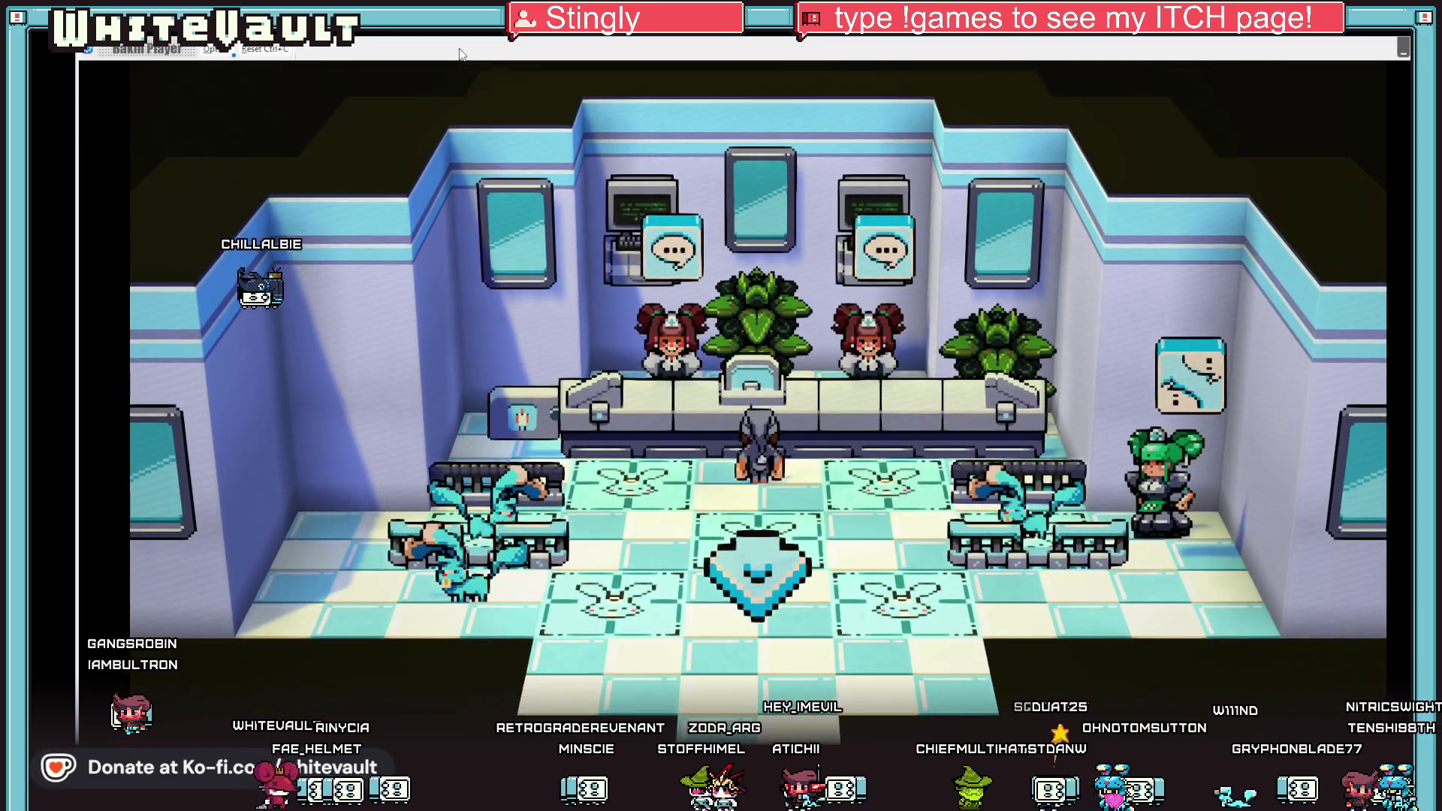
{"action": "key", "text": "Down"}
{"action": "key", "text": "Right"}
{"action": "key", "text": "Right"}
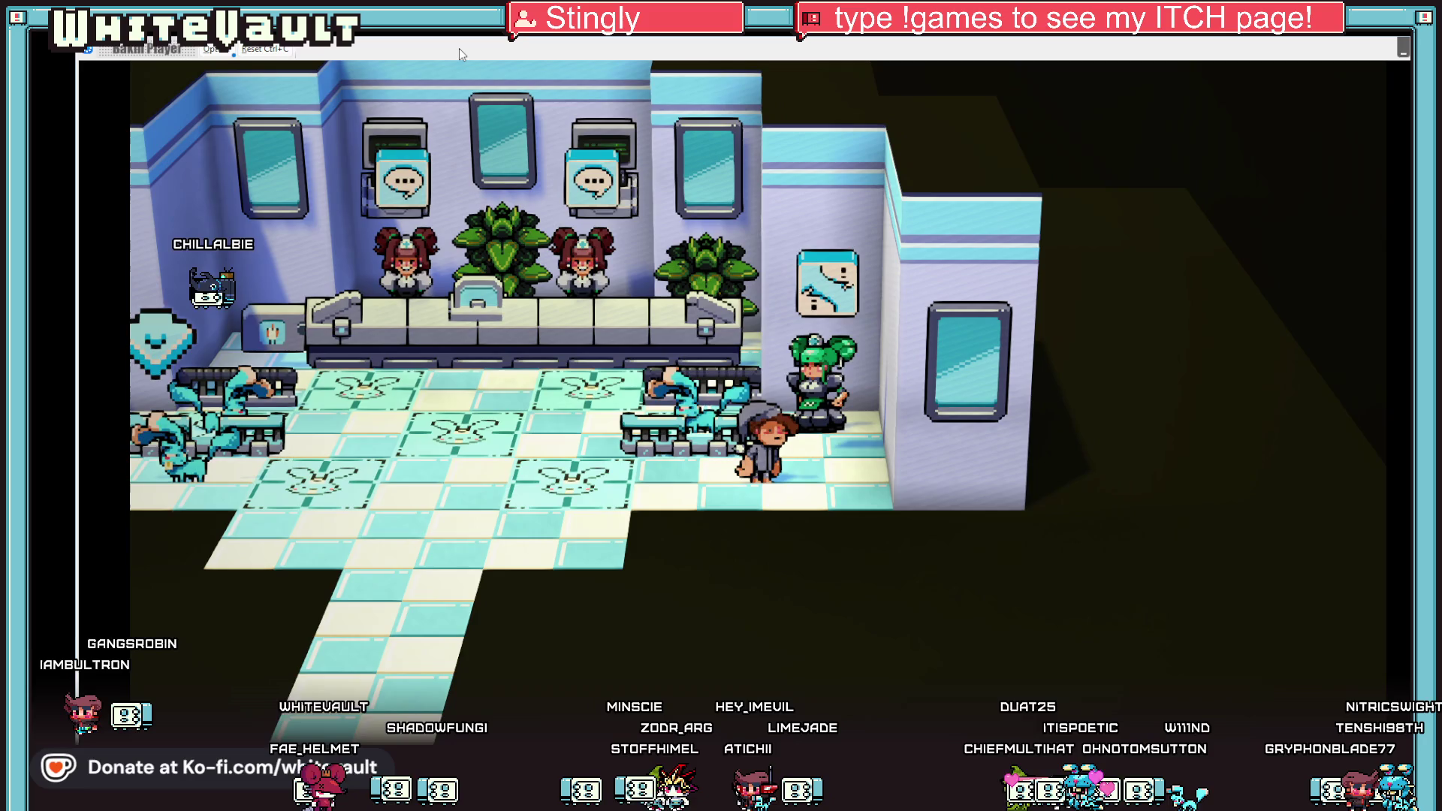
{"action": "key", "text": "Left"}
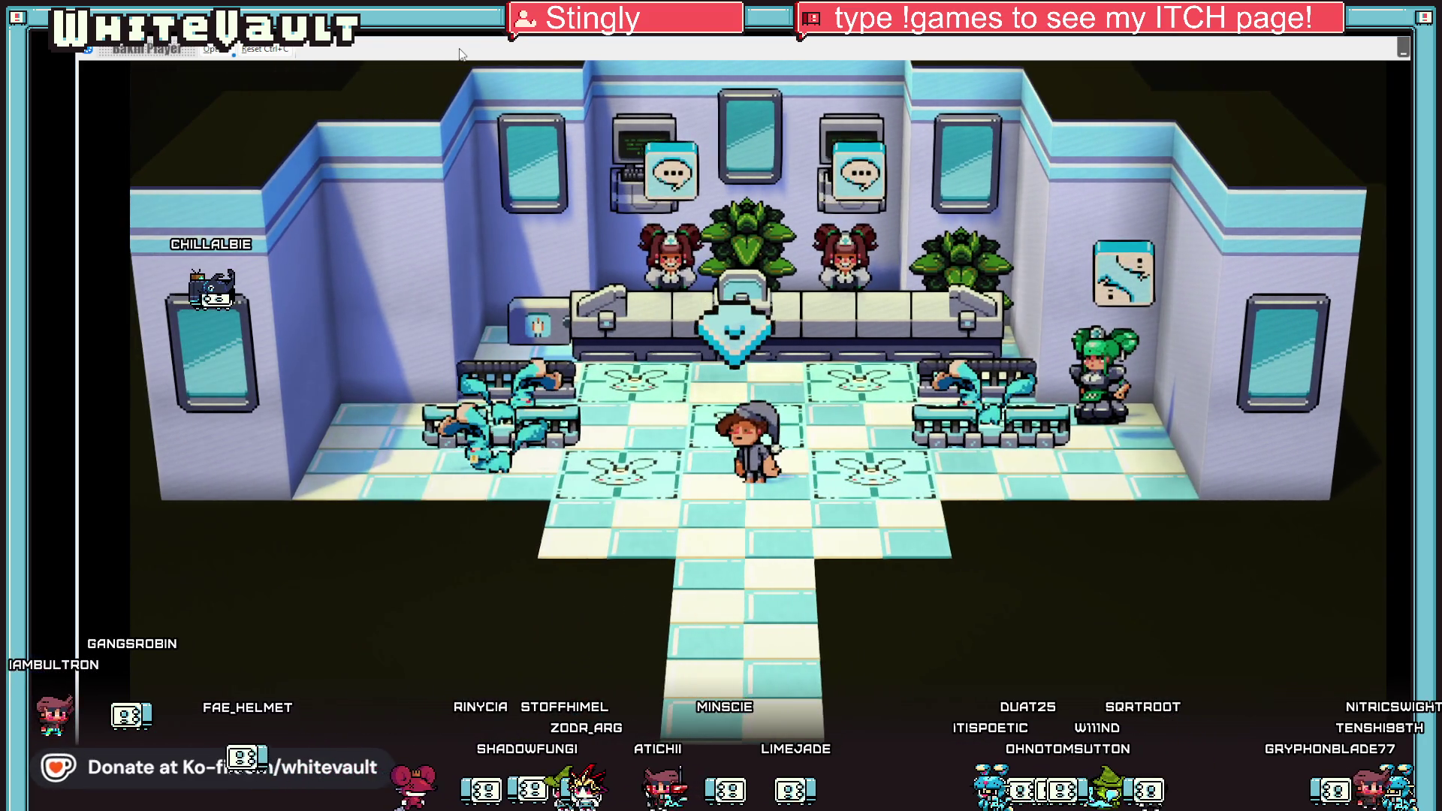
{"action": "key", "text": "Down"}
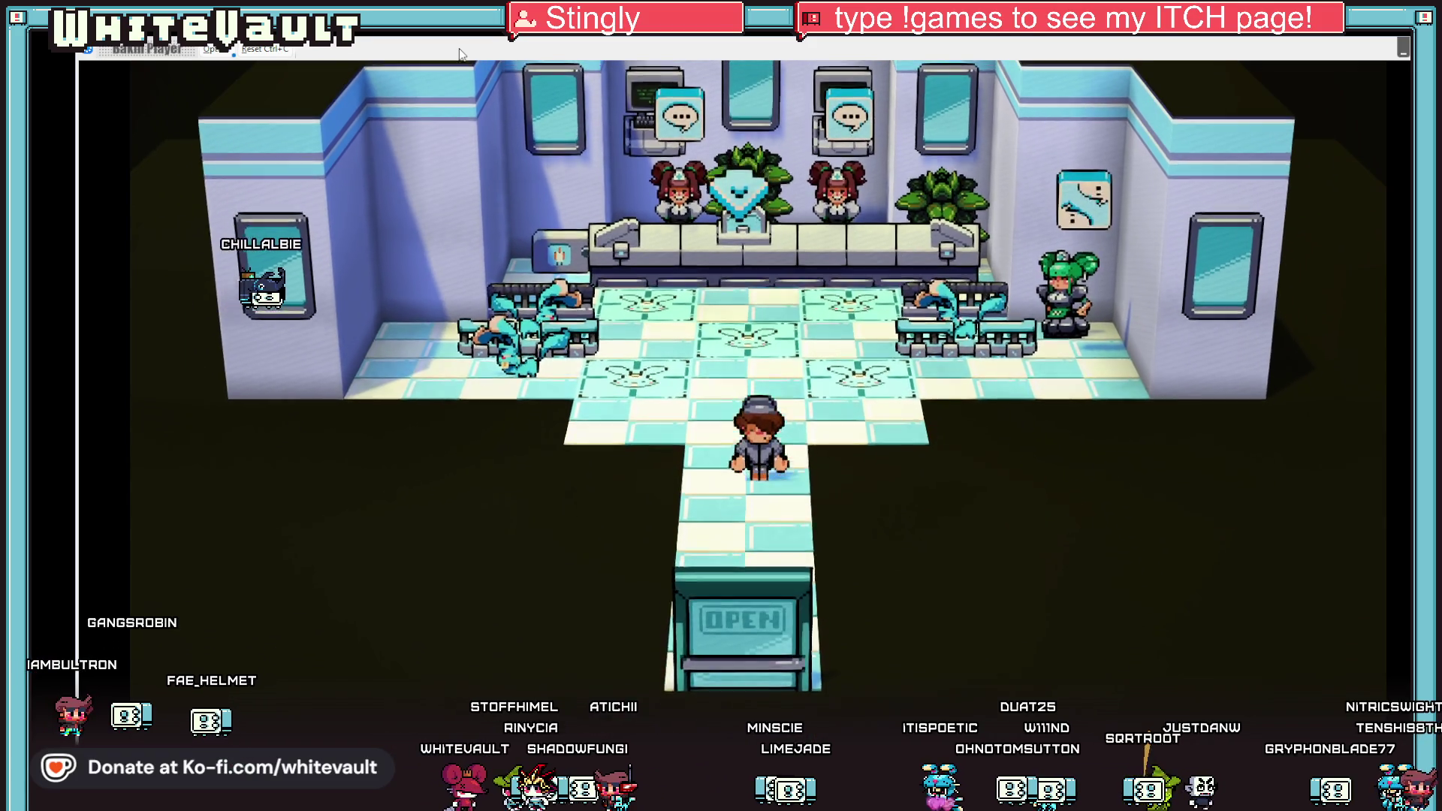
{"action": "key", "text": "Up"}
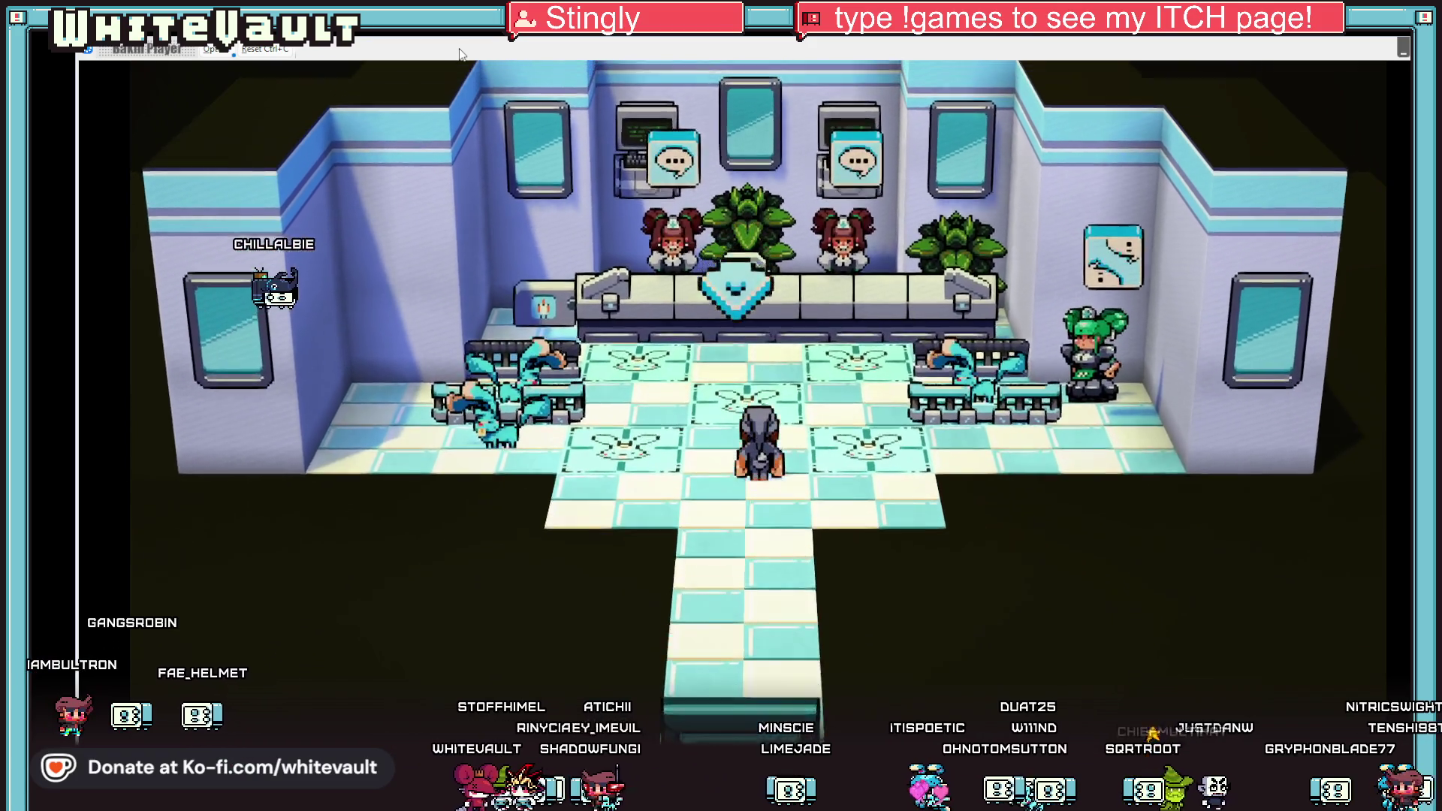
{"action": "key", "text": "Right"}
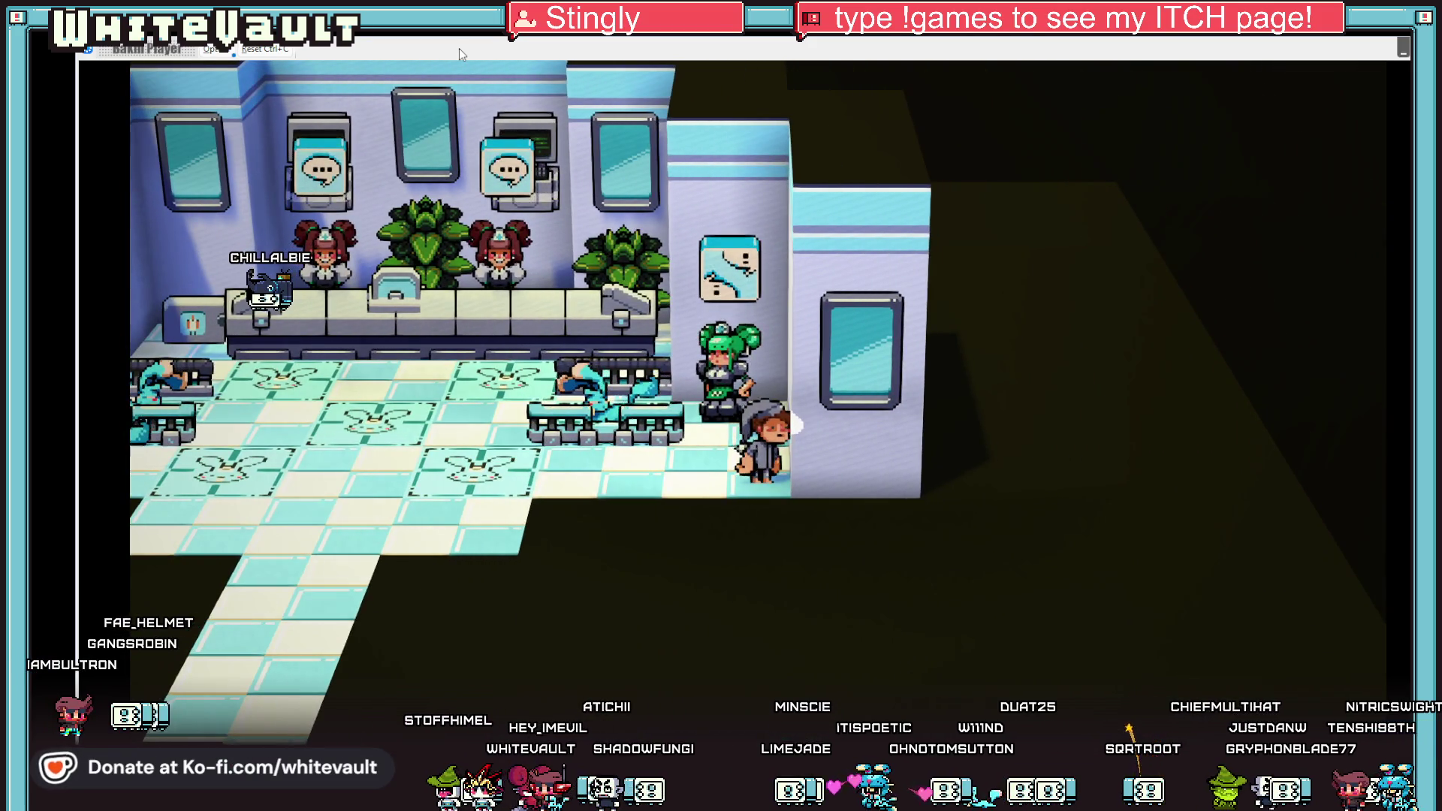
{"action": "key", "text": "Left"}
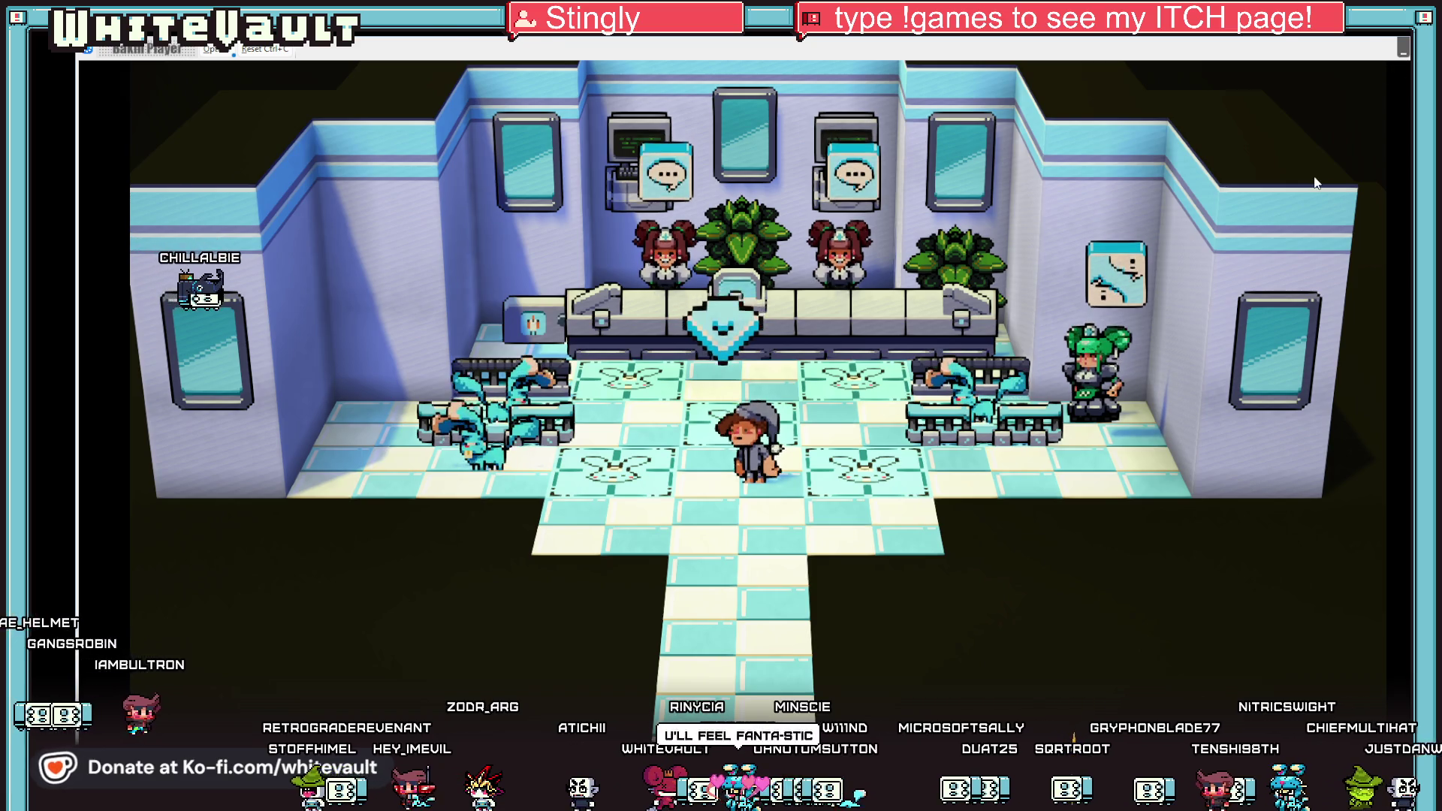
{"action": "key", "text": "alt+F4"}
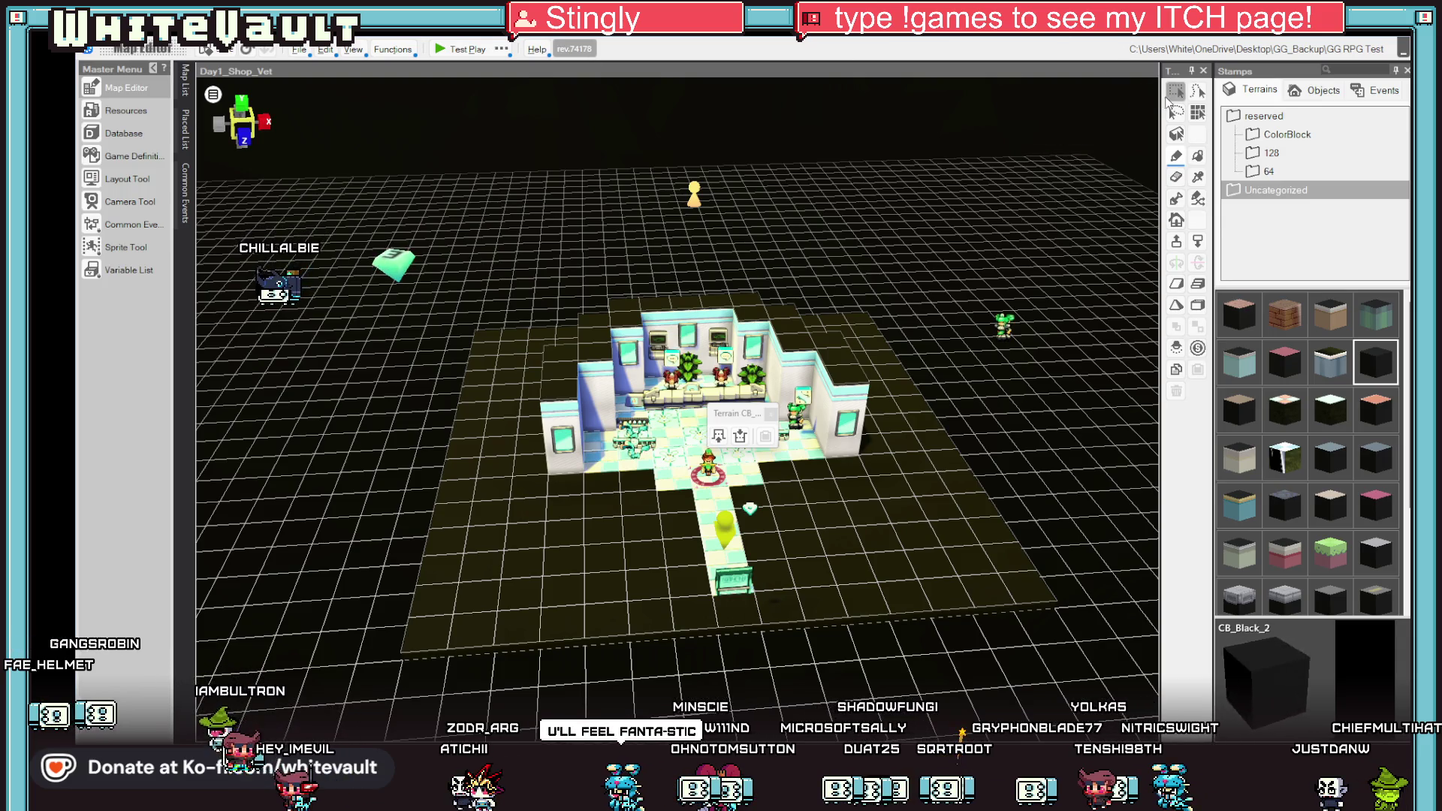
Select the door, Dio and NPC_2 events in turn, view the map from above, and open Map Settings.
{"action": "left_click", "coordinate": [732, 580]}
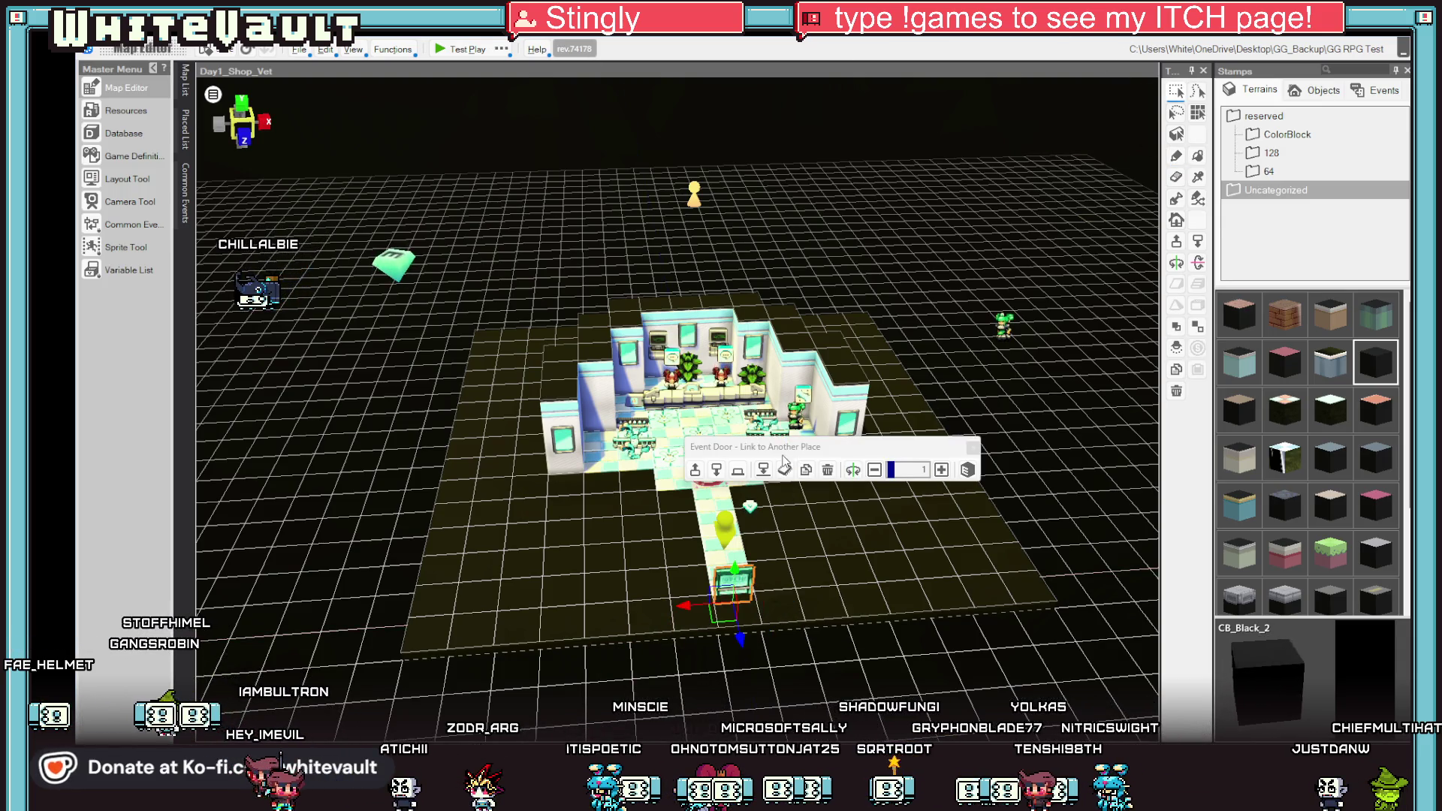
{"action": "left_click", "coordinate": [741, 474]}
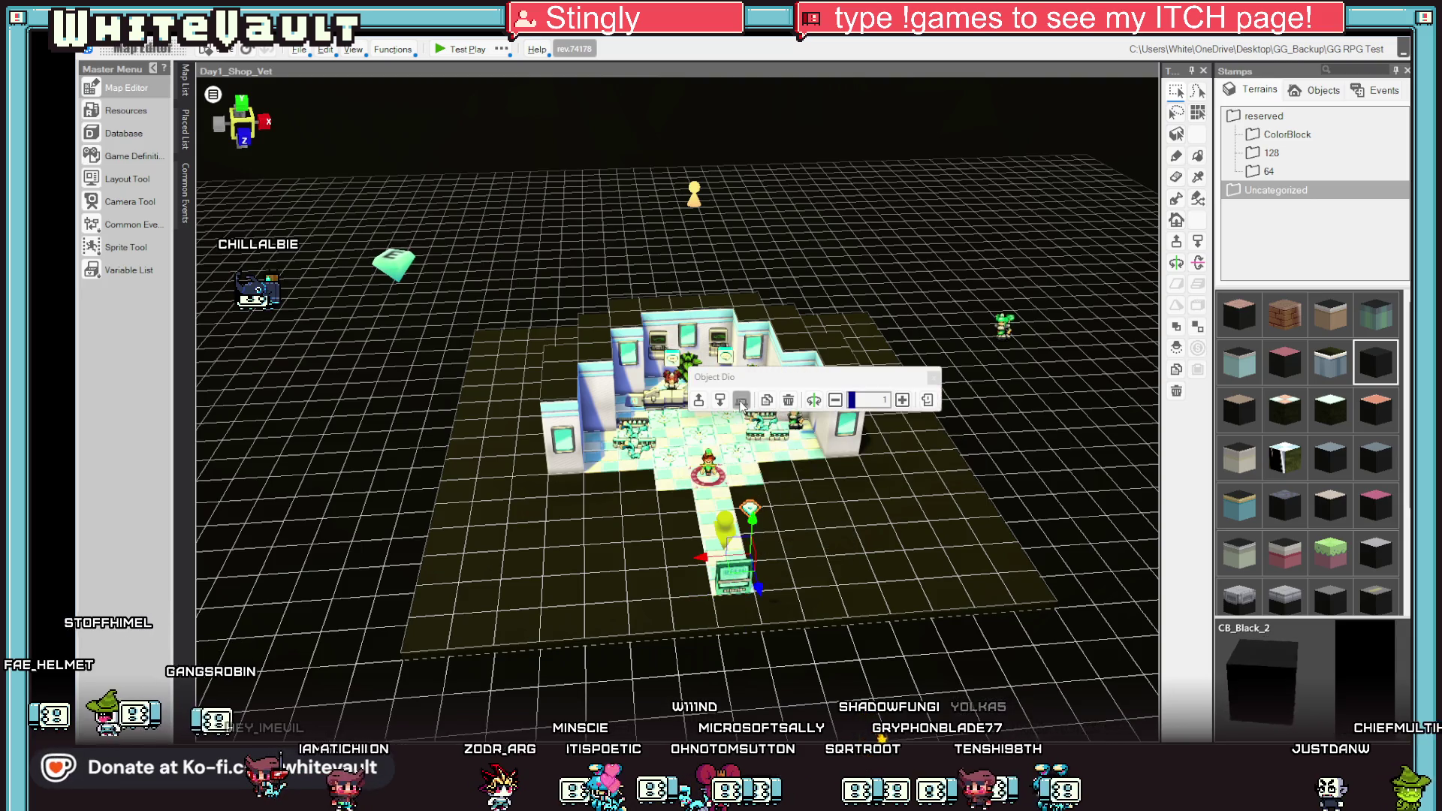
{"action": "left_click", "coordinate": [1002, 326]}
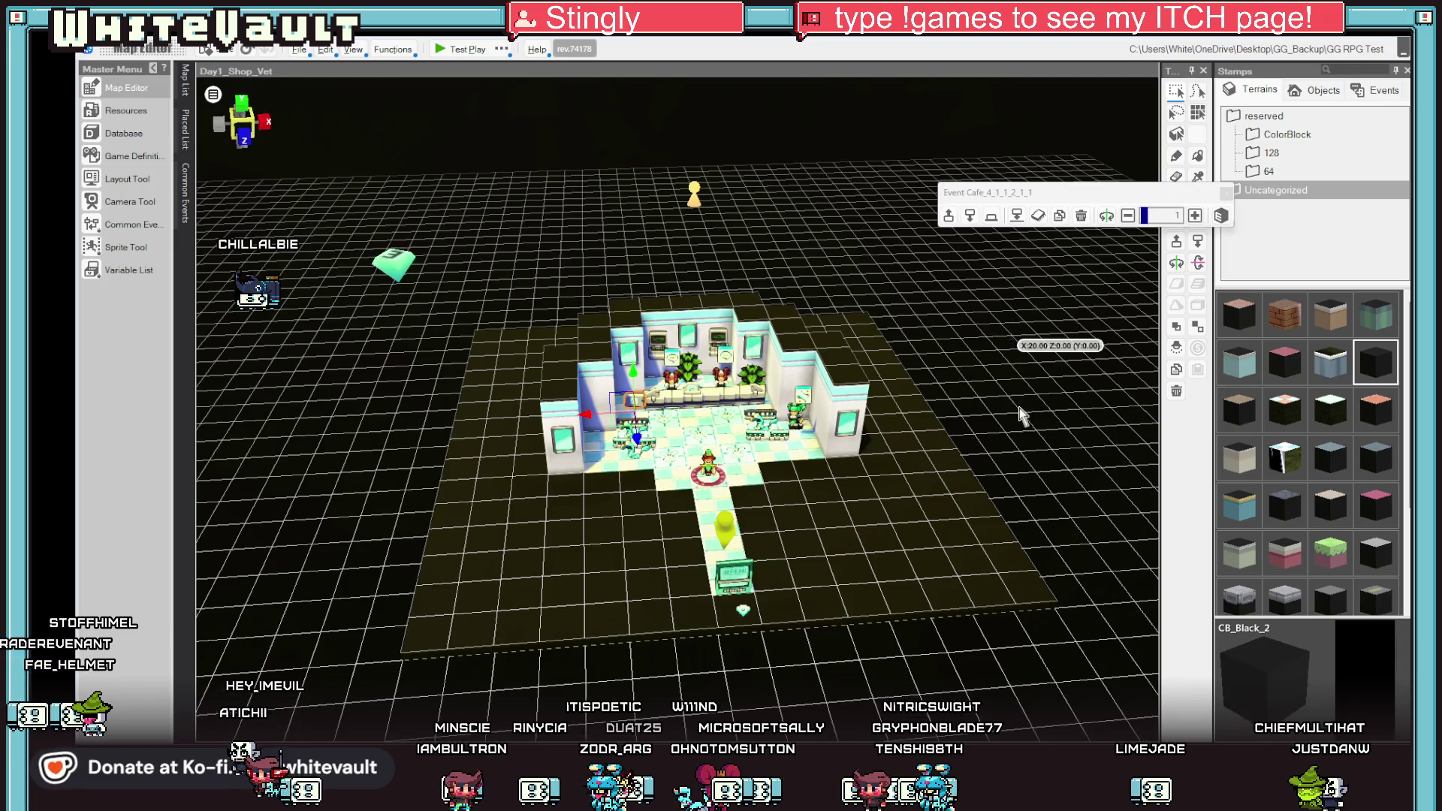
{"action": "left_click_drag", "start_coordinate": [1004, 325], "coordinate": [865, 499]}
{"action": "left_click", "coordinate": [215, 93]}
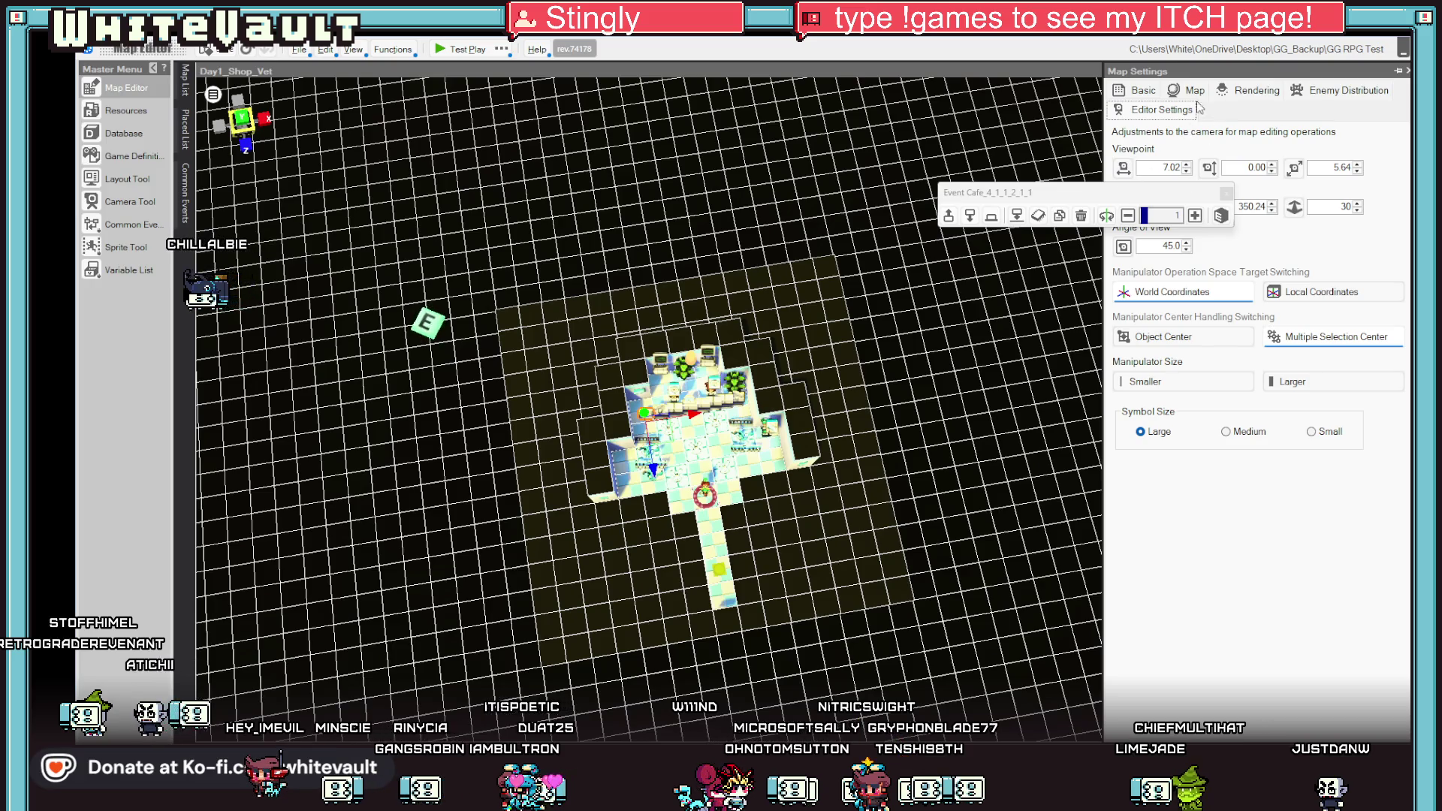
Resize the shop map to 10 by 10 in the map's Basic settings.
{"action": "left_click", "coordinate": [1194, 92]}
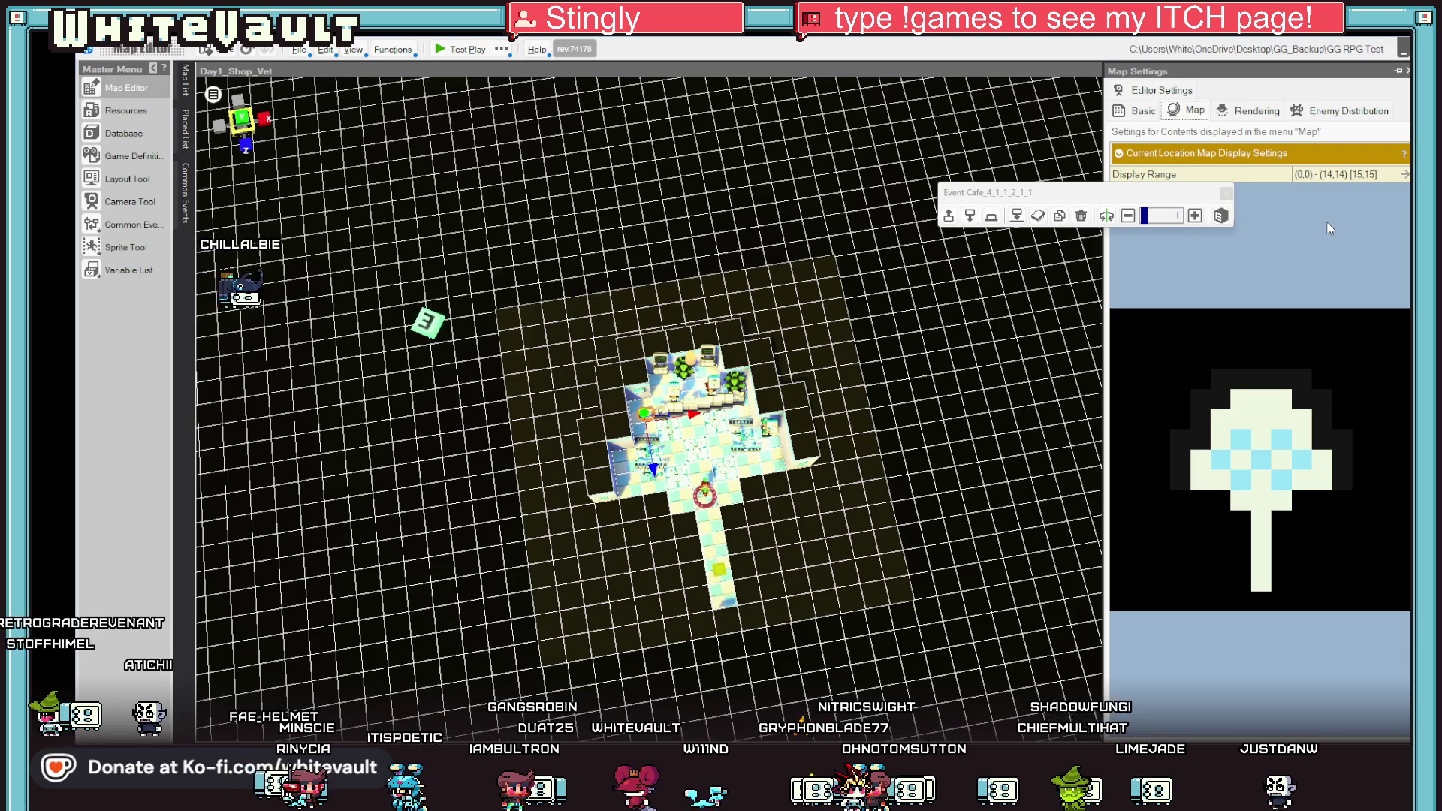
{"action": "left_click_drag", "start_coordinate": [1167, 194], "coordinate": [892, 143]}
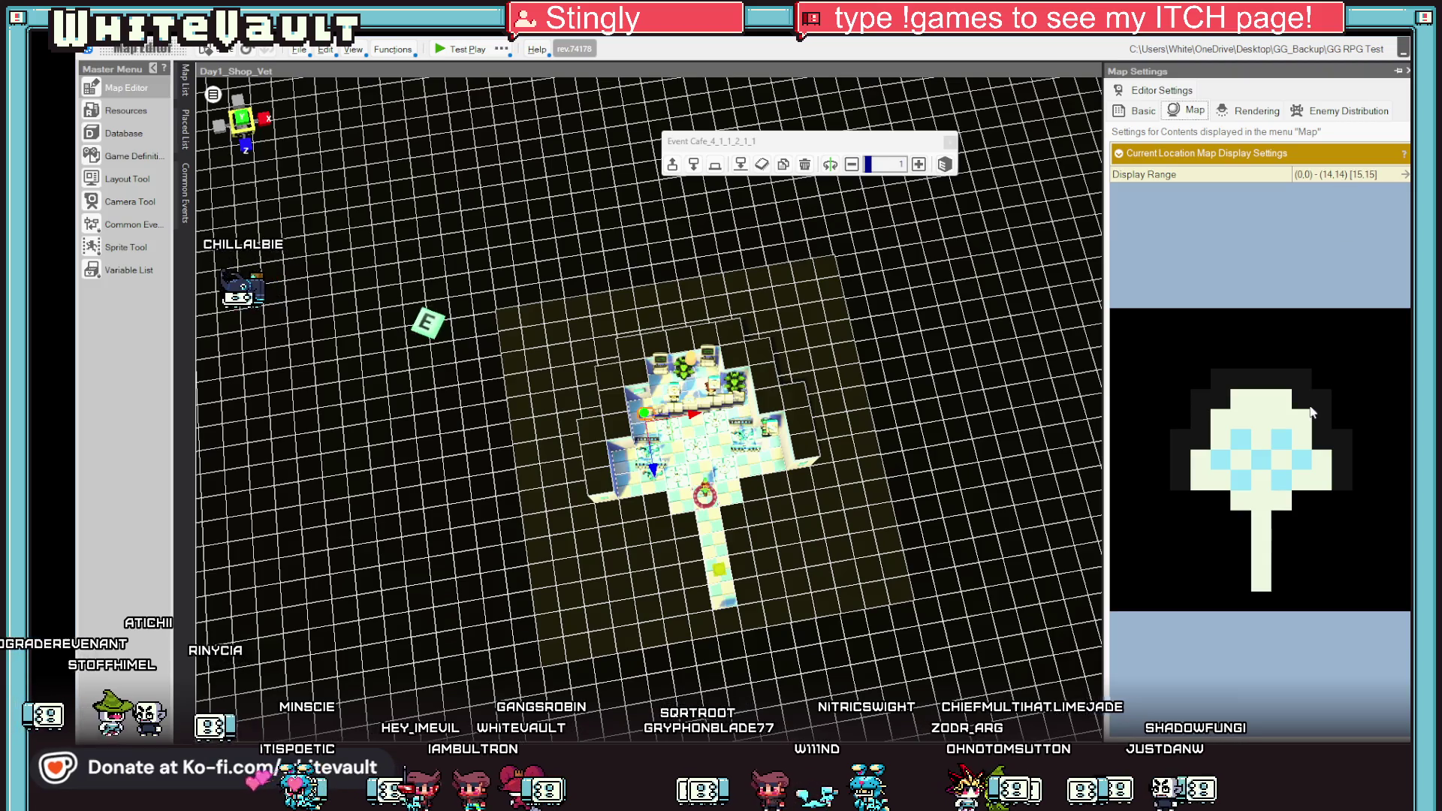
{"action": "left_click", "coordinate": [1140, 112]}
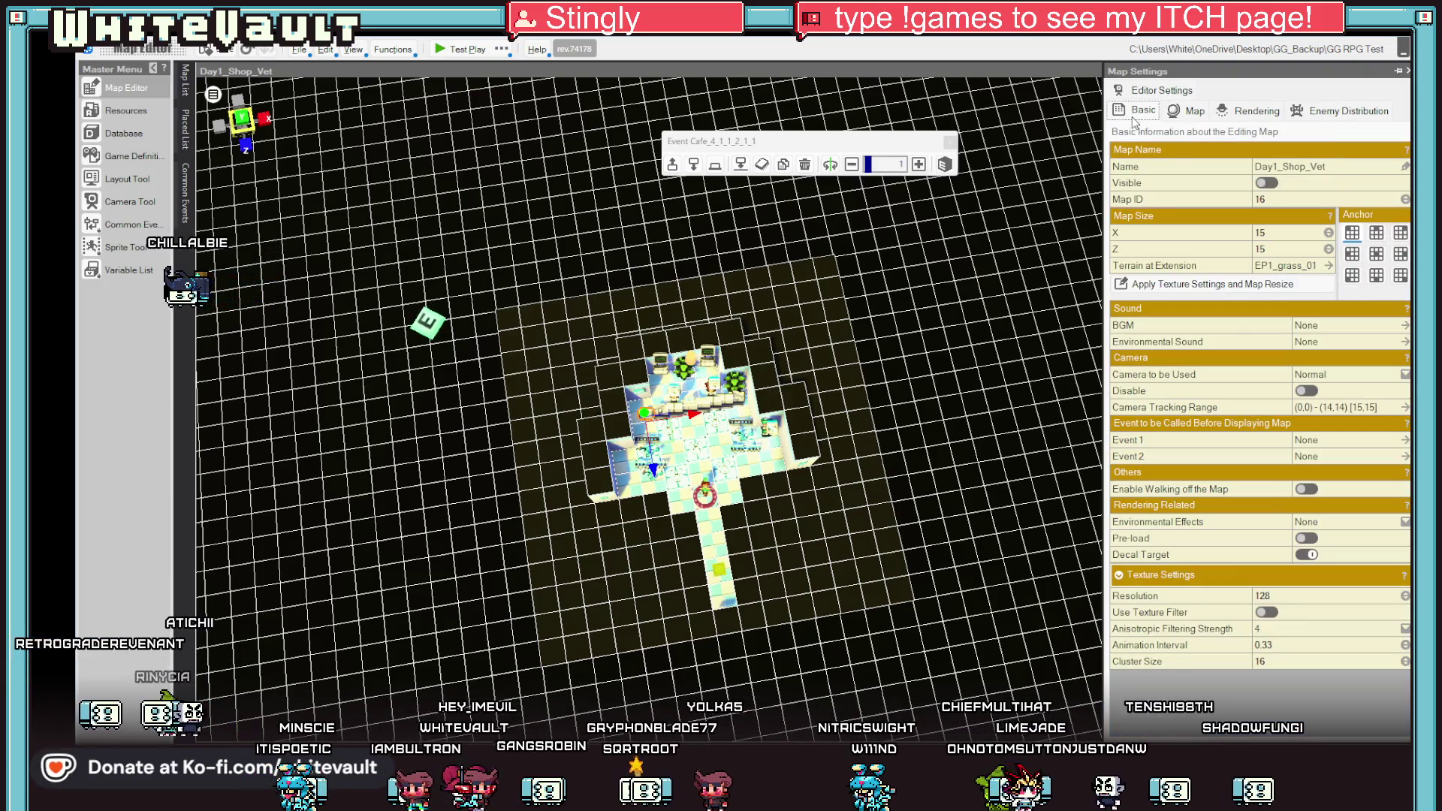
{"action": "left_click_drag", "start_coordinate": [968, 485], "coordinate": [898, 575]}
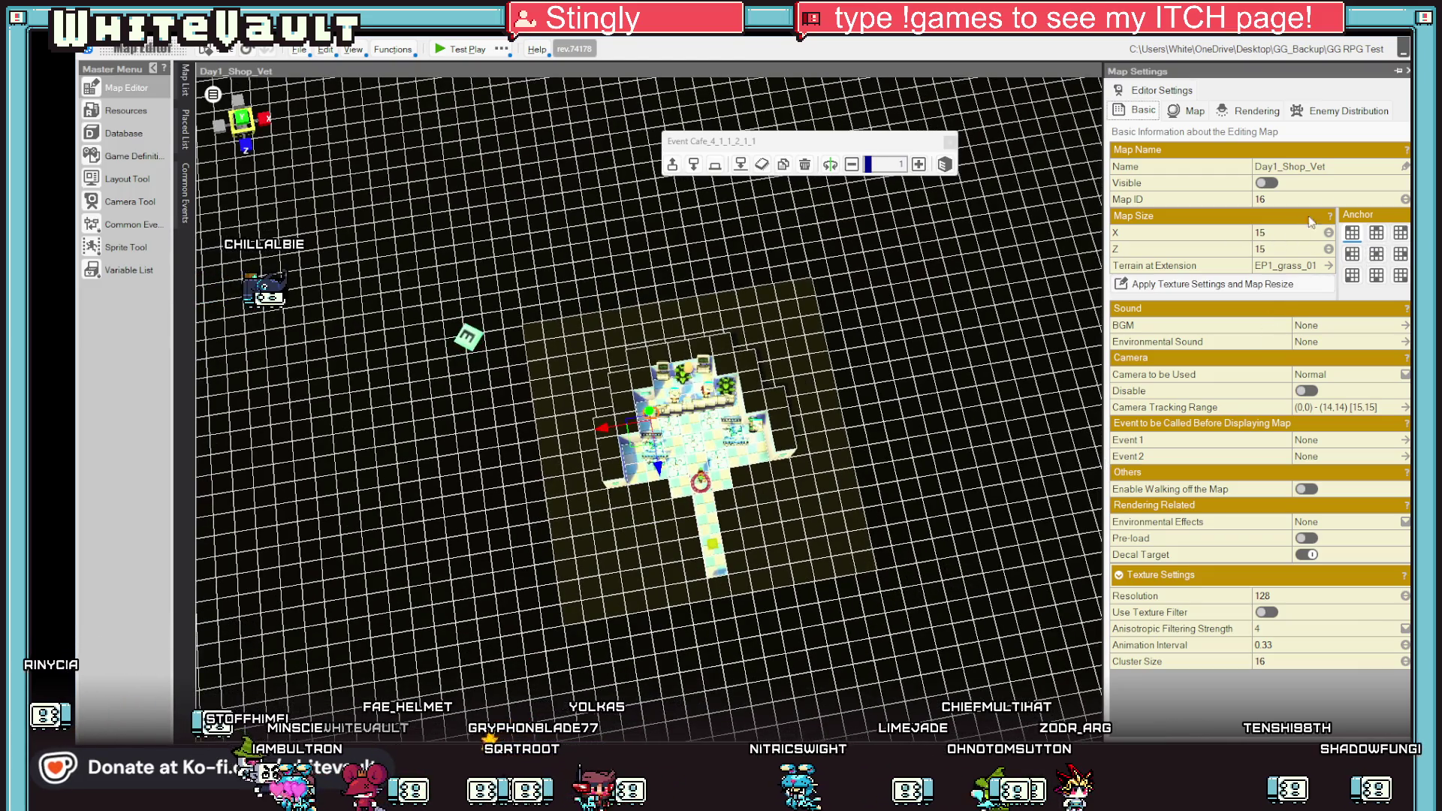
{"action": "left_click", "coordinate": [1278, 234]}
{"action": "type", "text": "10"}
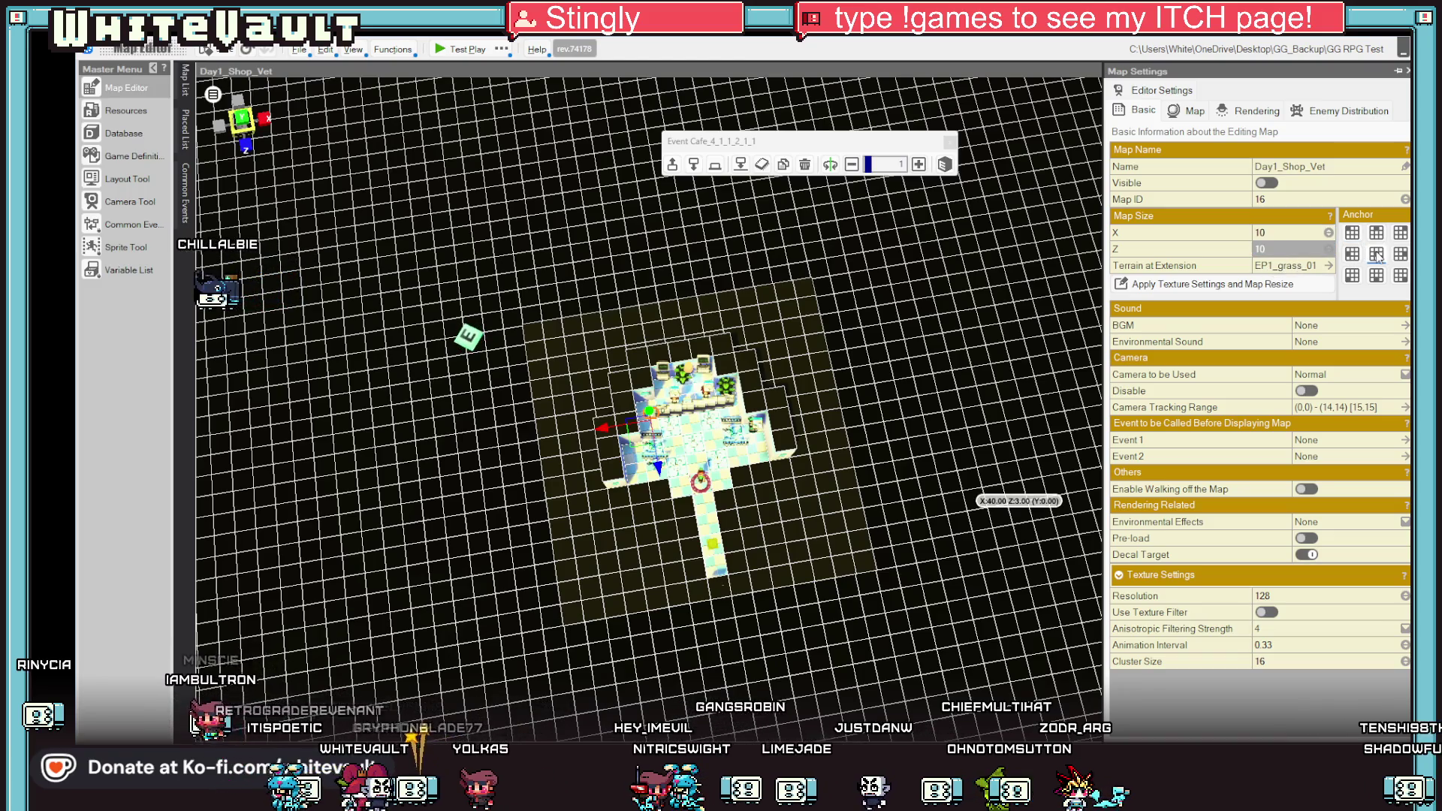
{"action": "left_click", "coordinate": [1183, 284]}
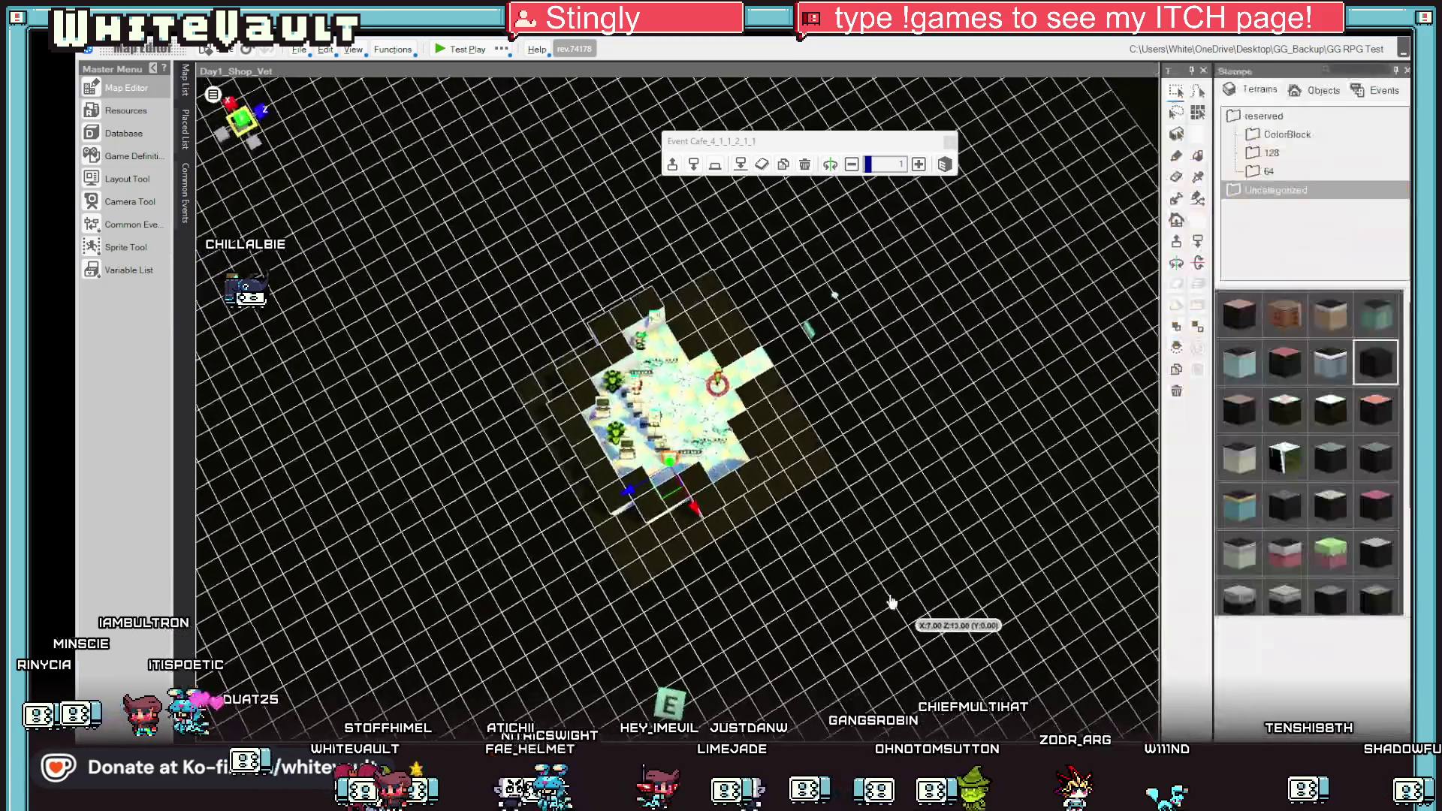
Move the door up inside the smaller map and launch a test play.
{"action": "mouse_move", "coordinate": [759, 600]}
{"action": "left_mouse_down"}
{"action": "mouse_move", "coordinate": [869, 597]}
{"action": "mouse_move", "coordinate": [730, 545]}
{"action": "left_mouse_up"}
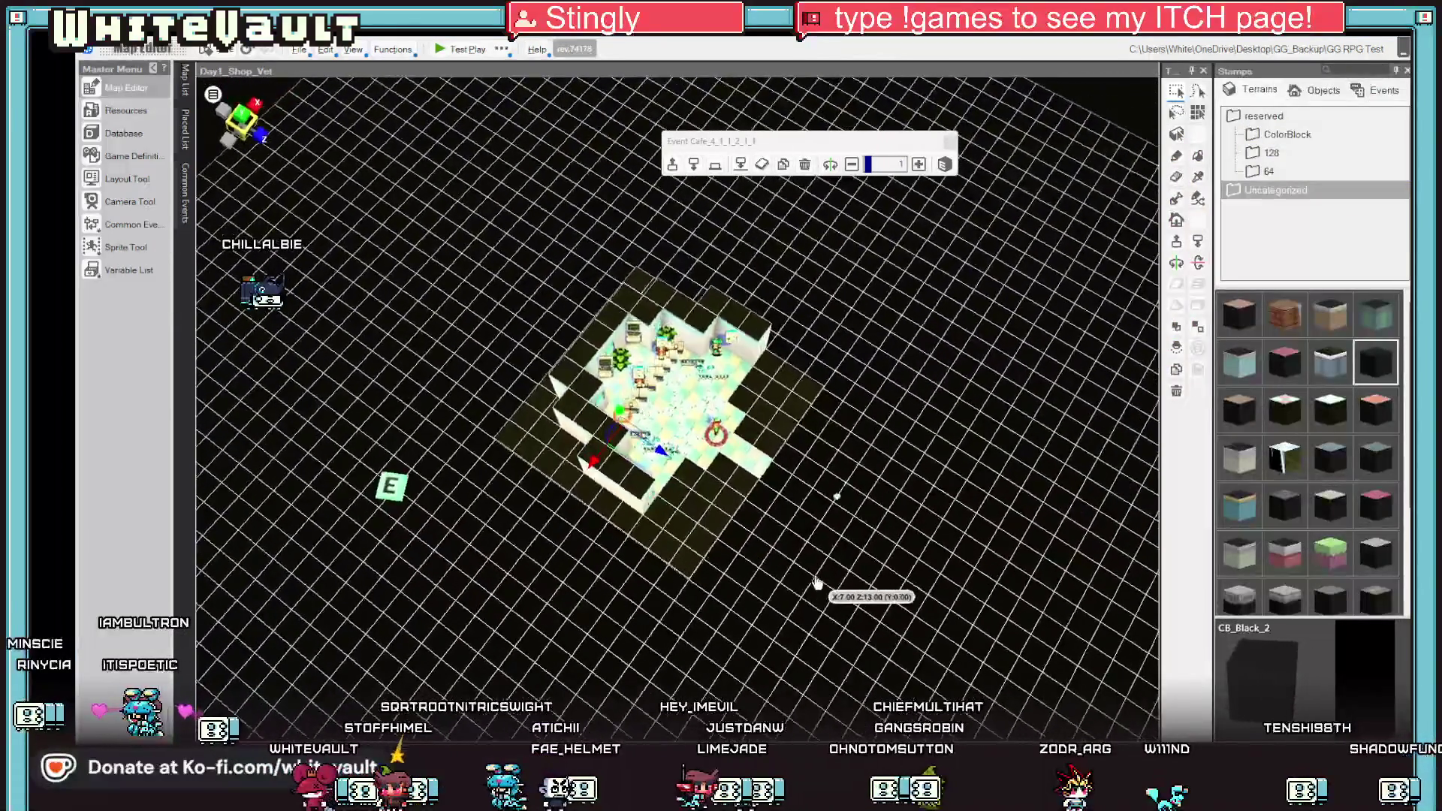
{"action": "left_click", "coordinate": [731, 545]}
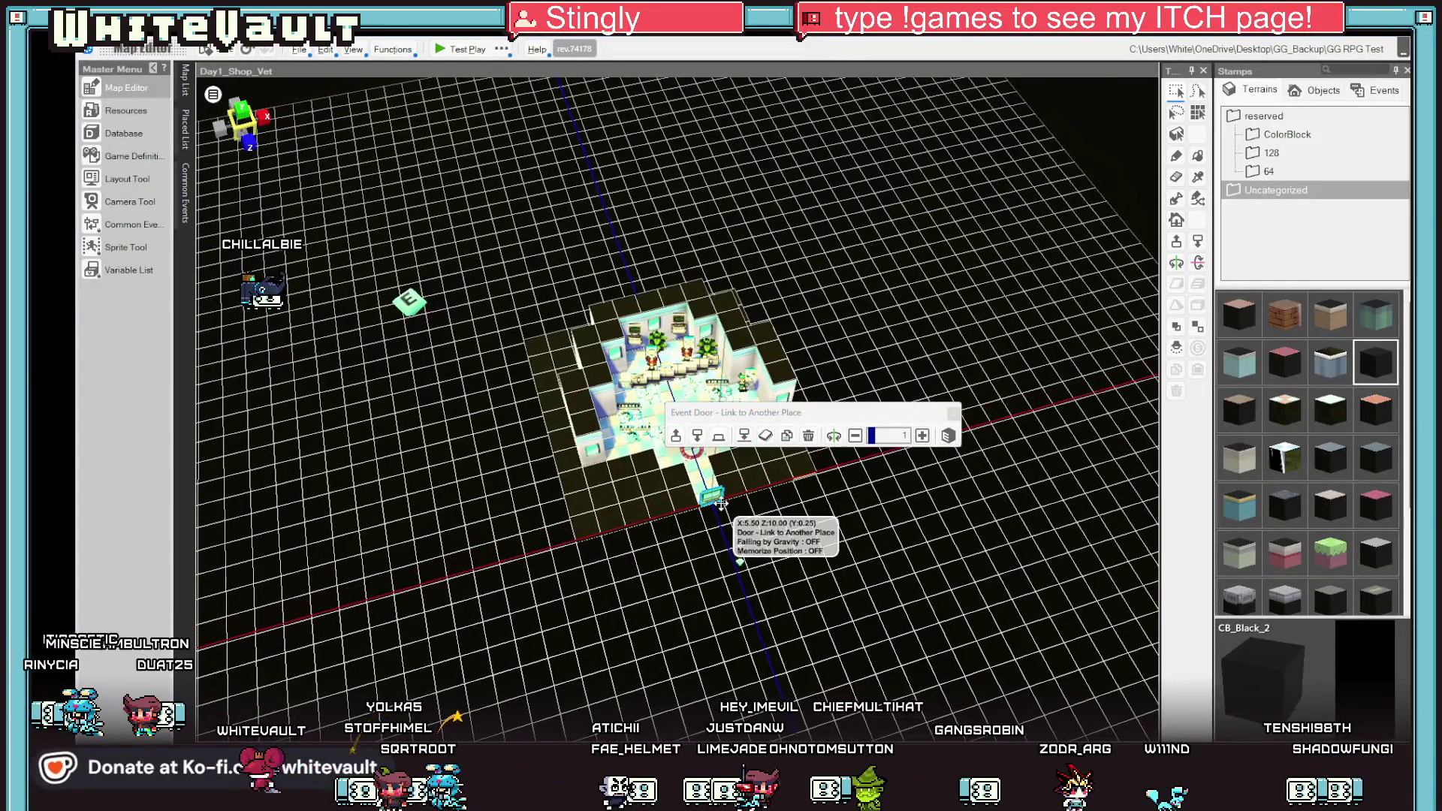
{"action": "left_click_drag", "start_coordinate": [735, 547], "coordinate": [735, 555]}
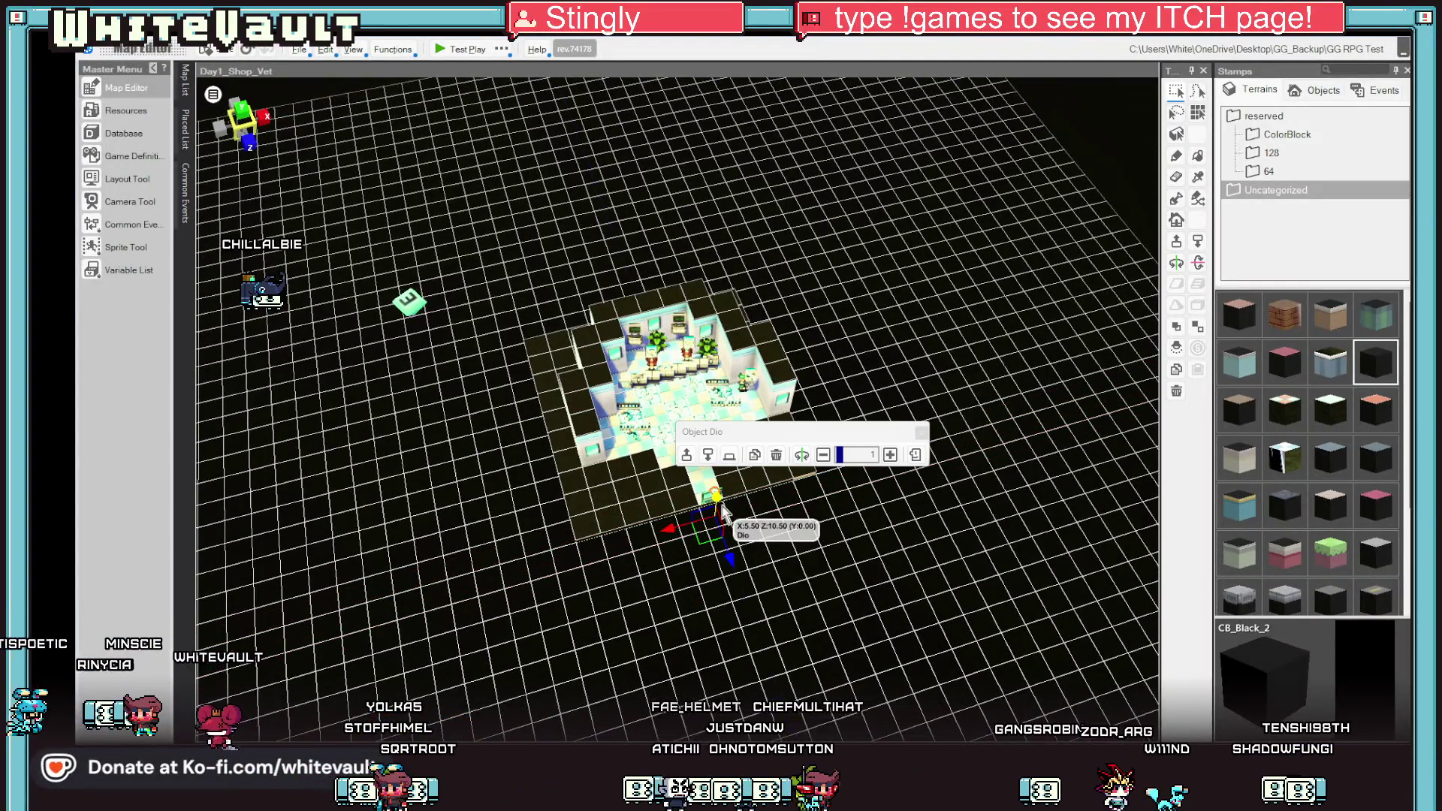
{"action": "mouse_move", "coordinate": [773, 589]}
{"action": "left_mouse_down"}
{"action": "mouse_move", "coordinate": [858, 614]}
{"action": "mouse_move", "coordinate": [843, 515]}
{"action": "left_mouse_up"}
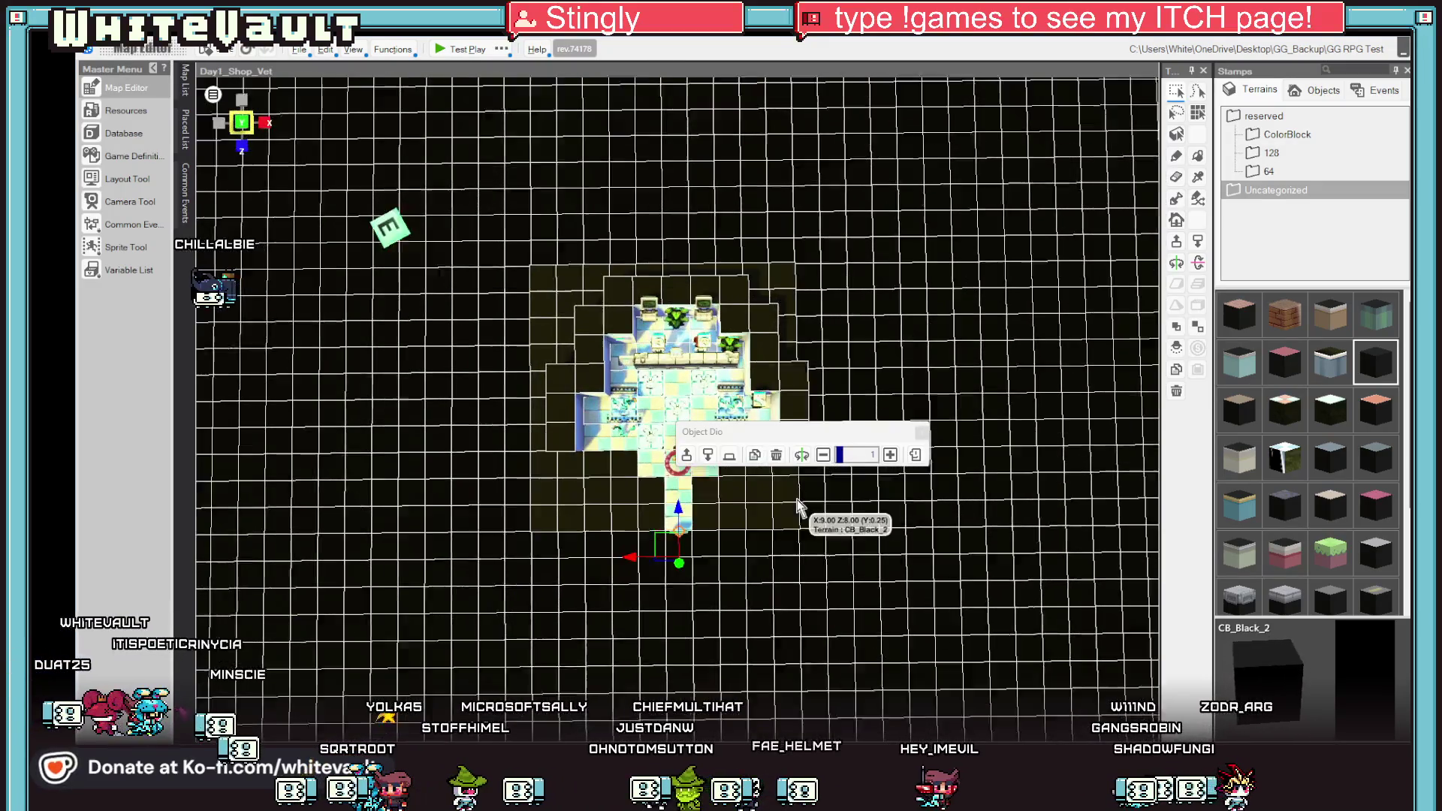
{"action": "left_click", "coordinate": [450, 53]}
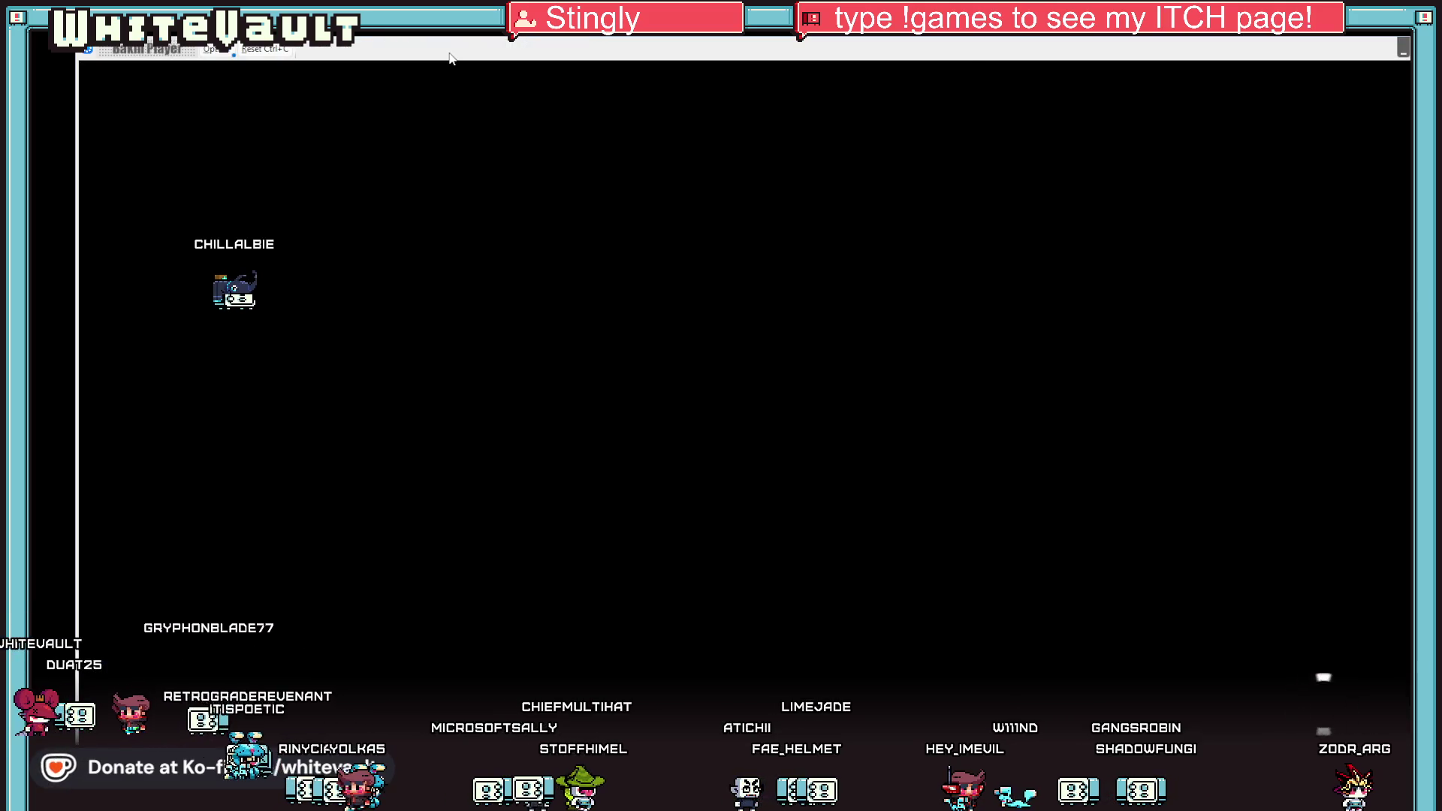
Walk the player up onto the centre tile, then close the test play.
{"action": "key", "text": "Up"}
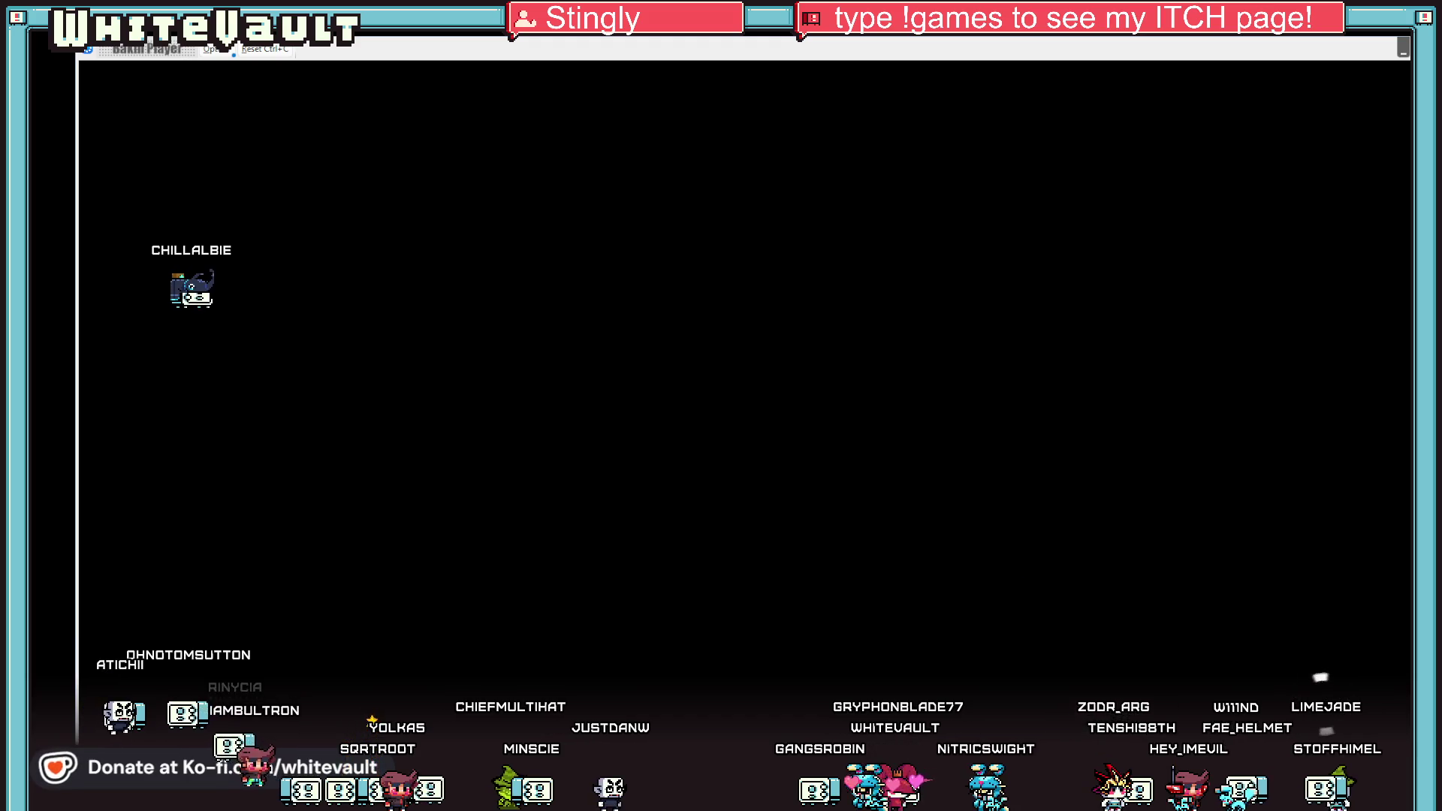
{"action": "key", "text": "Escape"}
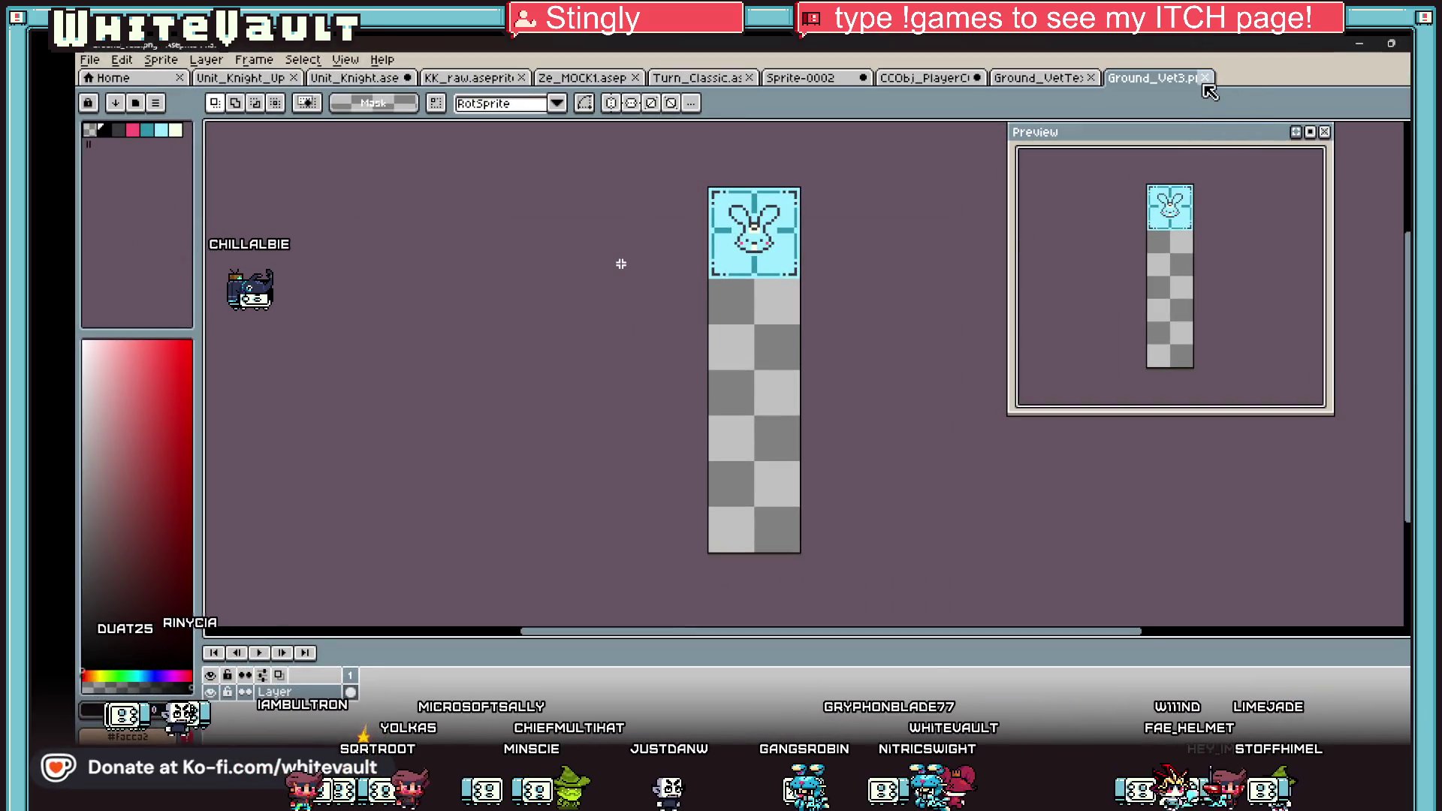
Close both Ground_Vet tile images and switch back to the Bakin test play.
{"action": "left_click", "coordinate": [1205, 79]}
{"action": "left_click", "coordinate": [1090, 77]}
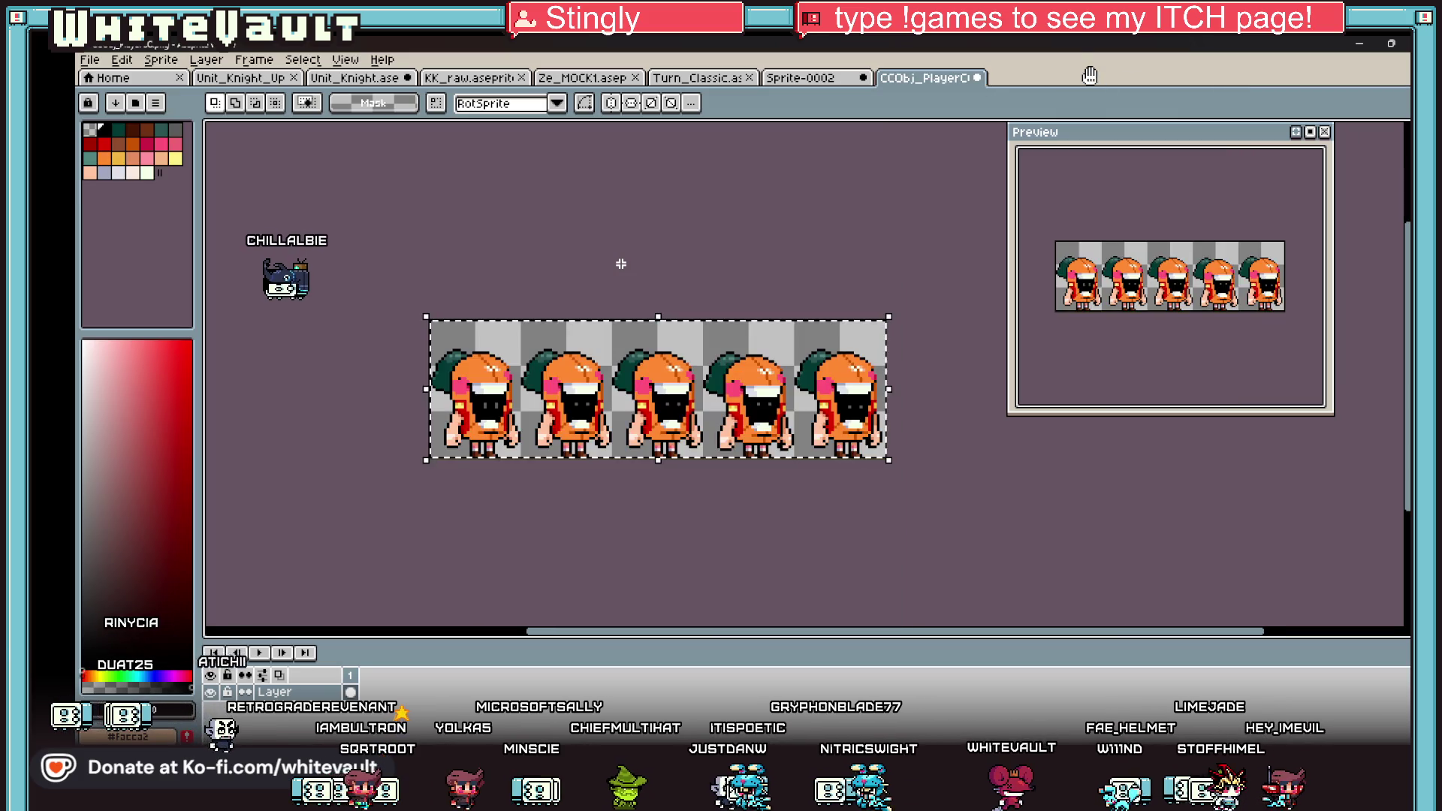
{"action": "scroll", "coordinate": [931, 373], "scroll_direction": "up", "scroll_amount": 1}
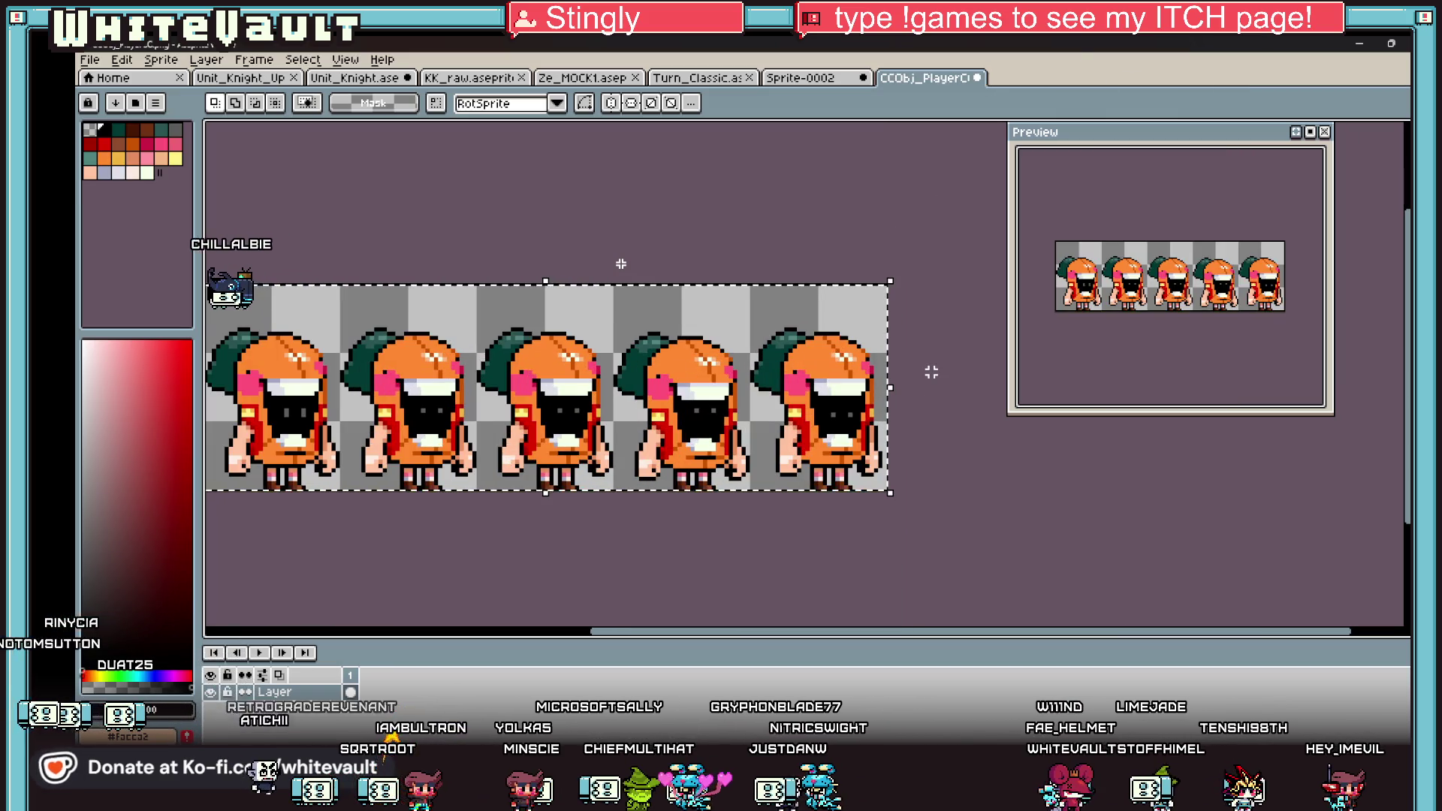
{"action": "scroll", "coordinate": [766, 242], "scroll_direction": "down", "scroll_amount": 2}
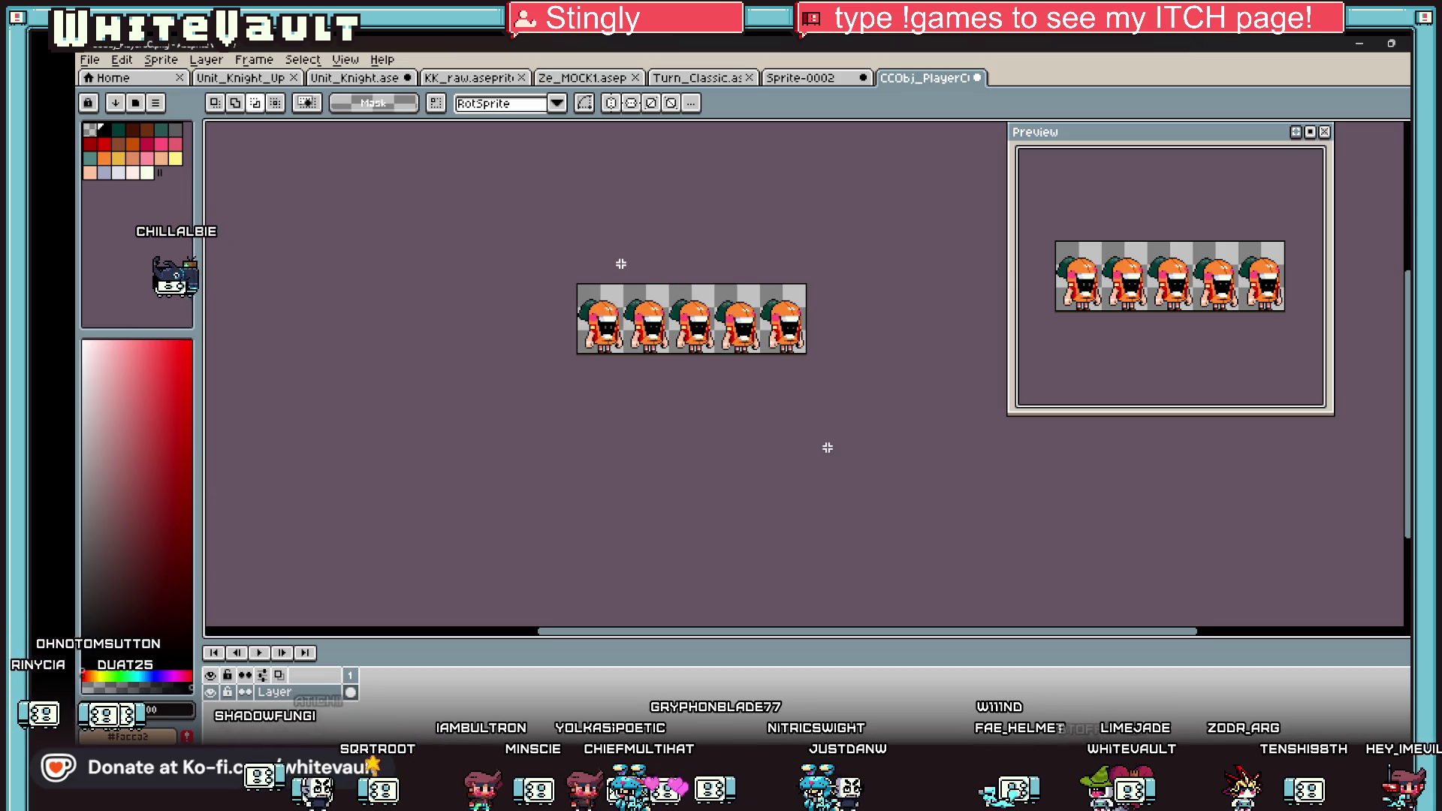
{"action": "left_click", "coordinate": [901, 724]}
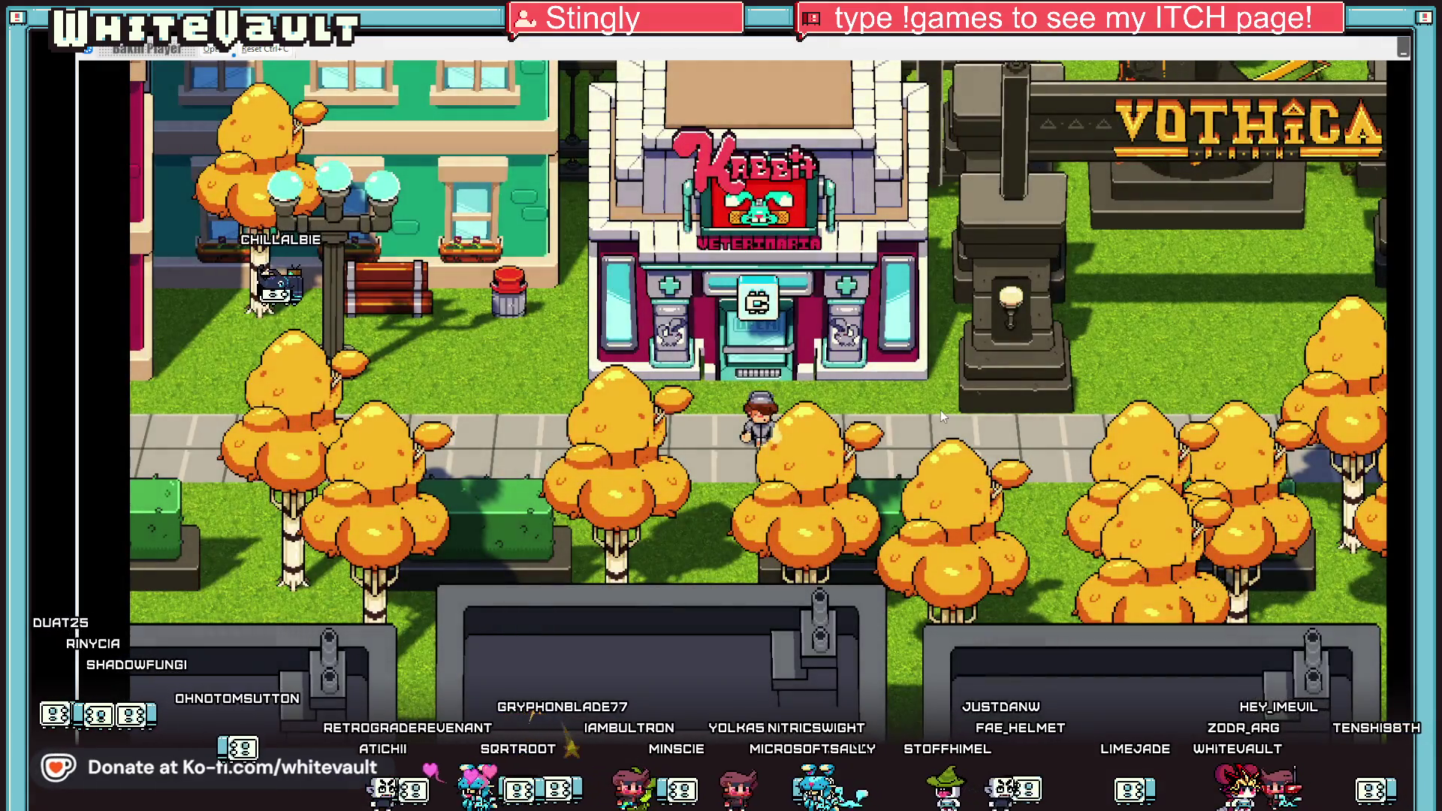
Walk the character left past the vet building, up toward the cafe and back down the path.
{"action": "key", "text": "Left"}
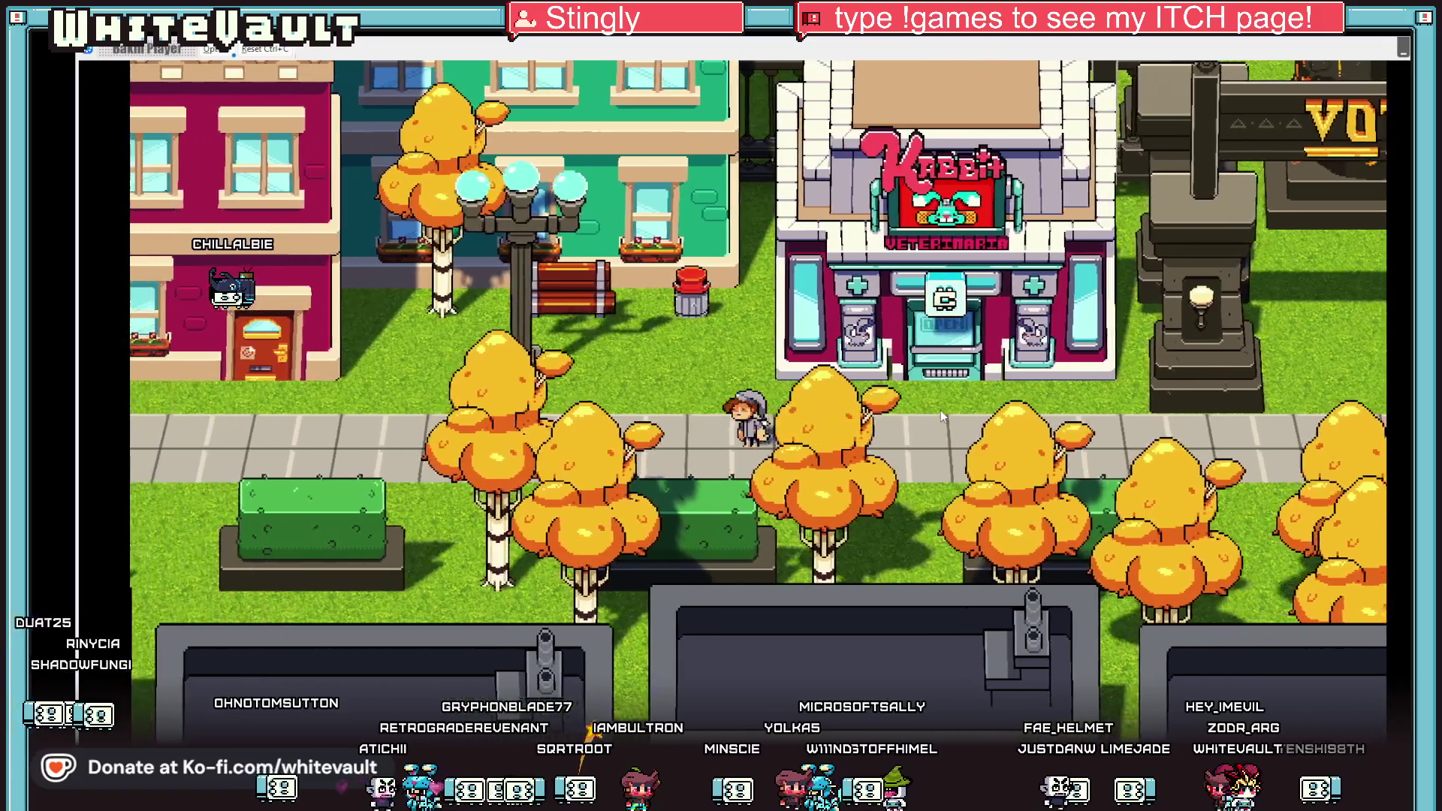
{"action": "key", "text": "Left"}
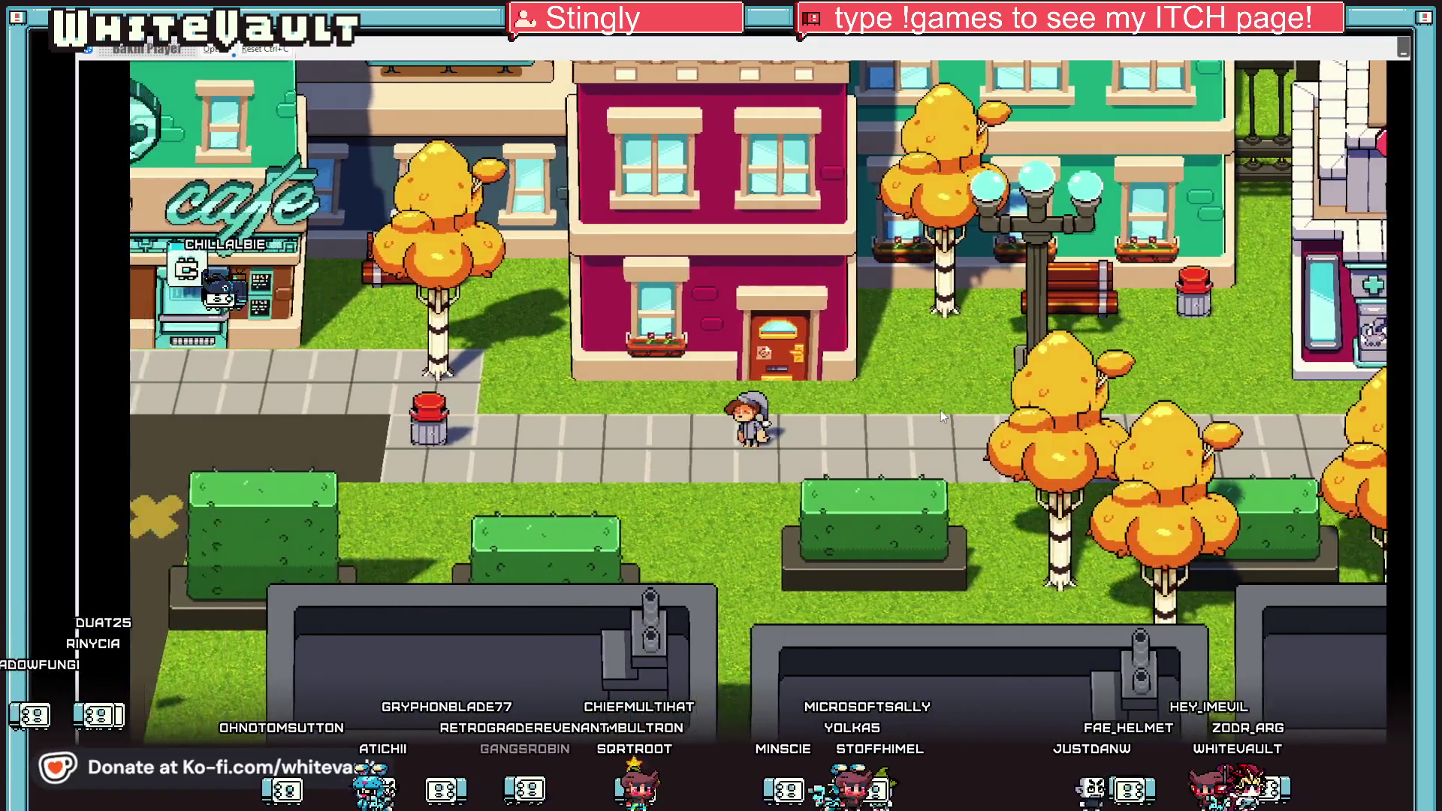
{"action": "key", "text": "Left"}
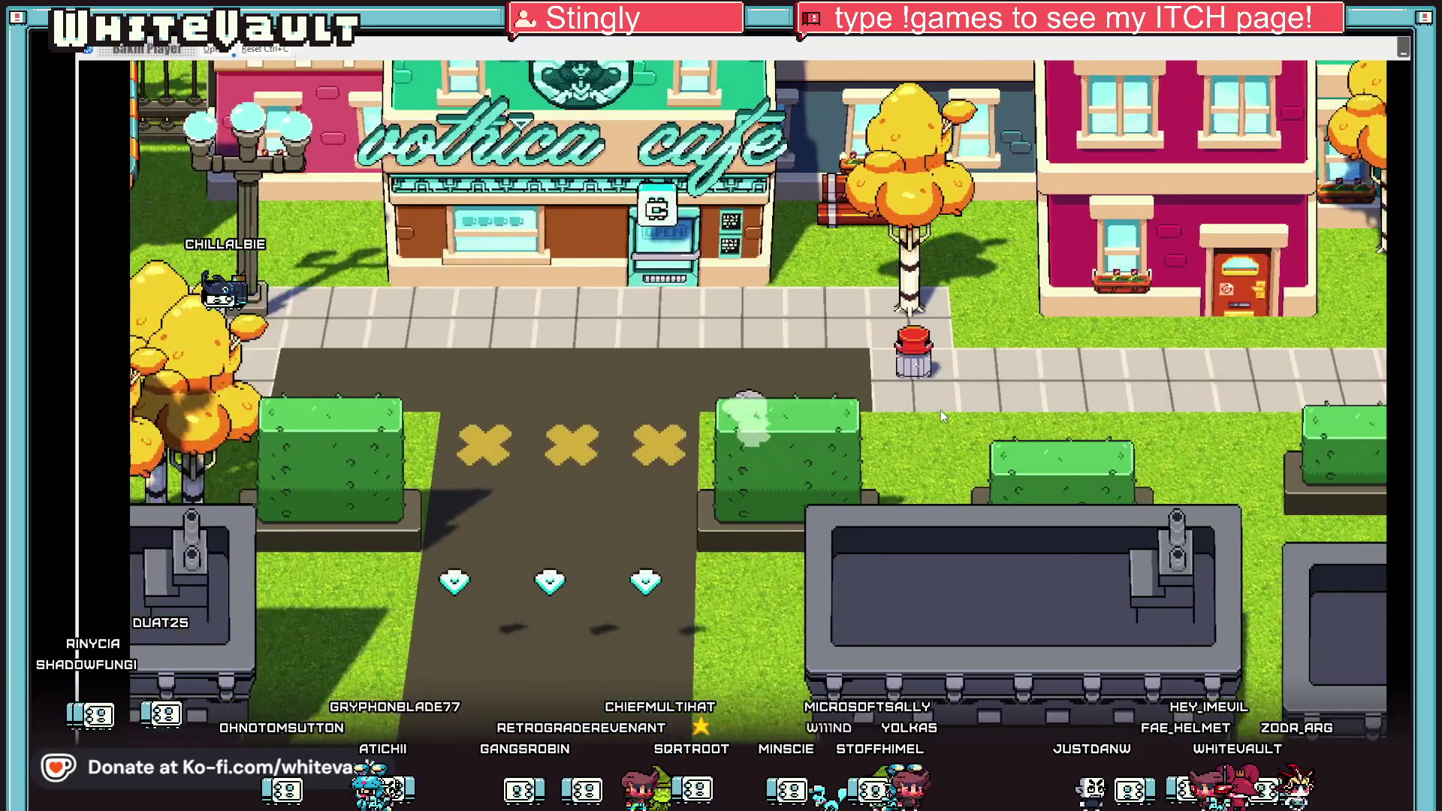
{"action": "key", "text": "Up"}
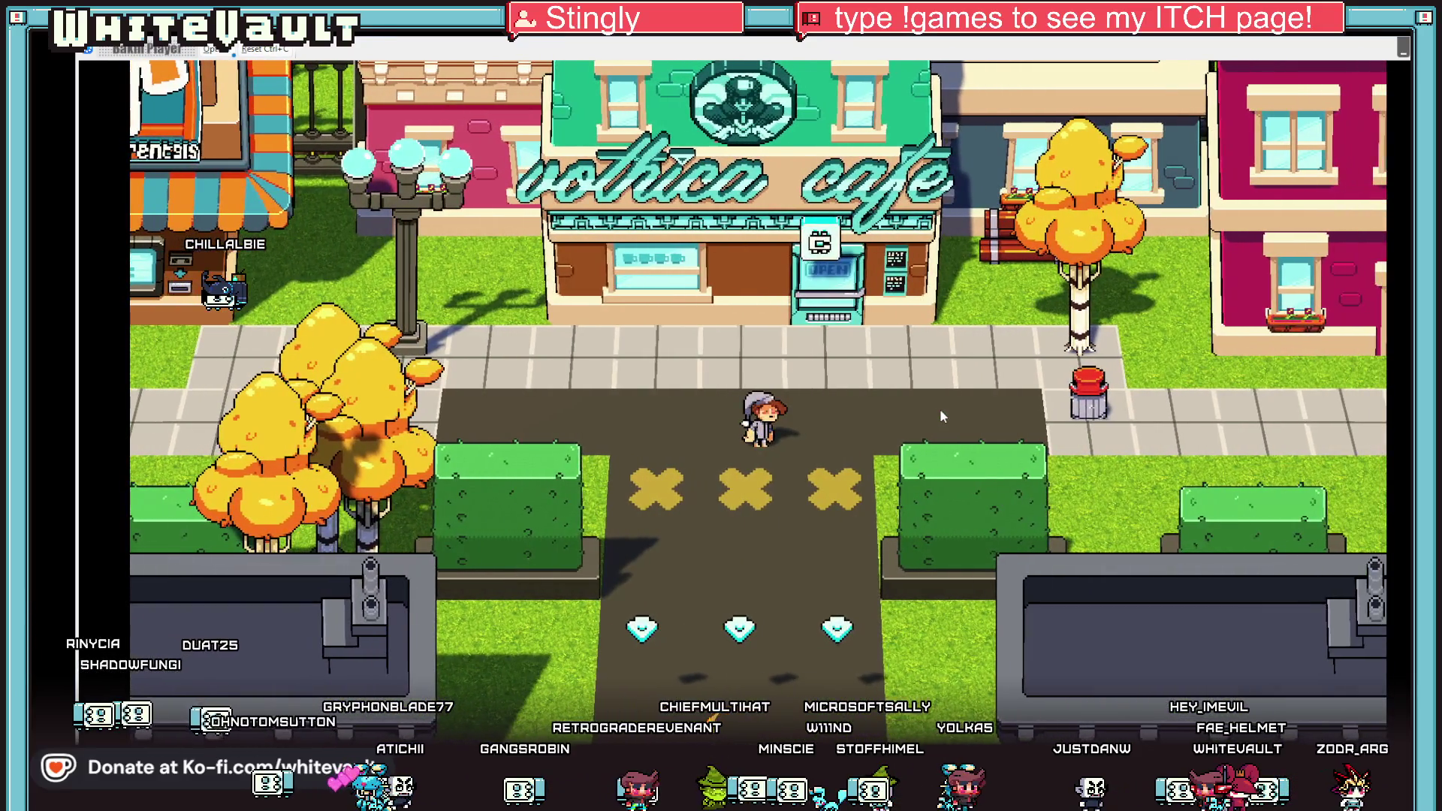
{"action": "key", "text": "Down"}
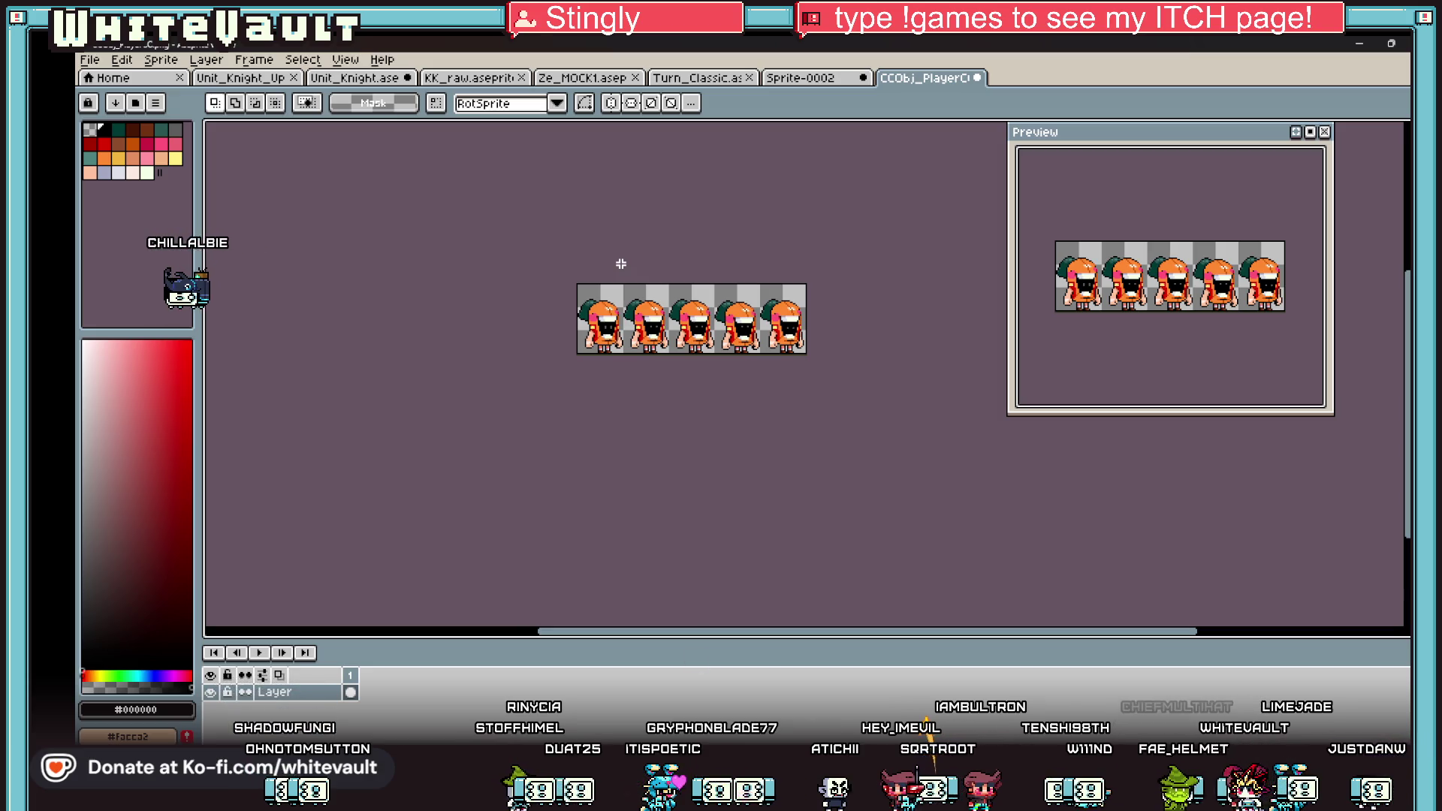
Switch from Aseprite back to the Bakin map editor.
{"action": "key", "text": "alt+Tab"}
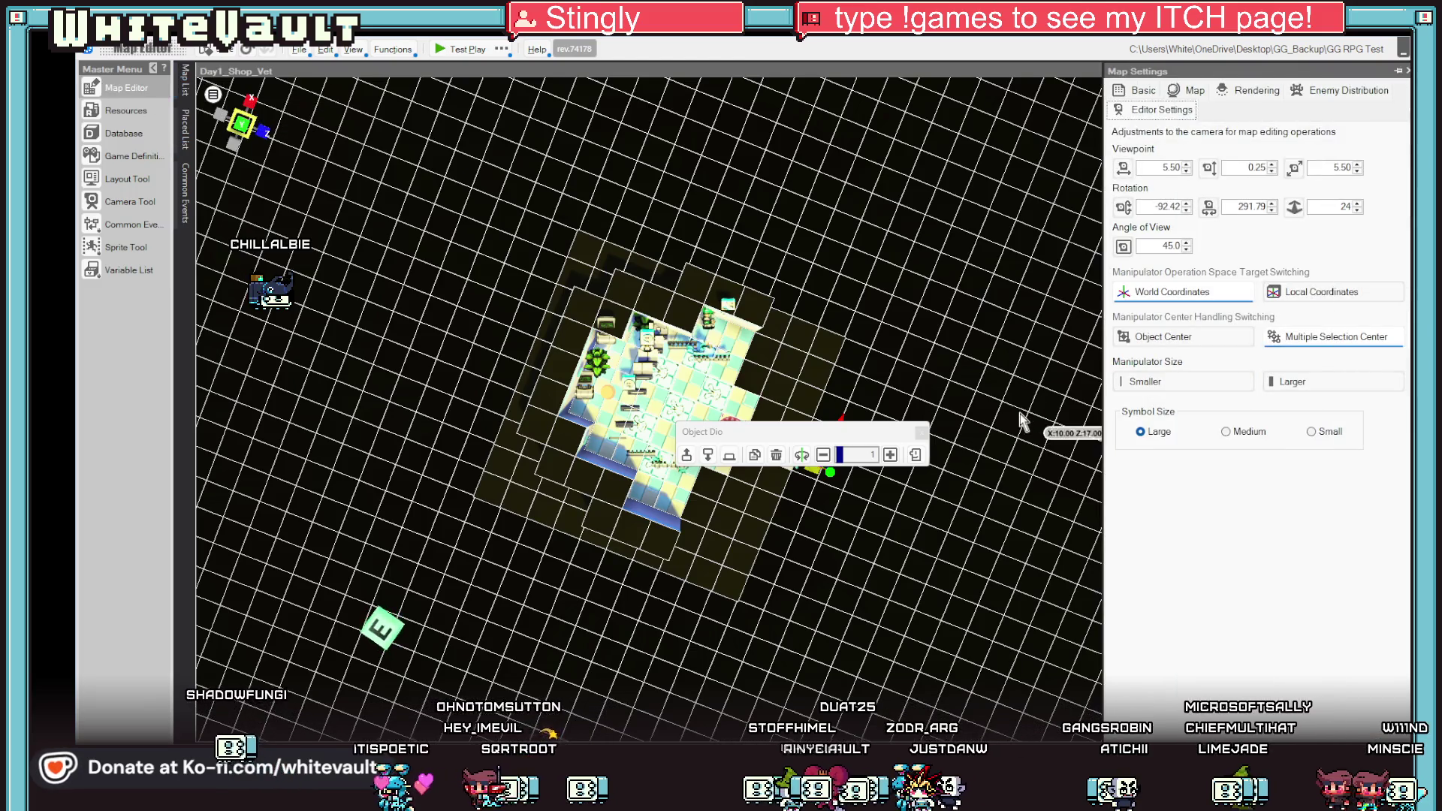
Browse the map list and menus, then bring up Edit > Scroll Entire Map for Day1_Shop_Vet.
{"action": "left_click", "coordinate": [181, 81]}
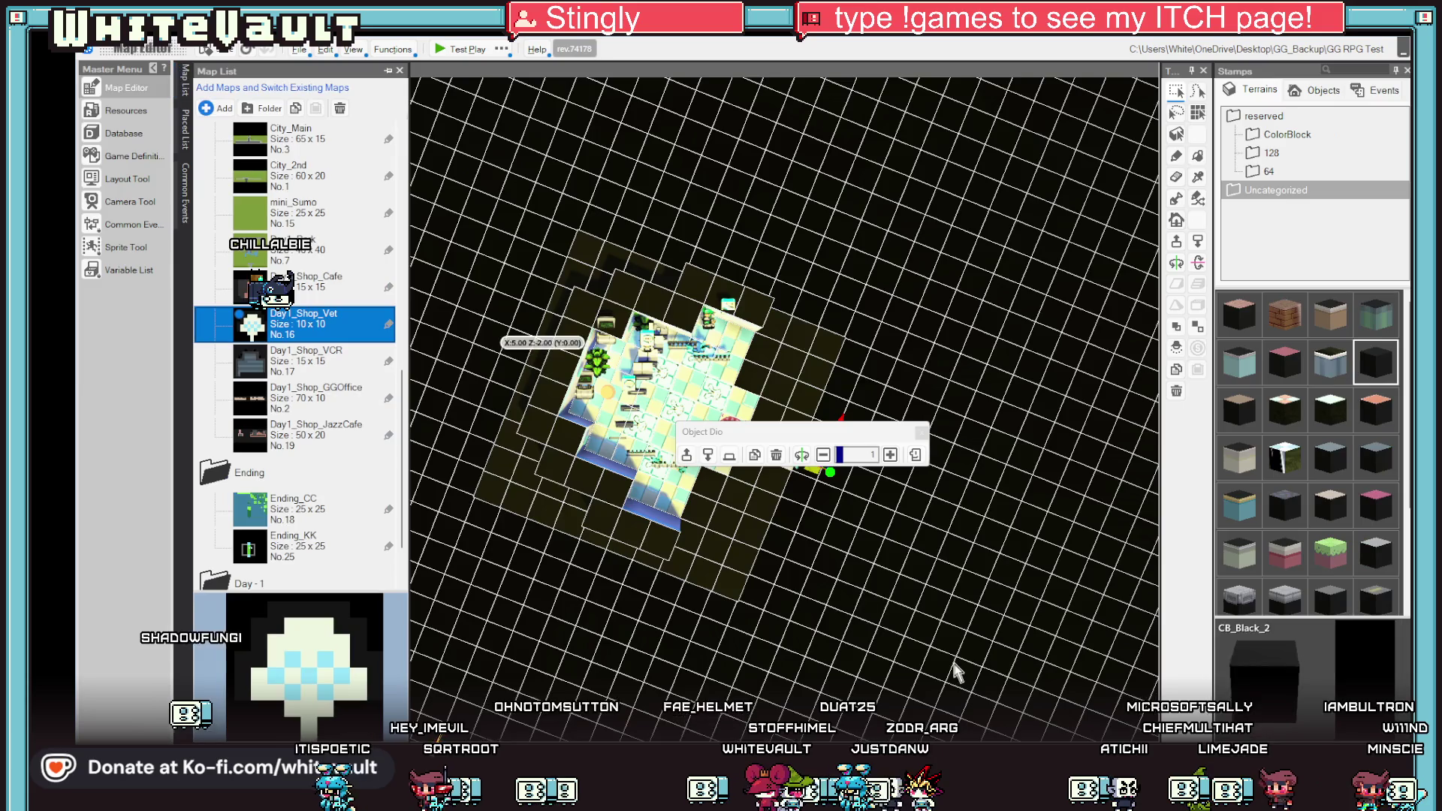
{"action": "left_click", "coordinate": [890, 586]}
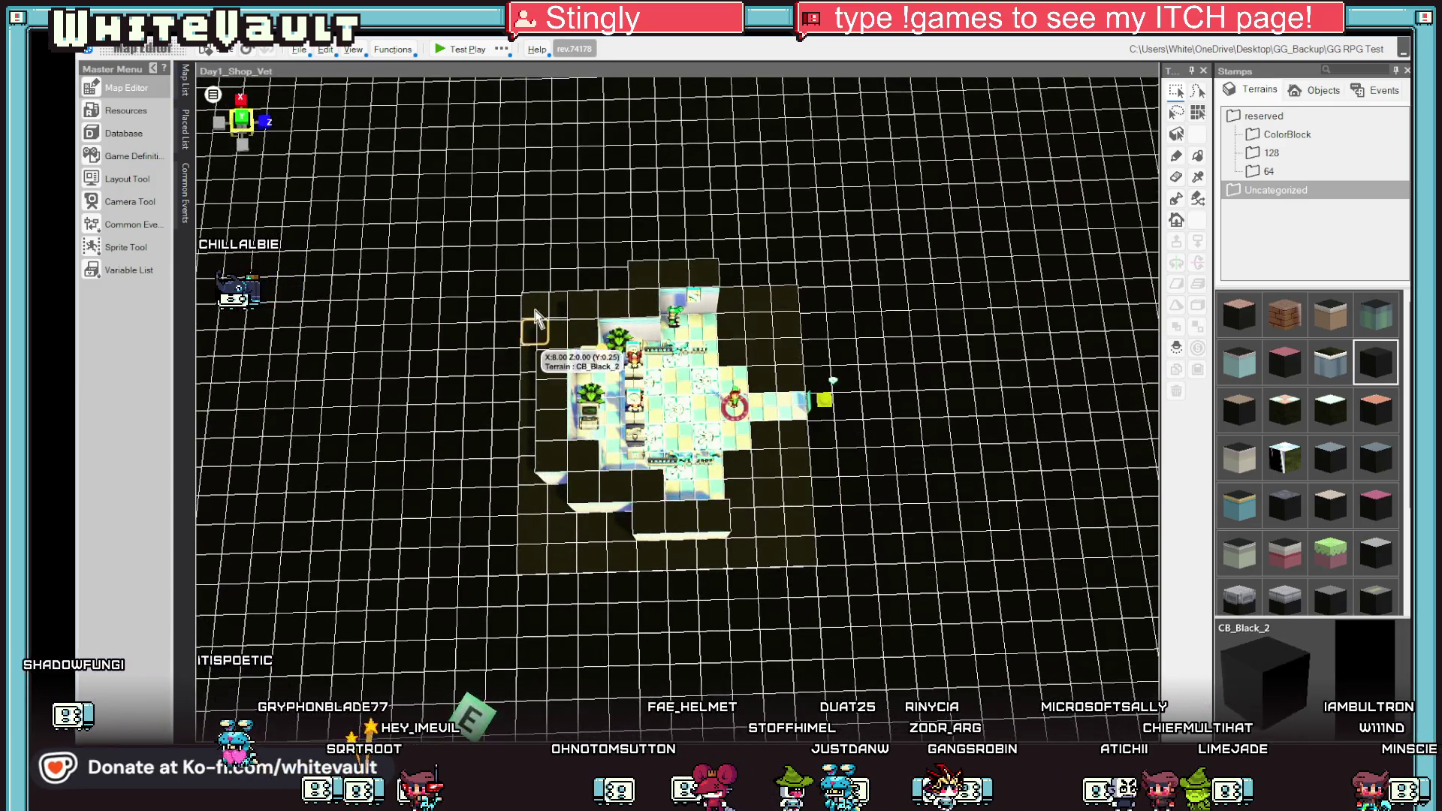
{"action": "left_click", "coordinate": [393, 49]}
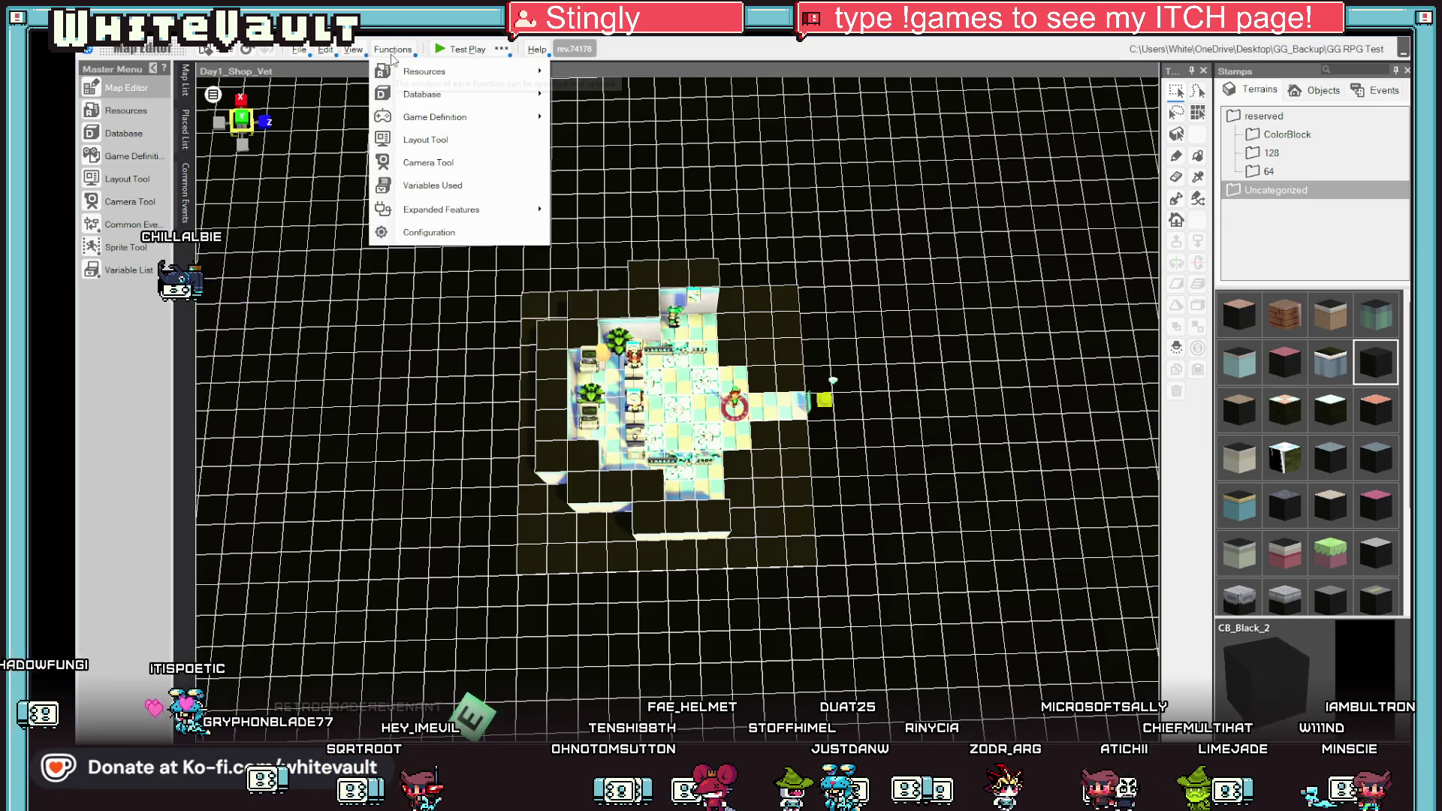
{"action": "left_click", "coordinate": [393, 48]}
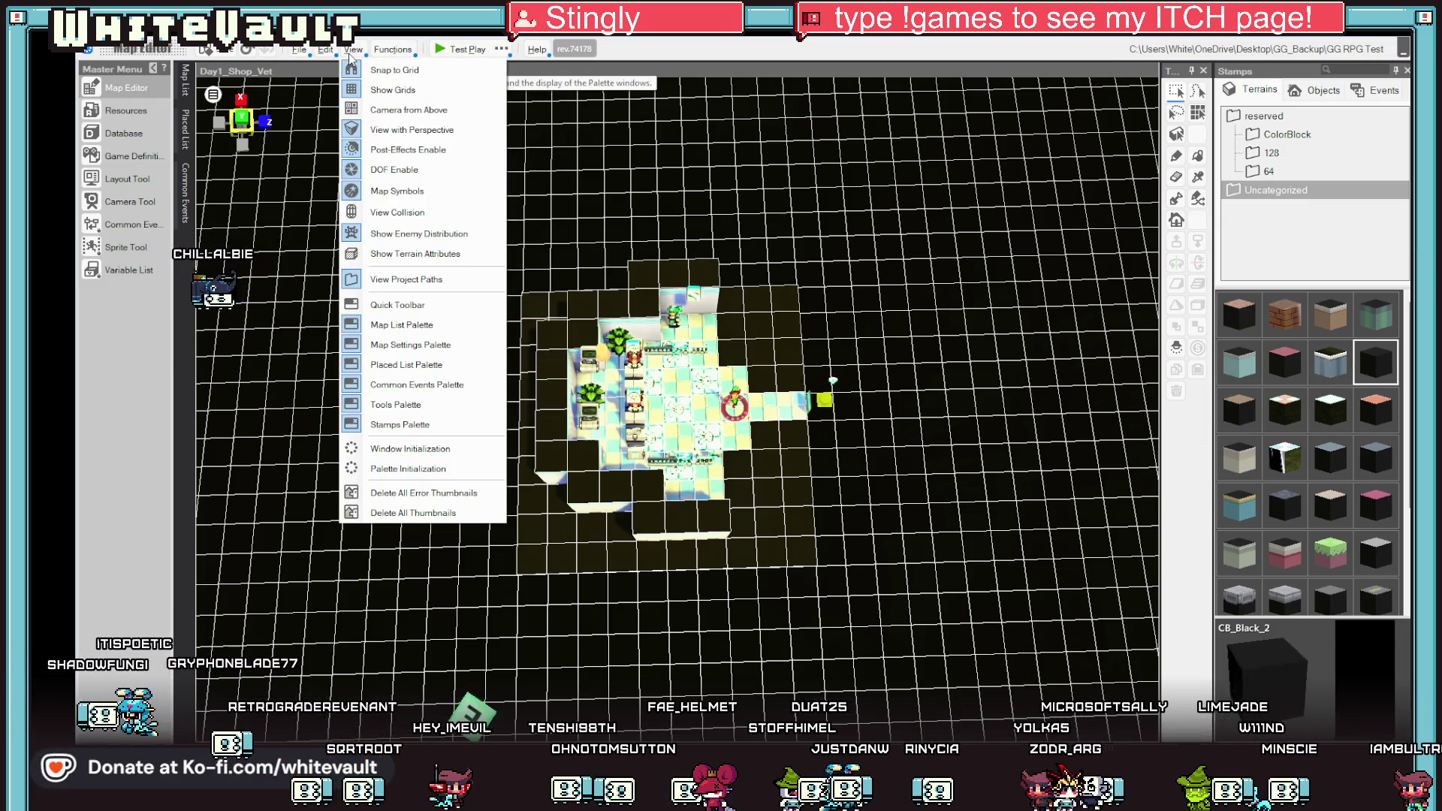
{"action": "left_click", "coordinate": [352, 50]}
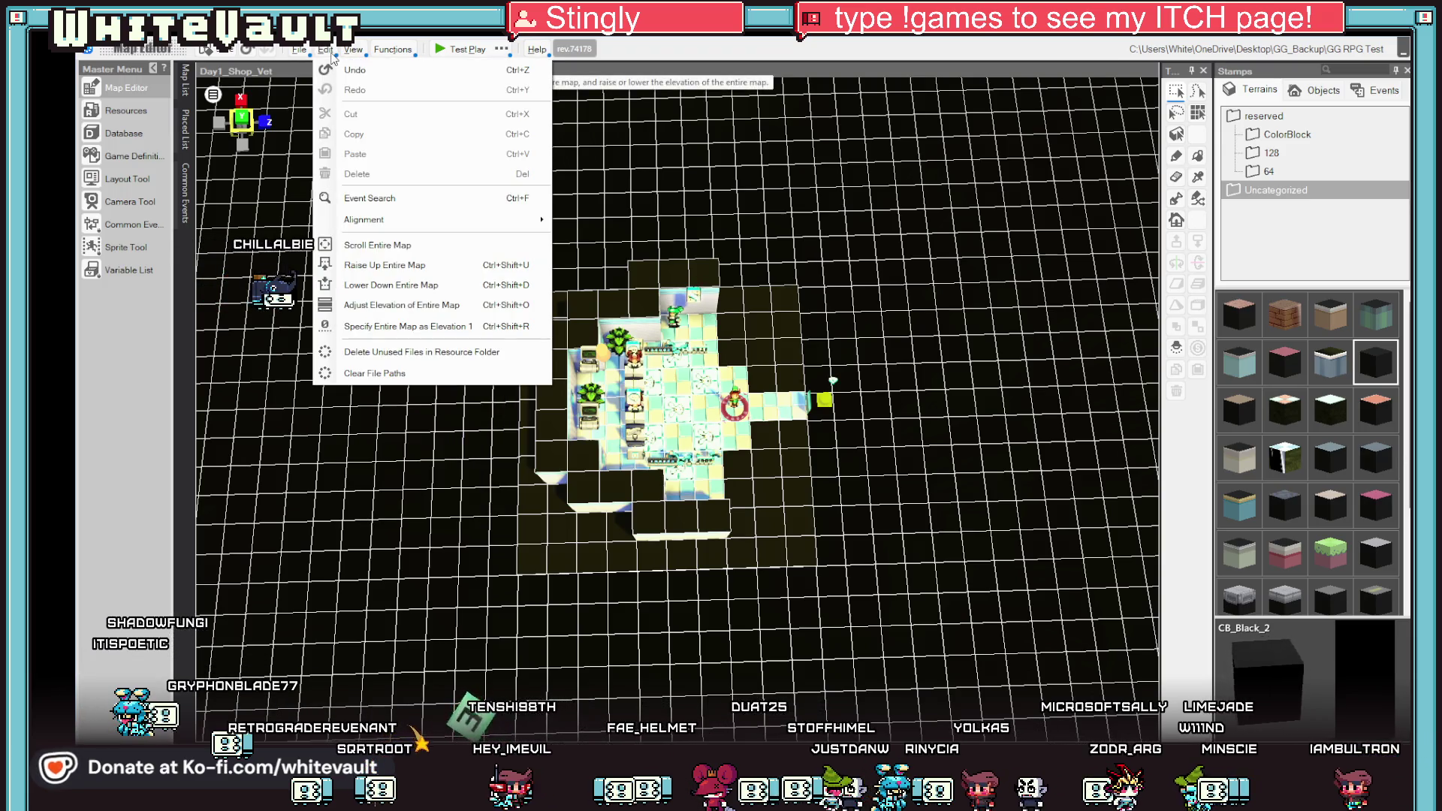
{"action": "left_click", "coordinate": [377, 244]}
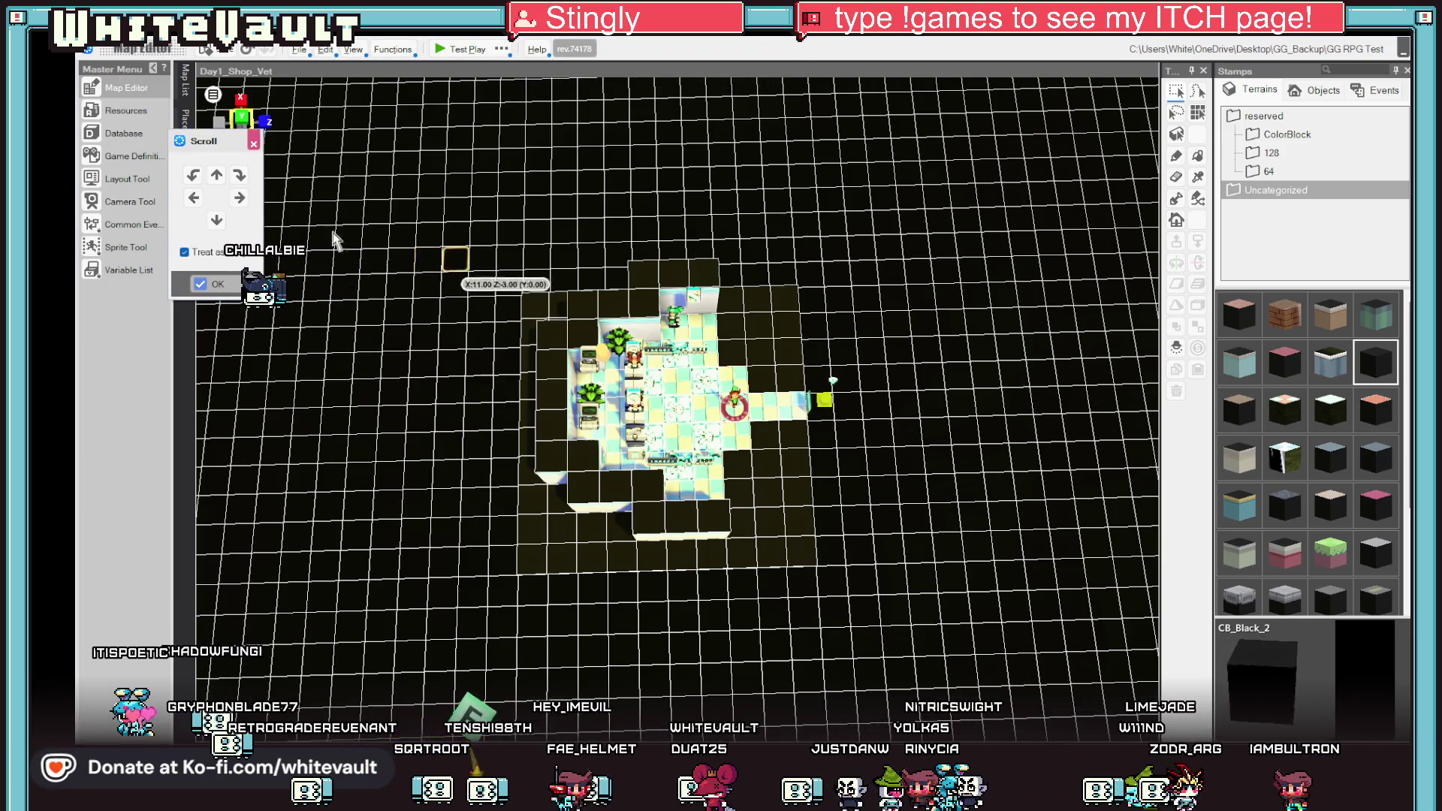
Shift the whole map several tiles using the scroll arrow buttons.
{"action": "left_click", "coordinate": [192, 198]}
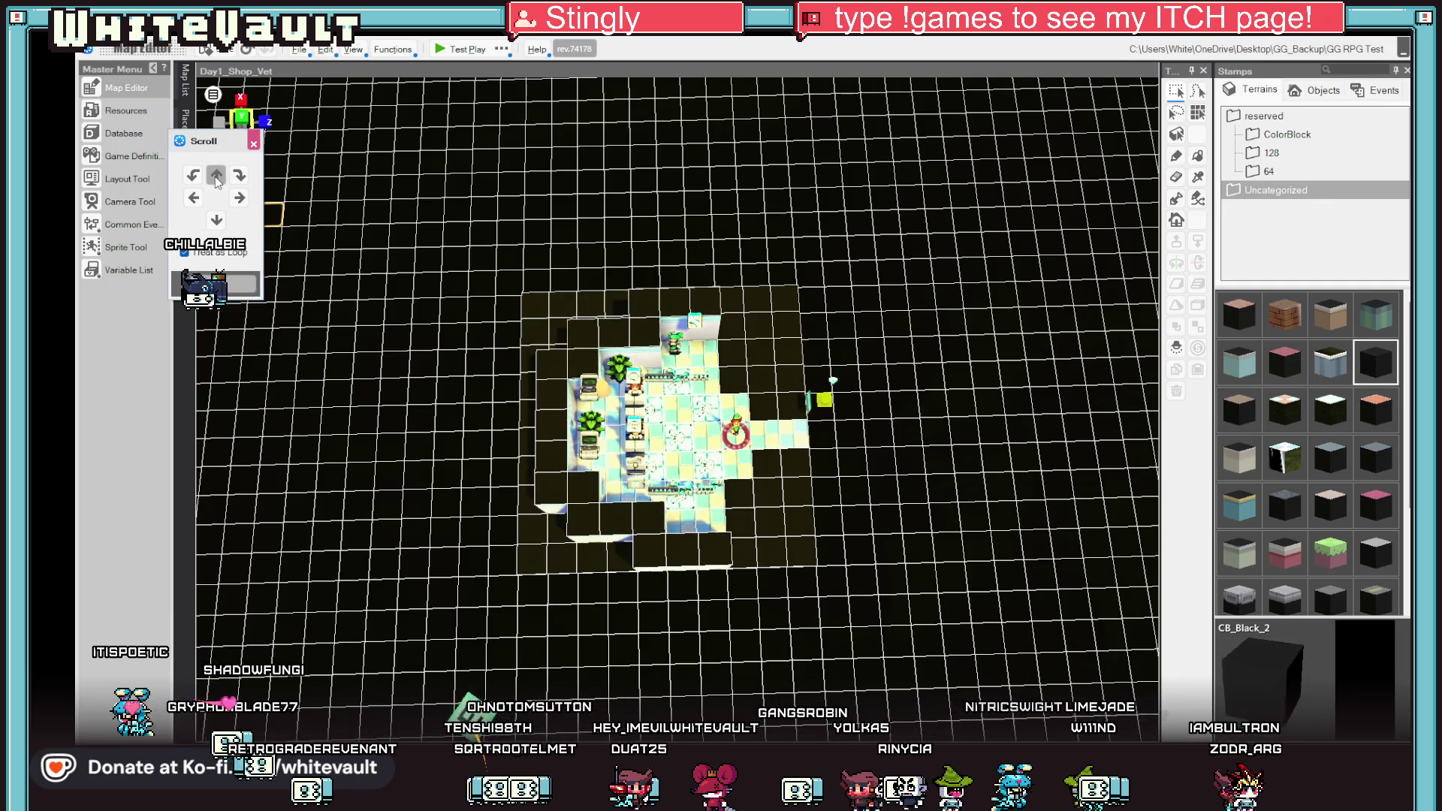
{"action": "left_click", "coordinate": [239, 198]}
{"action": "left_click", "coordinate": [218, 221]}
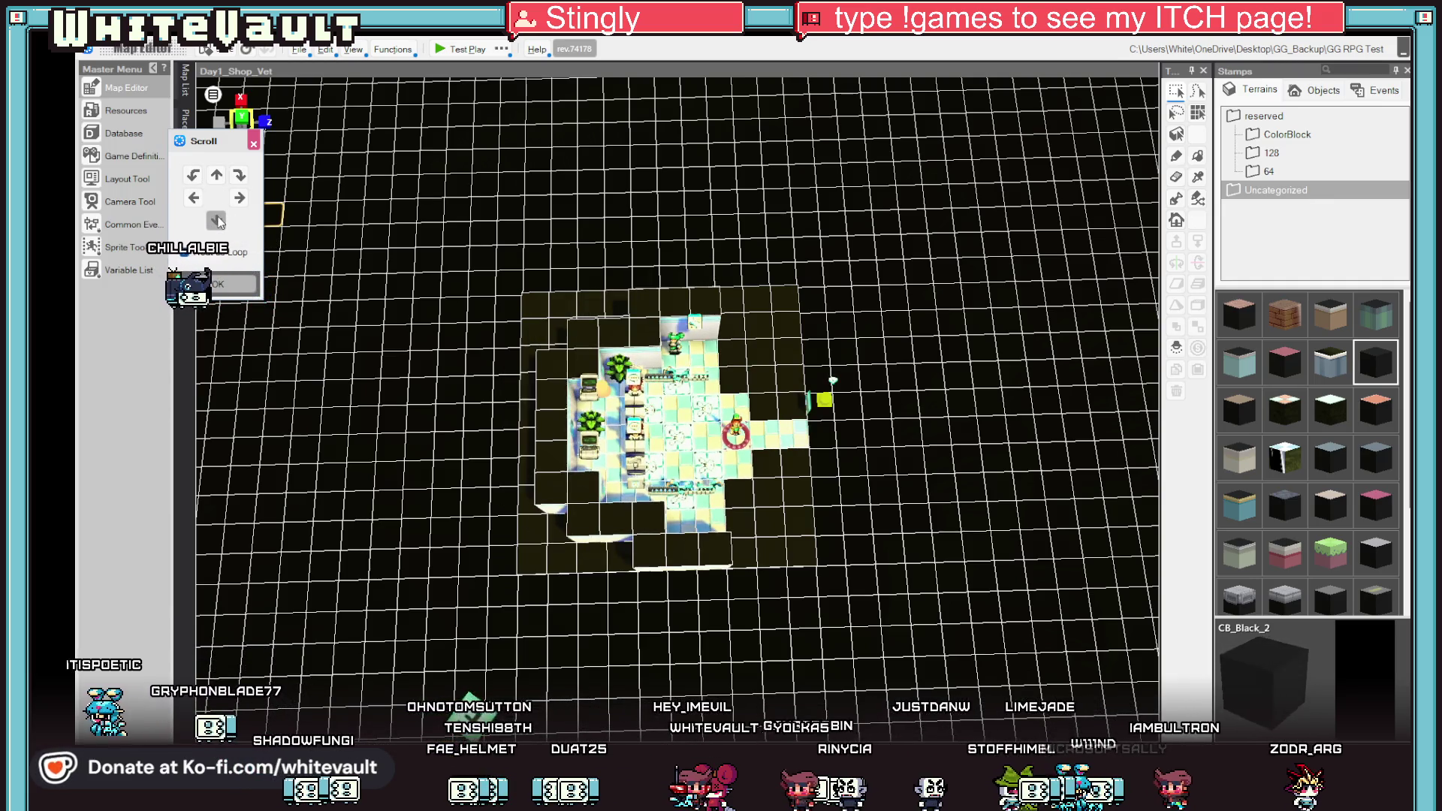
{"action": "left_click", "coordinate": [216, 181]}
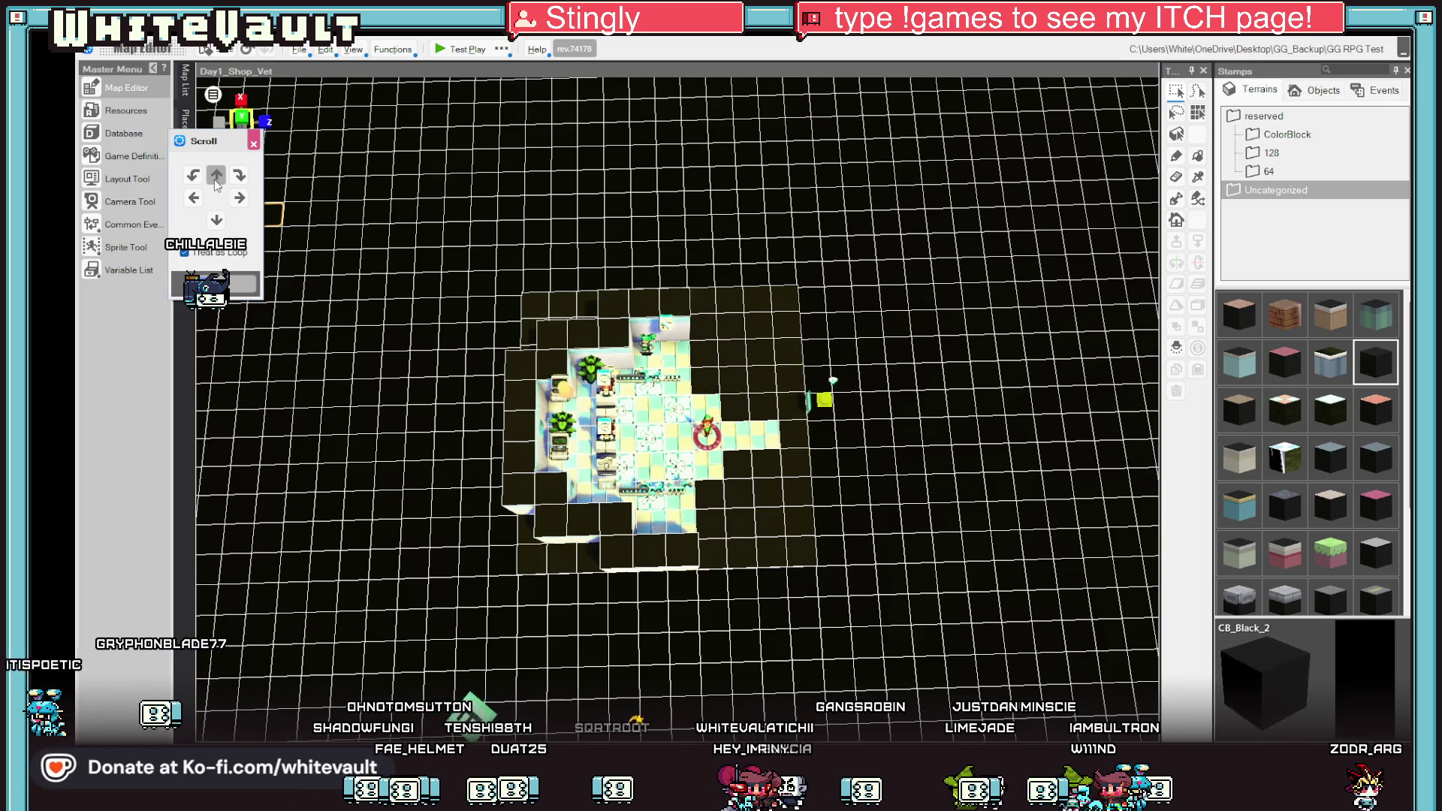
{"action": "left_click", "coordinate": [239, 199]}
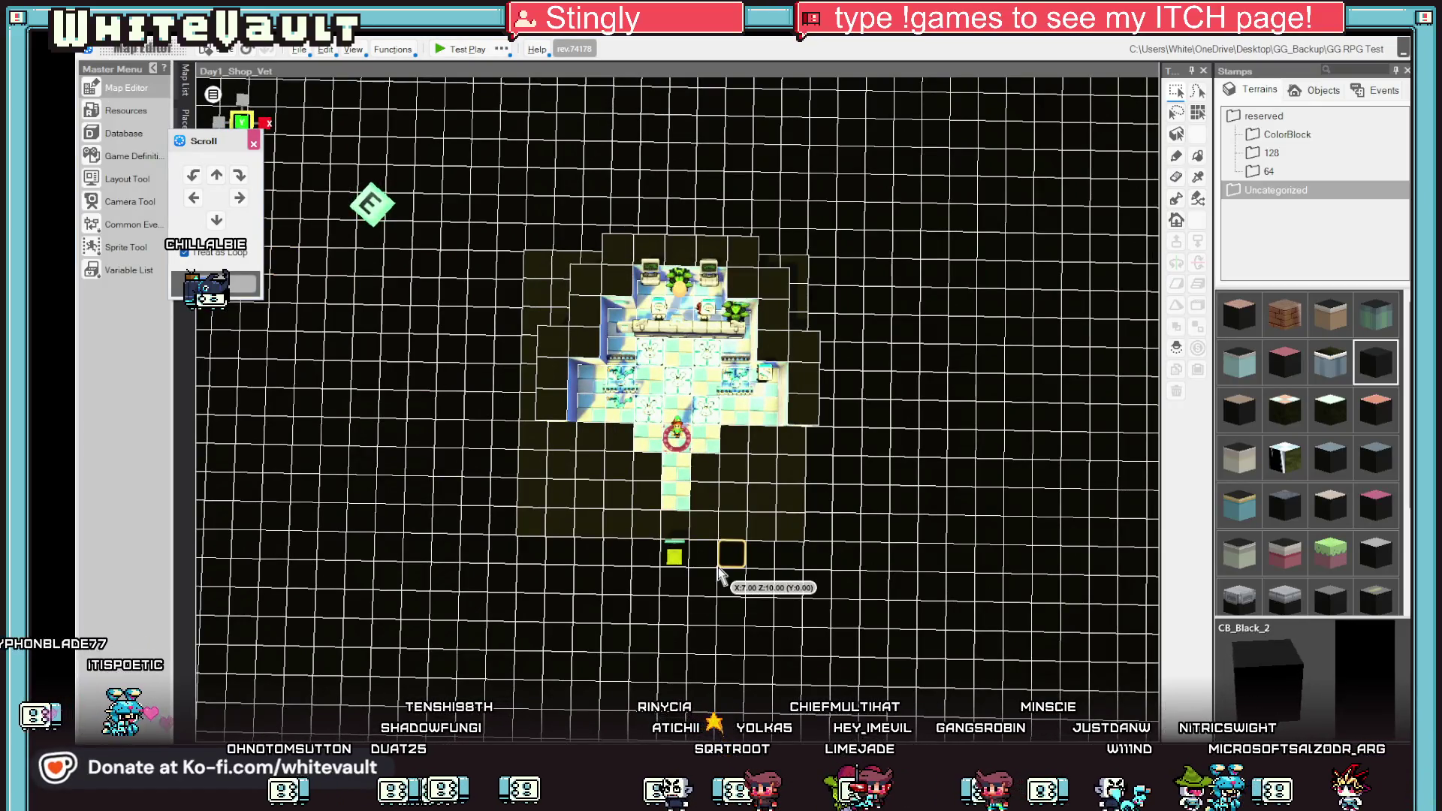
With the pencil tool, check where the vet shop's entry spot event is used, then dismiss the list.
{"action": "left_click_drag", "start_coordinate": [676, 579], "coordinate": [796, 503]}
{"action": "left_click_drag", "start_coordinate": [854, 469], "coordinate": [811, 513]}
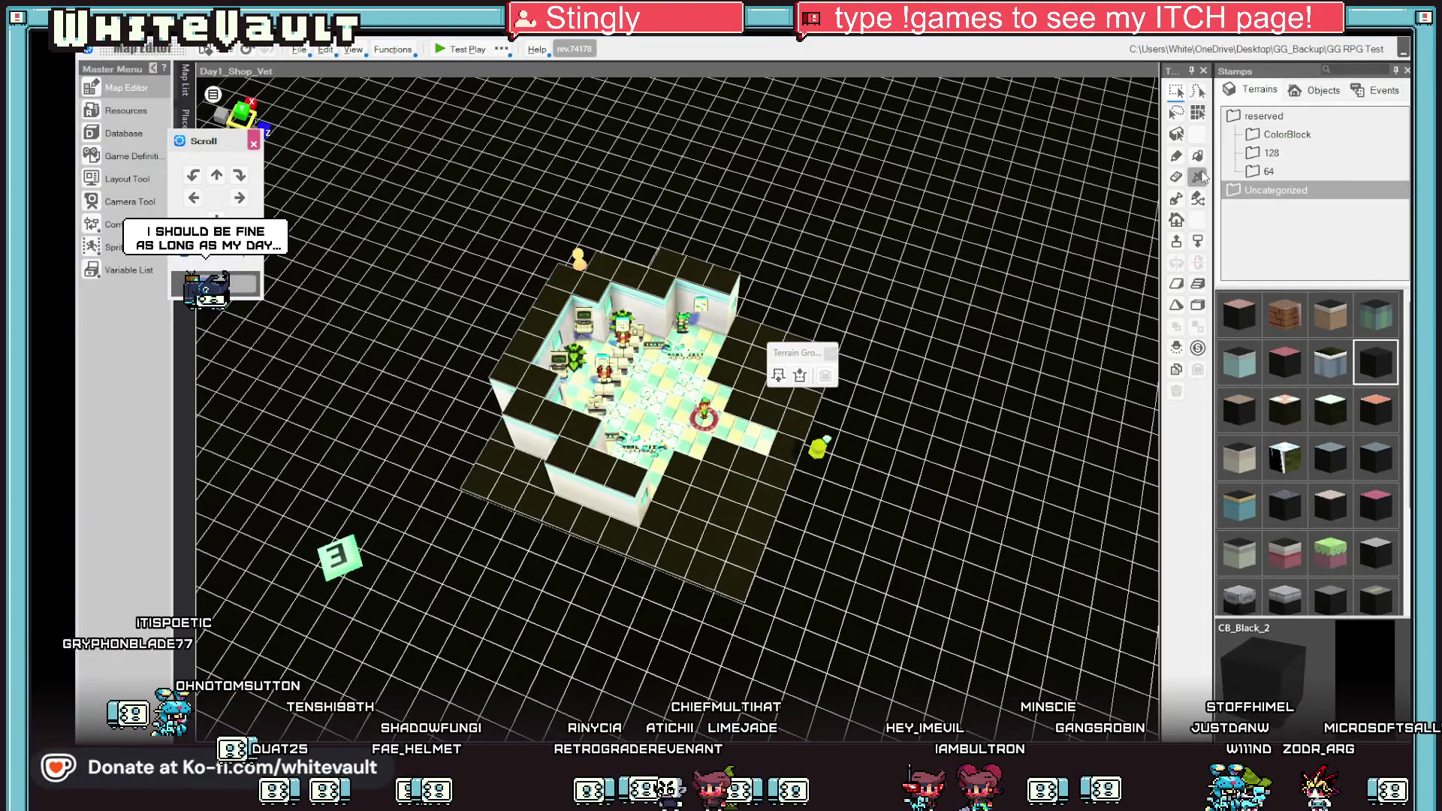
{"action": "left_click", "coordinate": [1175, 158]}
{"action": "scroll", "coordinate": [780, 433], "scroll_direction": "up", "scroll_amount": 2}
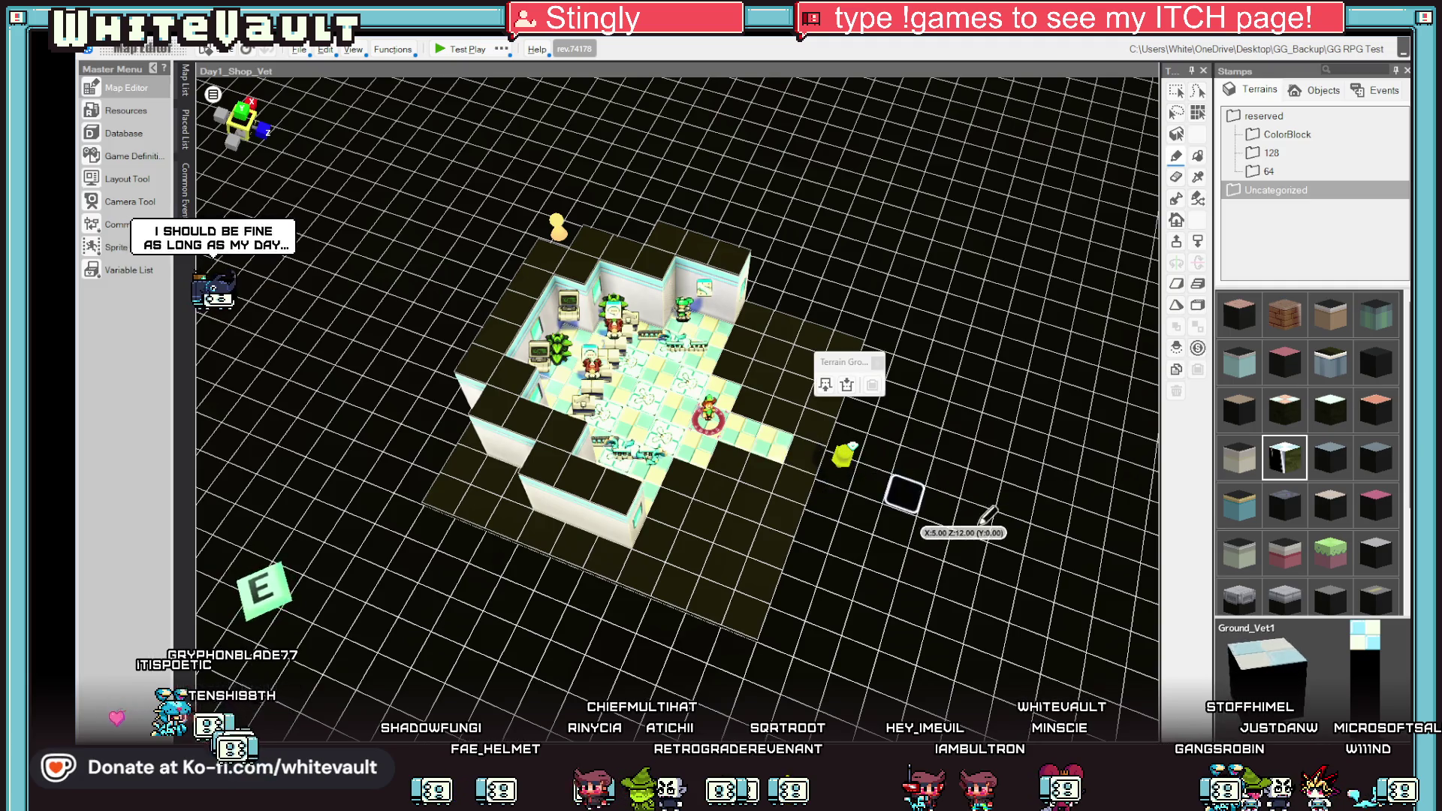
{"action": "mouse_move", "coordinate": [857, 500]}
{"action": "left_mouse_down"}
{"action": "mouse_move", "coordinate": [869, 434]}
{"action": "mouse_move", "coordinate": [1048, 181]}
{"action": "left_mouse_up"}
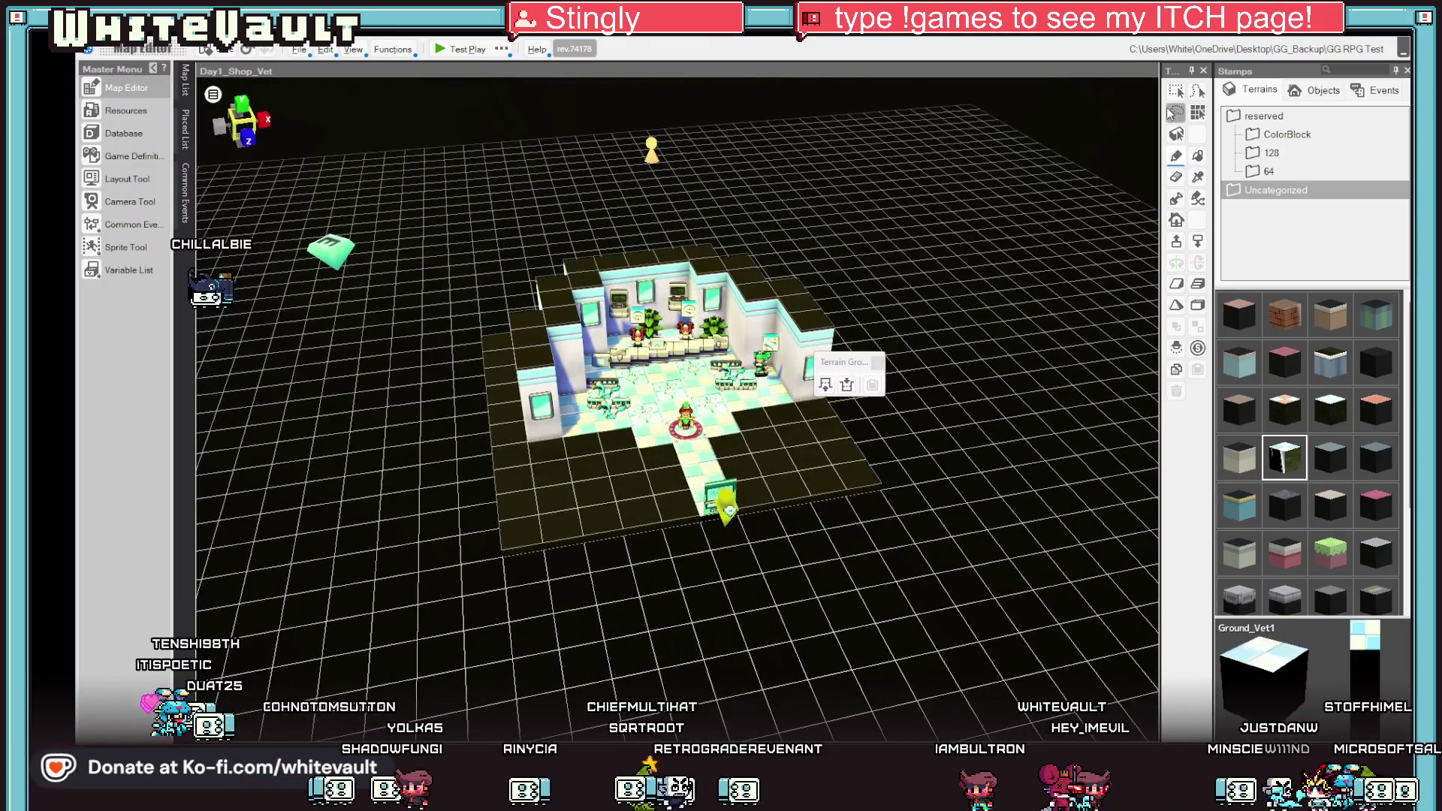
{"action": "left_click", "coordinate": [729, 515]}
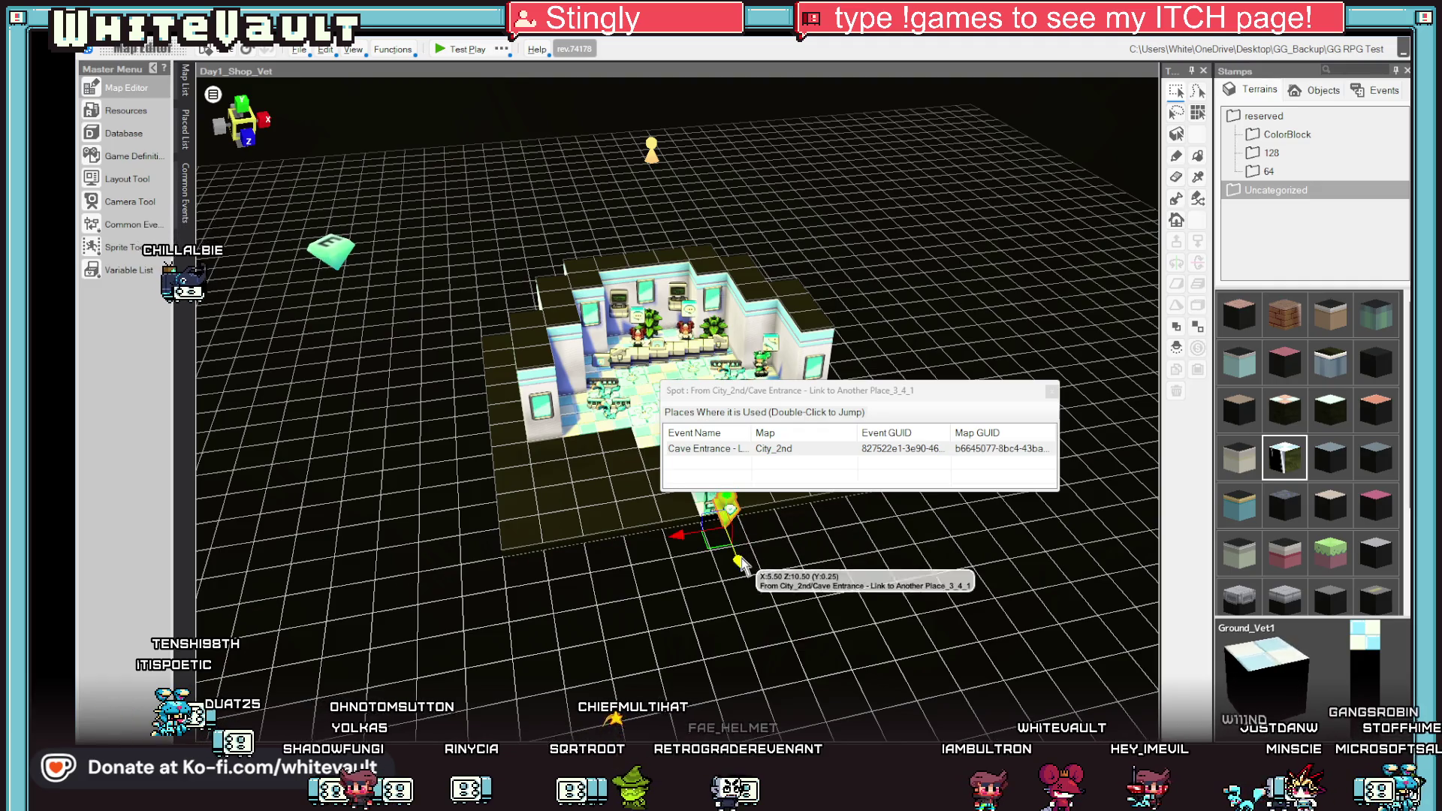
{"action": "left_click_drag", "start_coordinate": [702, 524], "coordinate": [1053, 377]}
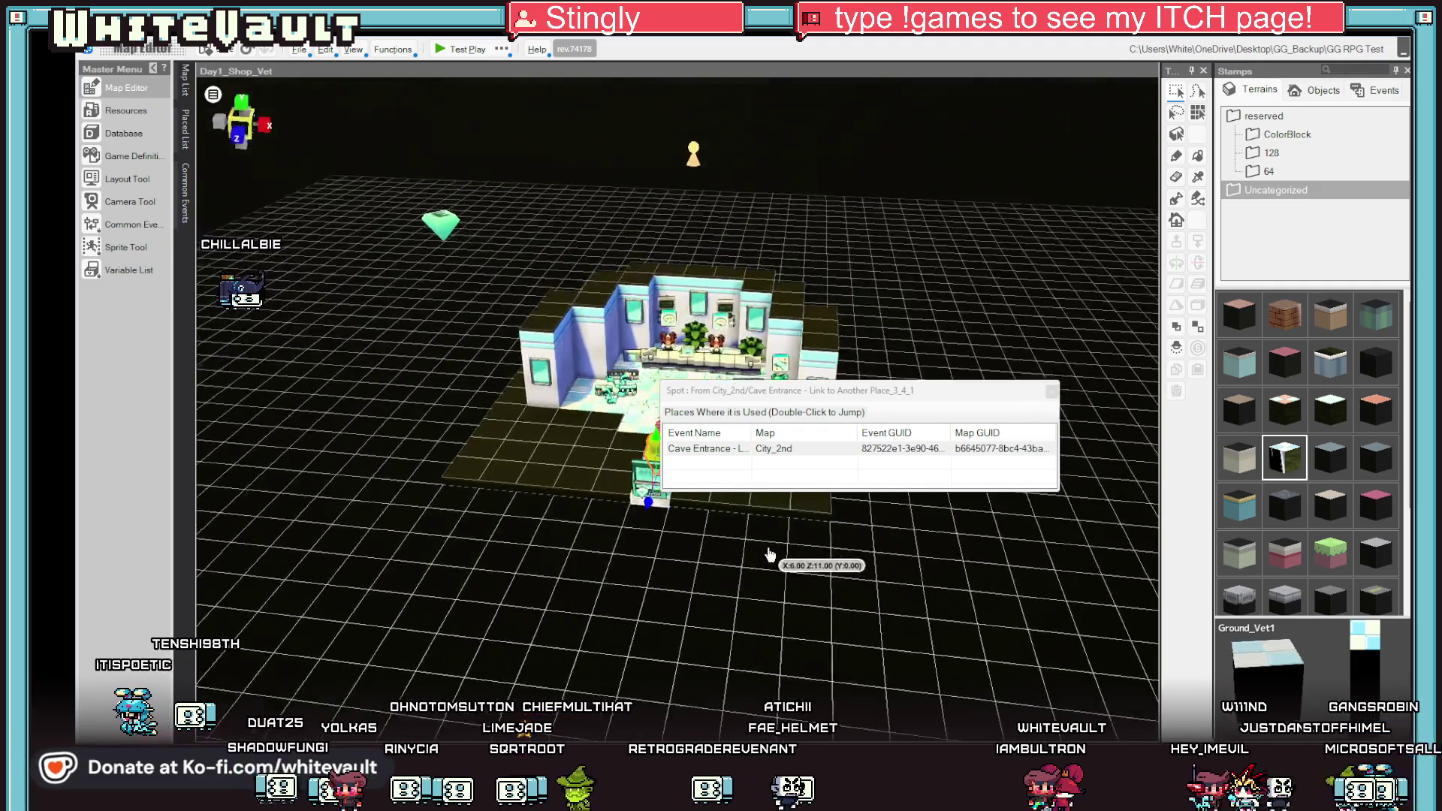
{"action": "left_click", "coordinate": [1051, 392]}
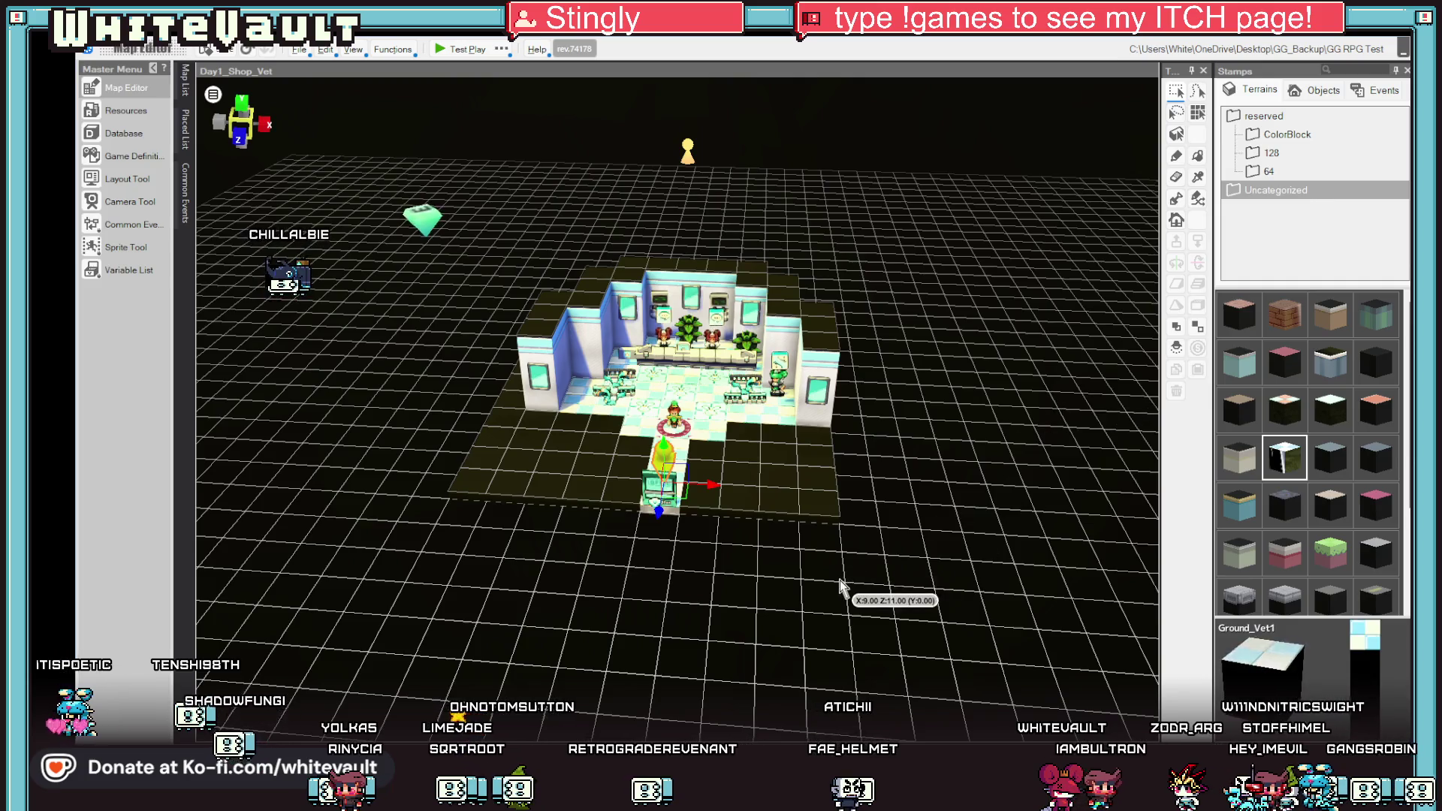
{"action": "scroll", "coordinate": [853, 600], "scroll_direction": "up", "scroll_amount": 3}
{"action": "scroll", "coordinate": [834, 609], "scroll_direction": "up", "scroll_amount": 2}
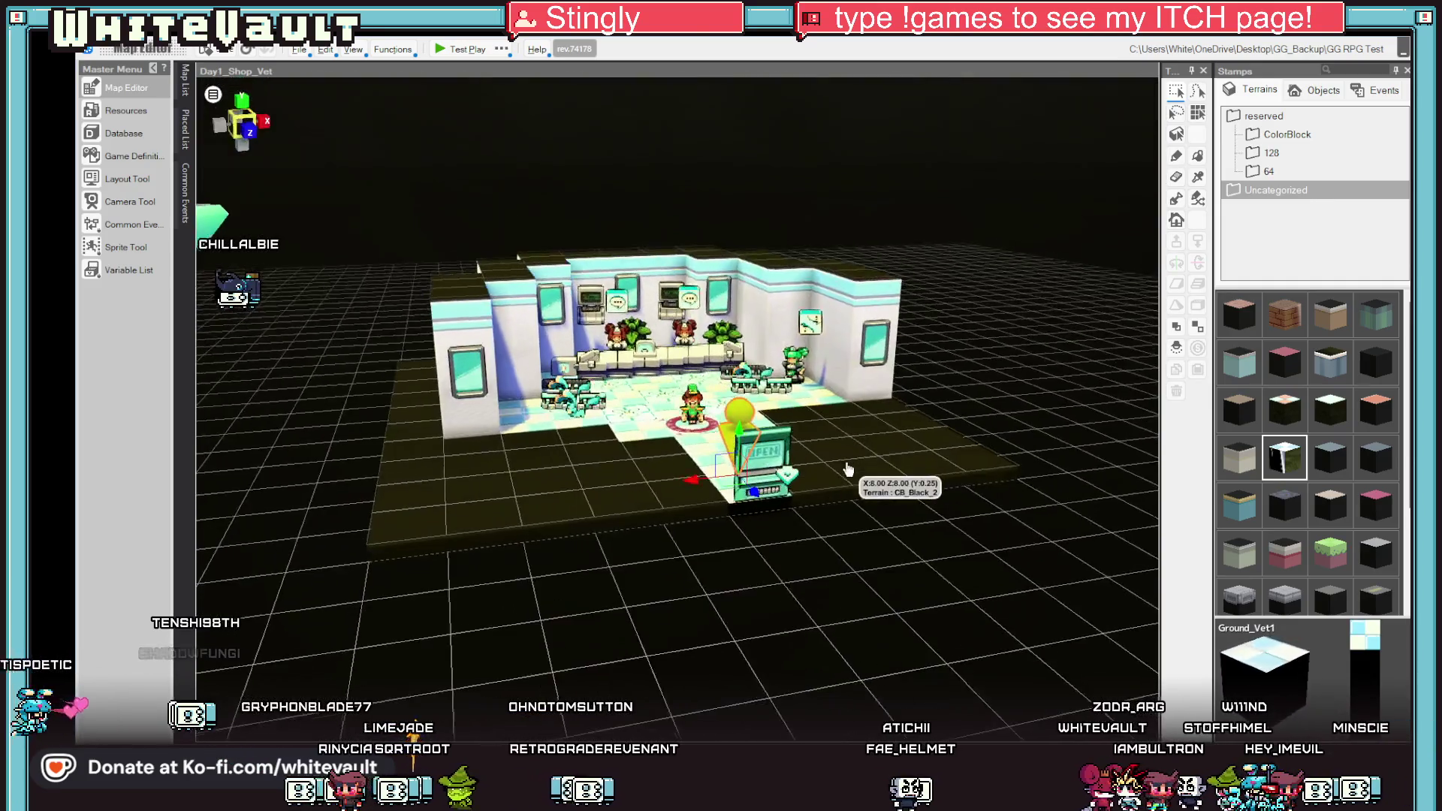
Save the project and look over the shop map from a low side angle.
{"action": "left_click_drag", "start_coordinate": [811, 612], "coordinate": [822, 506]}
{"action": "scroll", "coordinate": [843, 595], "scroll_direction": "up", "scroll_amount": 2}
{"action": "left_click_drag", "start_coordinate": [842, 594], "coordinate": [843, 574]}
{"action": "key", "text": "ctrl+s"}
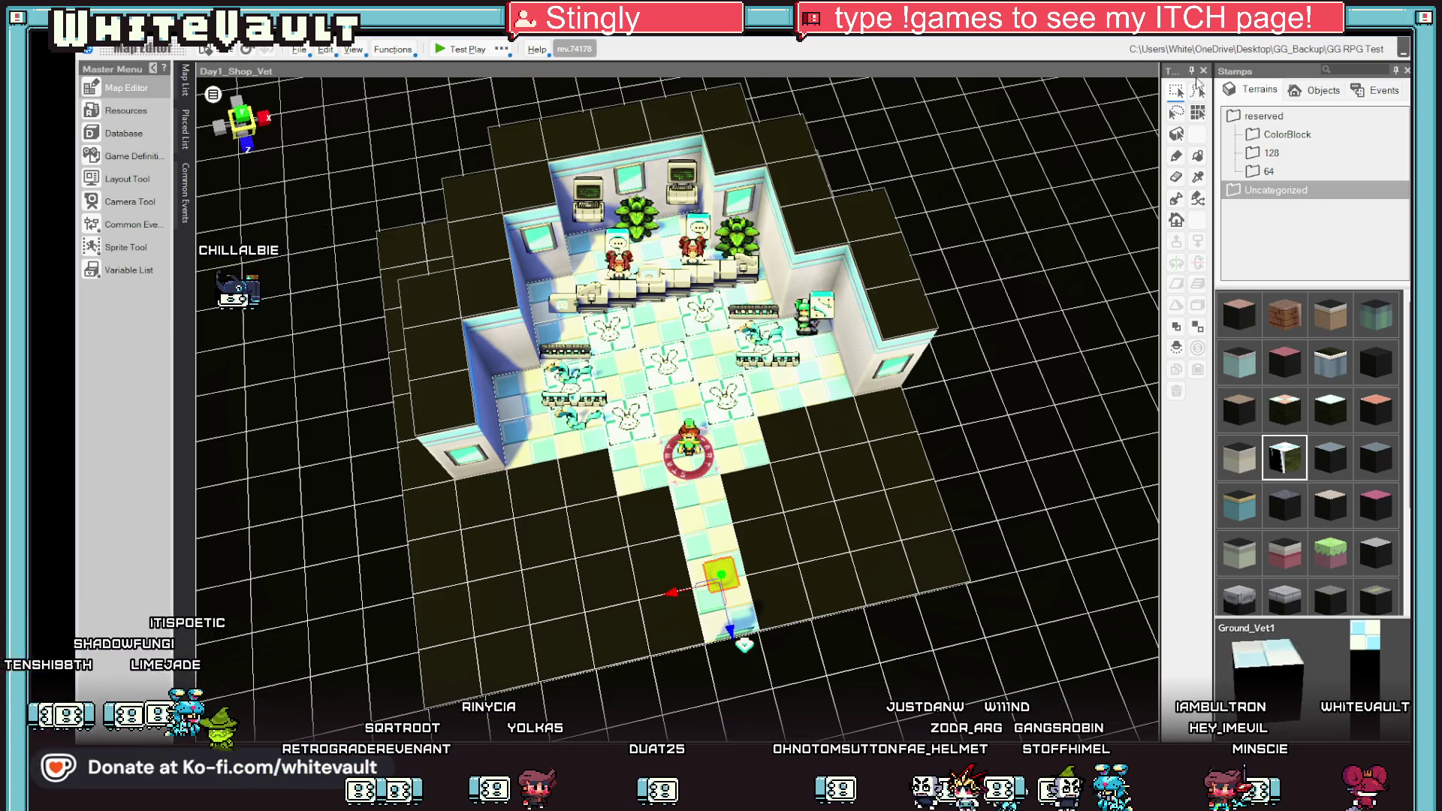
{"action": "mouse_move", "coordinate": [695, 509]}
{"action": "left_mouse_down"}
{"action": "mouse_move", "coordinate": [806, 455]}
{"action": "mouse_move", "coordinate": [809, 483]}
{"action": "left_mouse_up"}
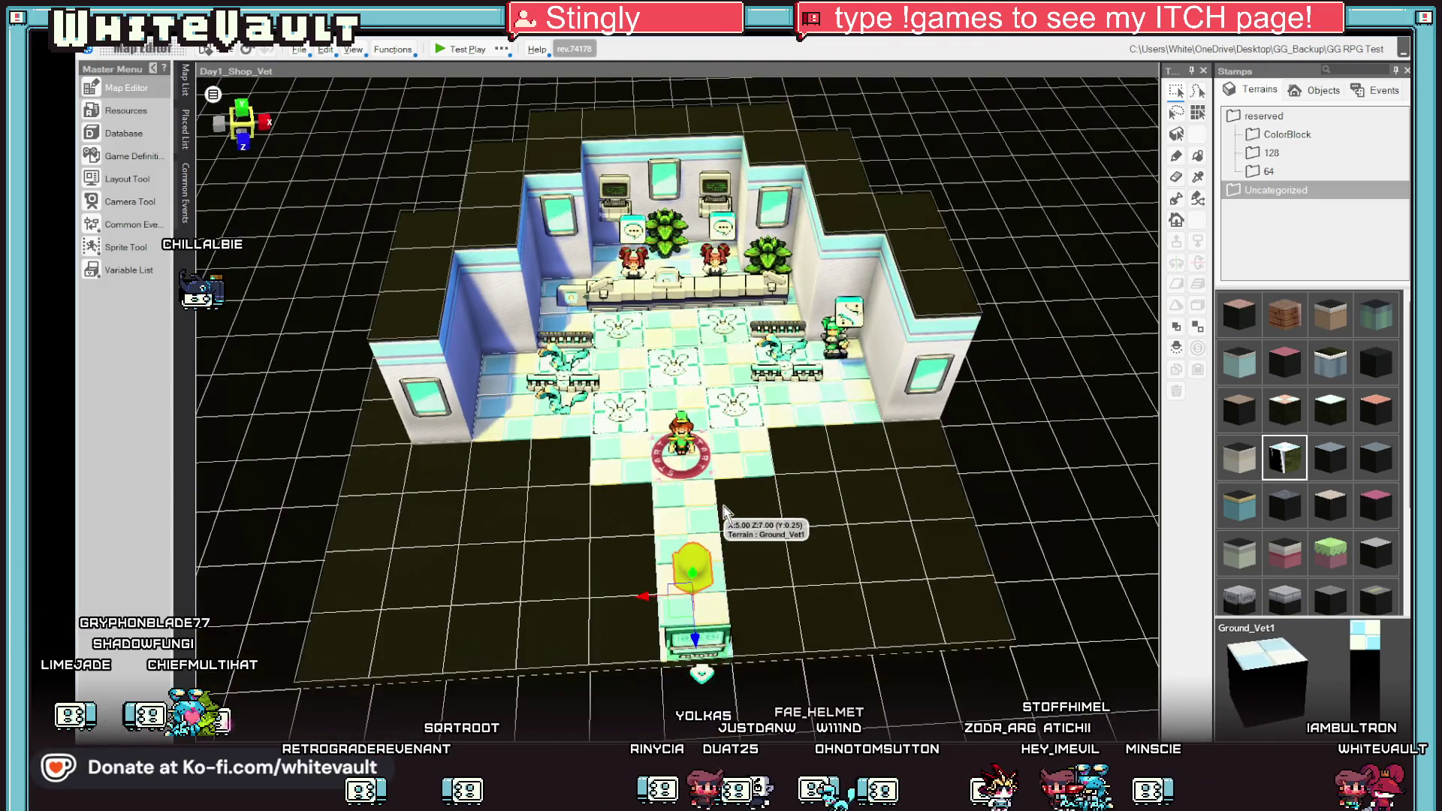
{"action": "mouse_move", "coordinate": [809, 482]}
{"action": "left_mouse_down"}
{"action": "mouse_move", "coordinate": [808, 441]}
{"action": "mouse_move", "coordinate": [761, 527]}
{"action": "left_mouse_up"}
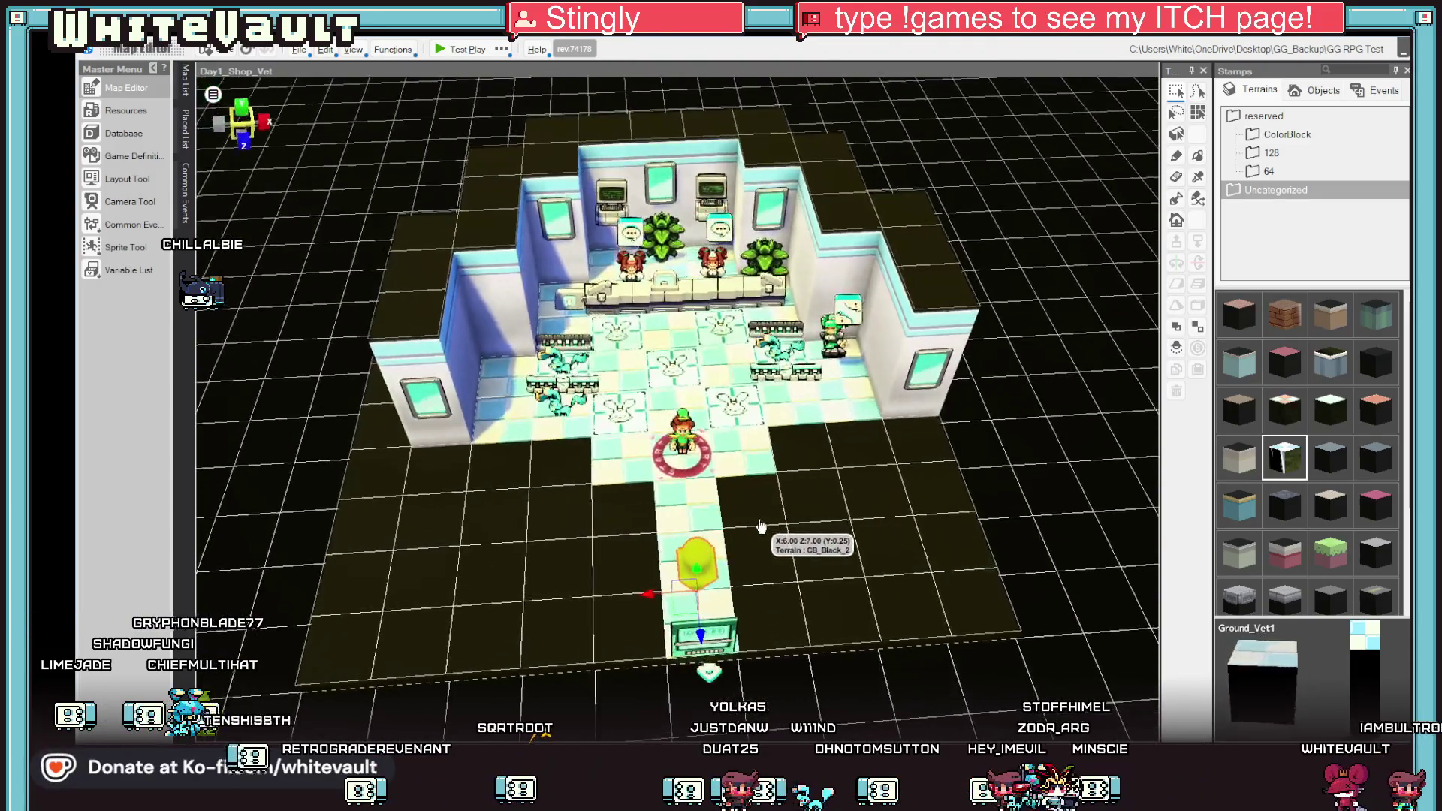
{"action": "scroll", "coordinate": [761, 527], "scroll_direction": "down", "scroll_amount": 2}
{"action": "scroll", "coordinate": [766, 580], "scroll_direction": "down", "scroll_amount": 2}
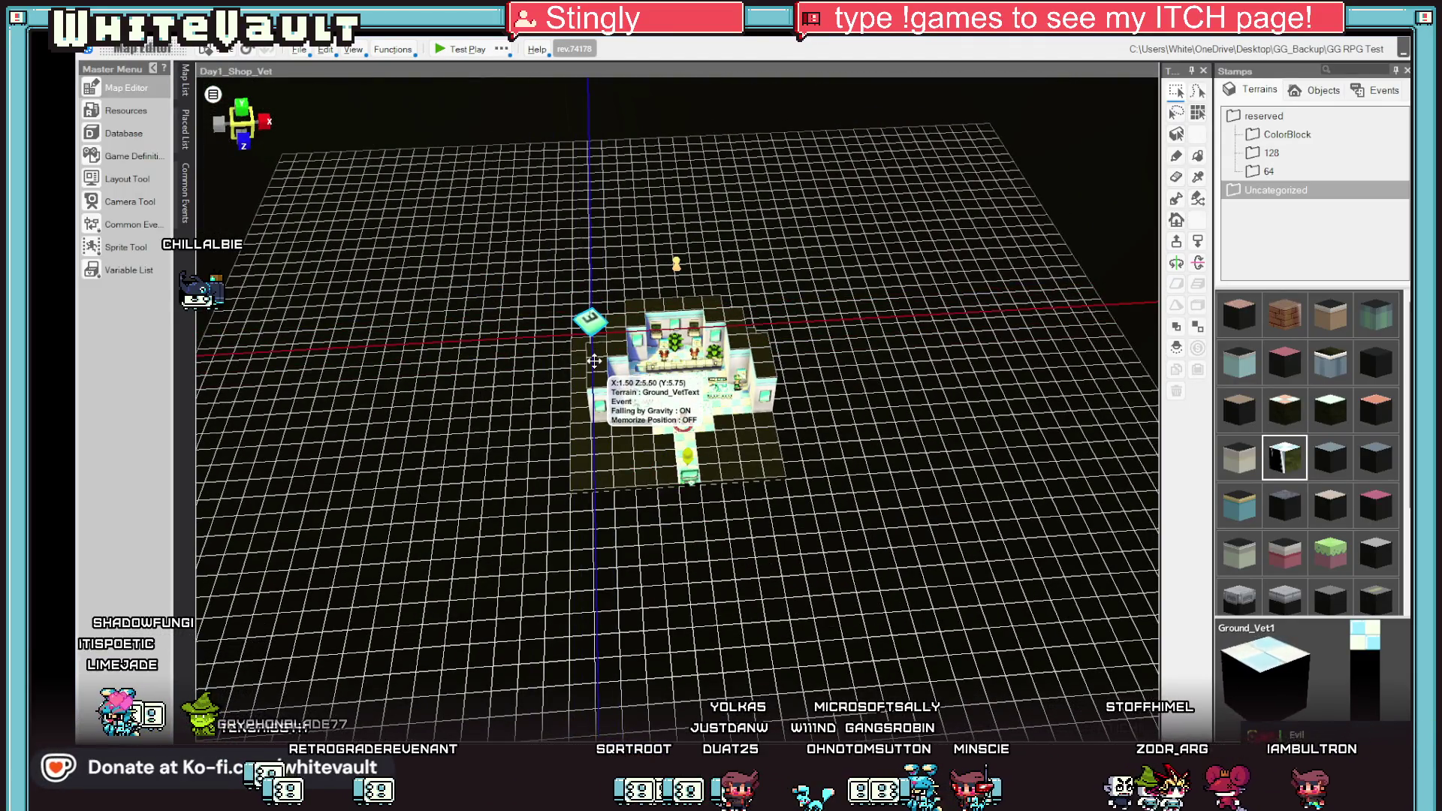
View the vet shop from top-down and perspective angles, lower the light into it, then show the Map List.
{"action": "left_click_drag", "start_coordinate": [592, 375], "coordinate": [681, 343]}
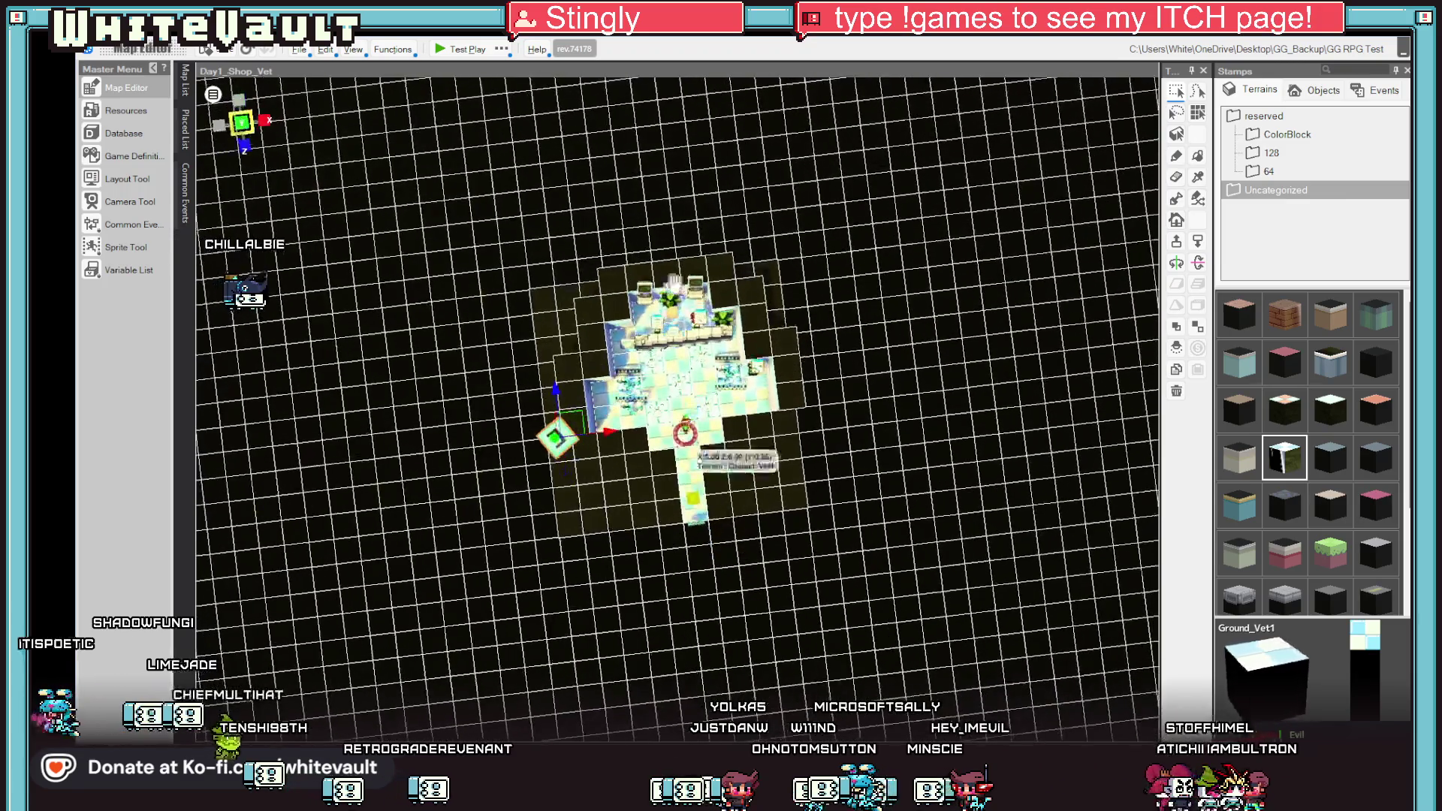
{"action": "mouse_move", "coordinate": [738, 386]}
{"action": "left_mouse_down"}
{"action": "mouse_move", "coordinate": [981, 506]}
{"action": "mouse_move", "coordinate": [976, 479]}
{"action": "left_mouse_up"}
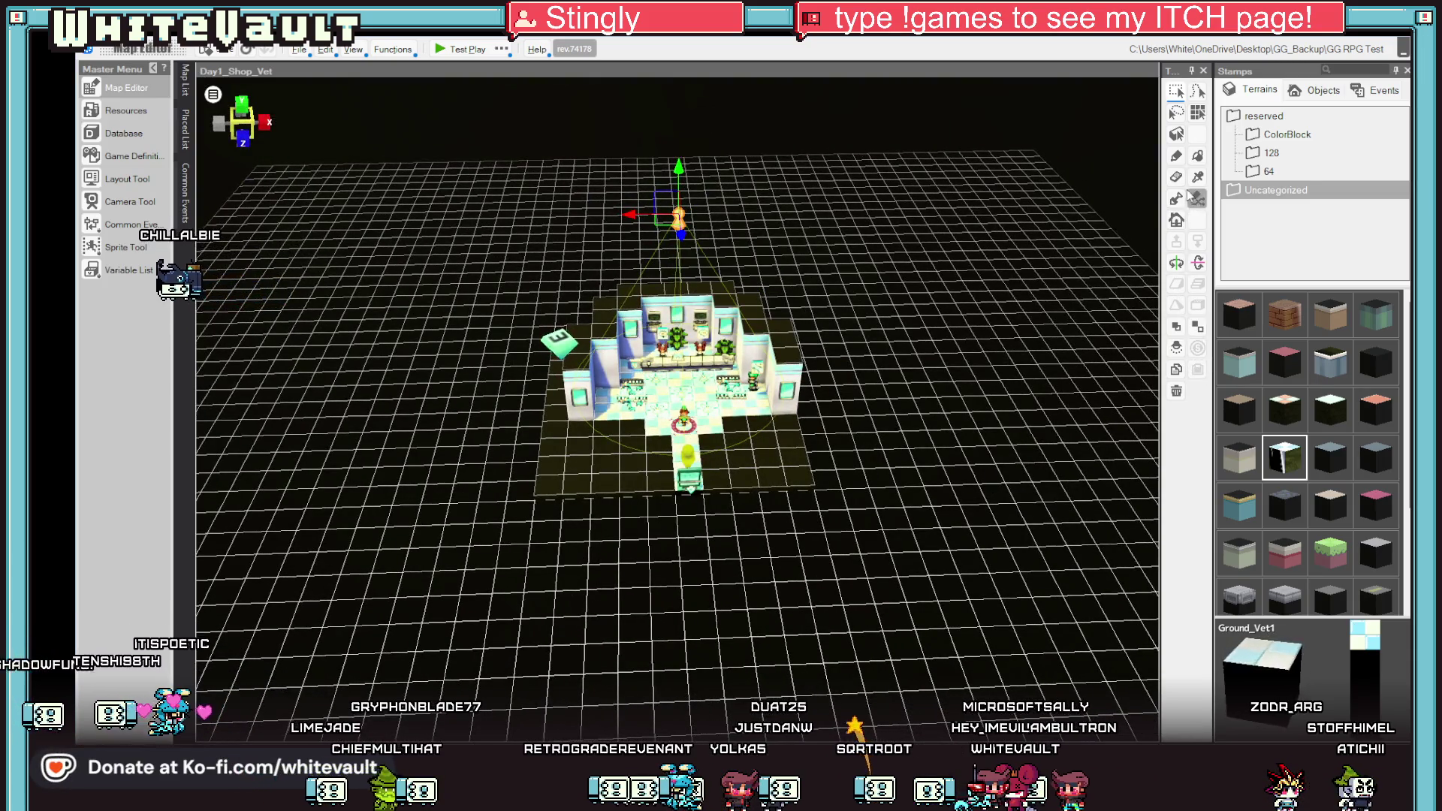
{"action": "left_click_drag", "start_coordinate": [677, 166], "coordinate": [676, 323]}
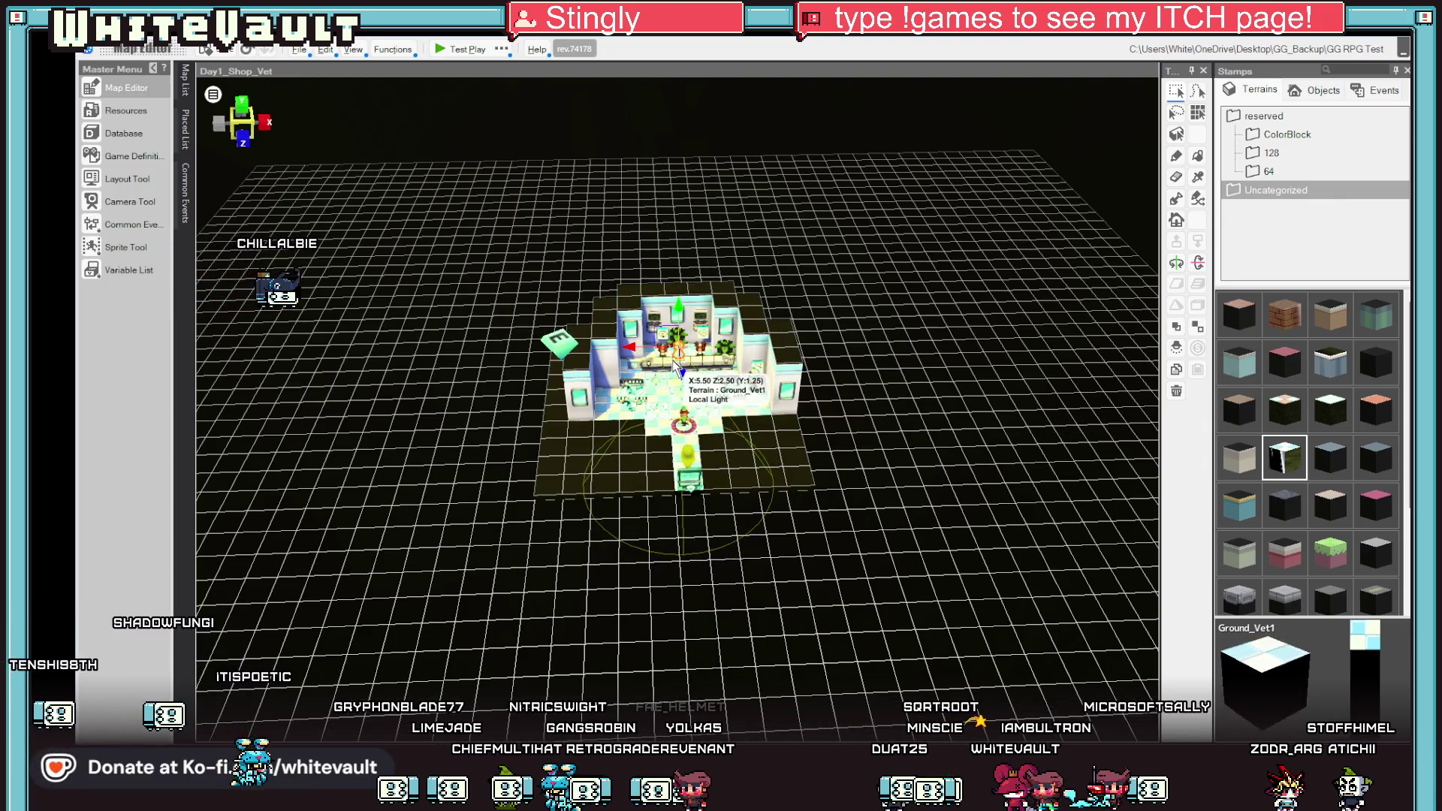
{"action": "mouse_move", "coordinate": [917, 589]}
{"action": "left_mouse_down"}
{"action": "mouse_move", "coordinate": [934, 632]}
{"action": "mouse_move", "coordinate": [937, 536]}
{"action": "left_mouse_up"}
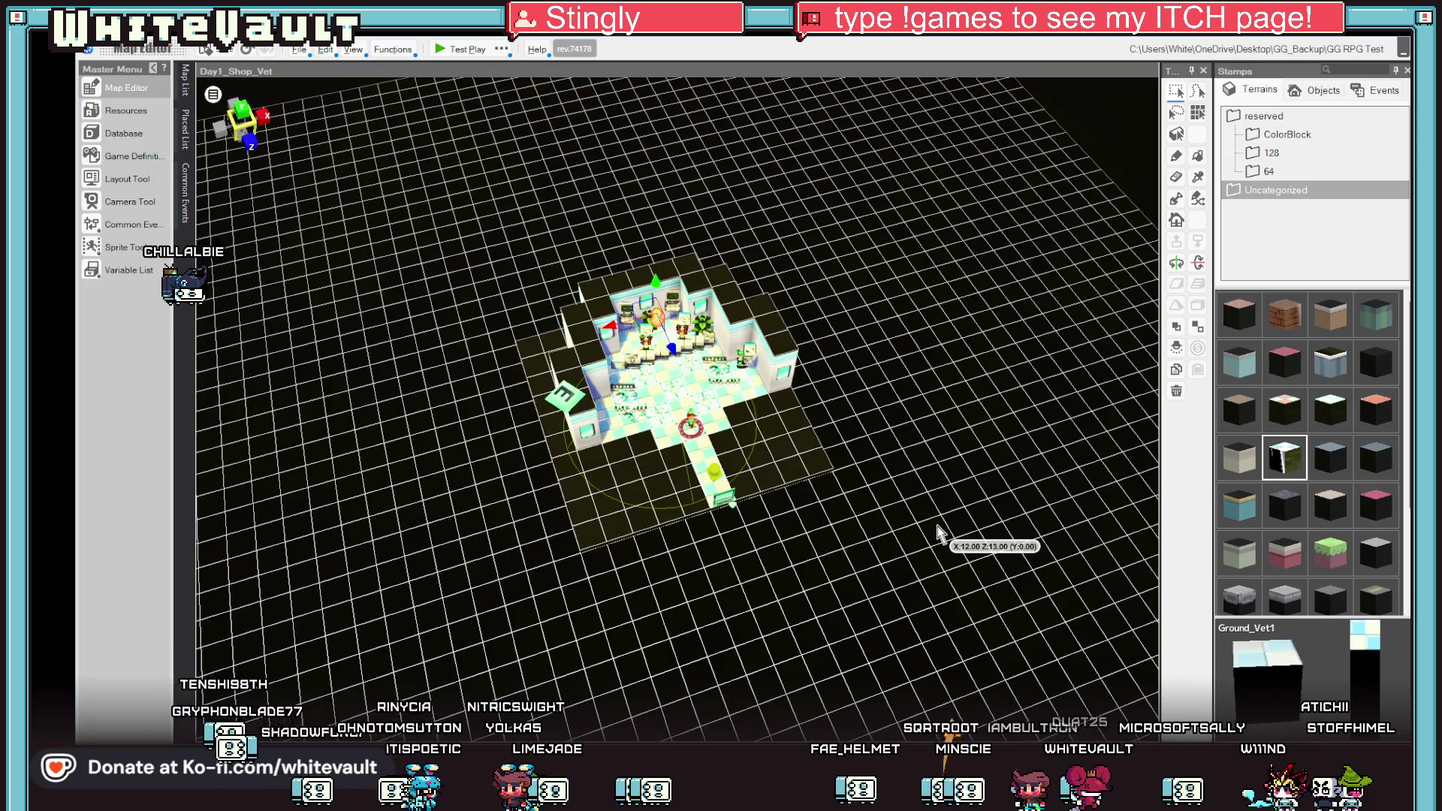
{"action": "left_click_drag", "start_coordinate": [938, 536], "coordinate": [924, 554]}
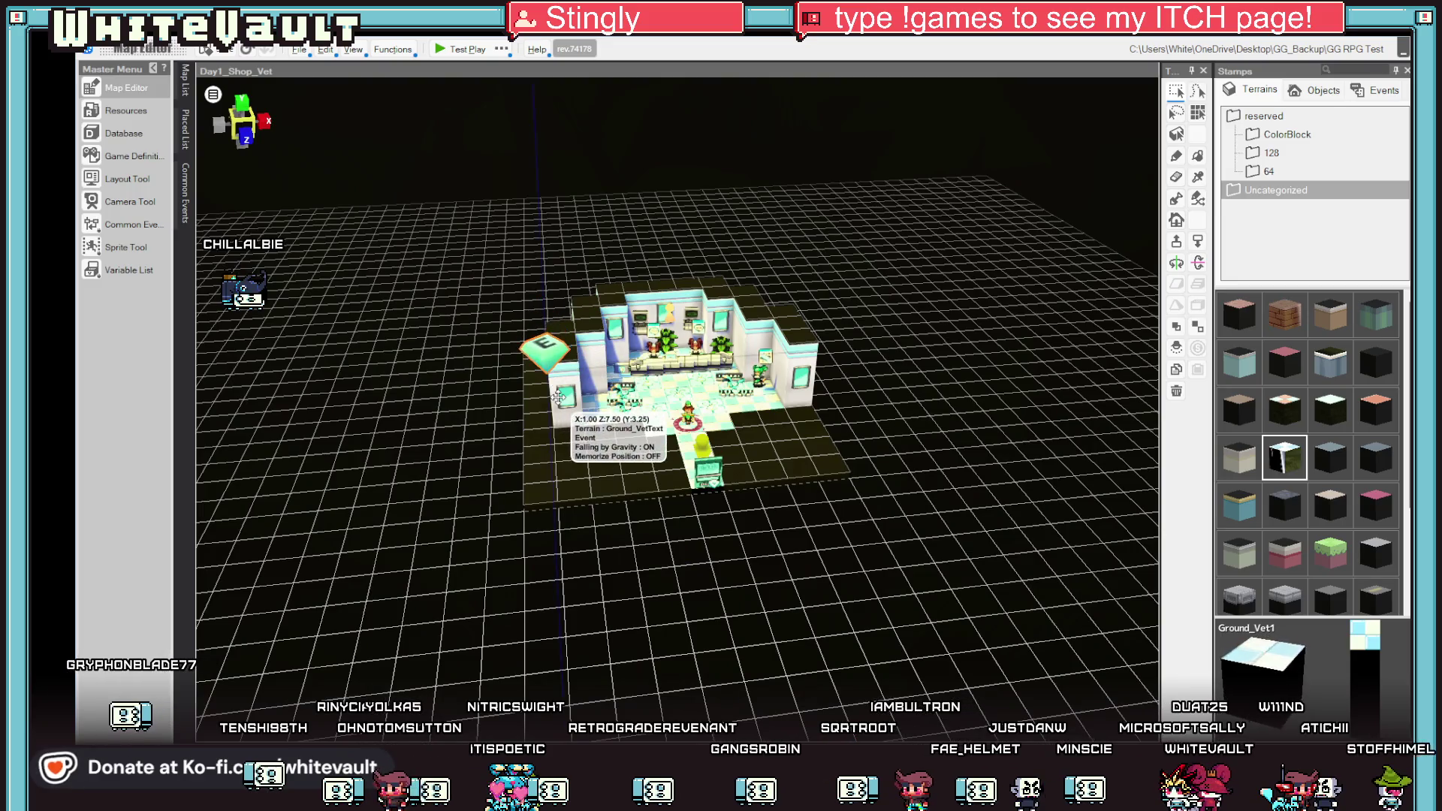
{"action": "left_click_drag", "start_coordinate": [745, 415], "coordinate": [721, 373]}
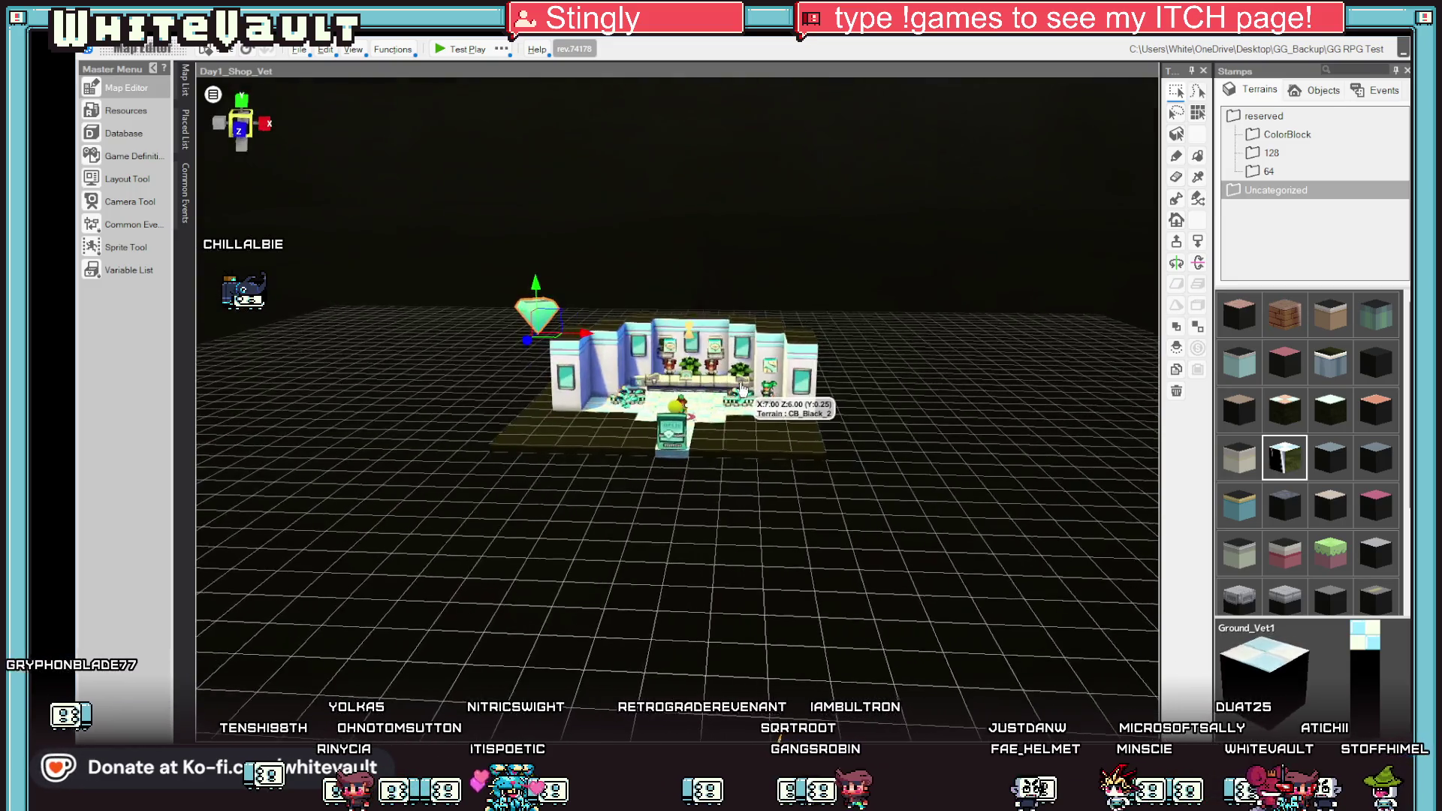
{"action": "left_click", "coordinate": [185, 91]}
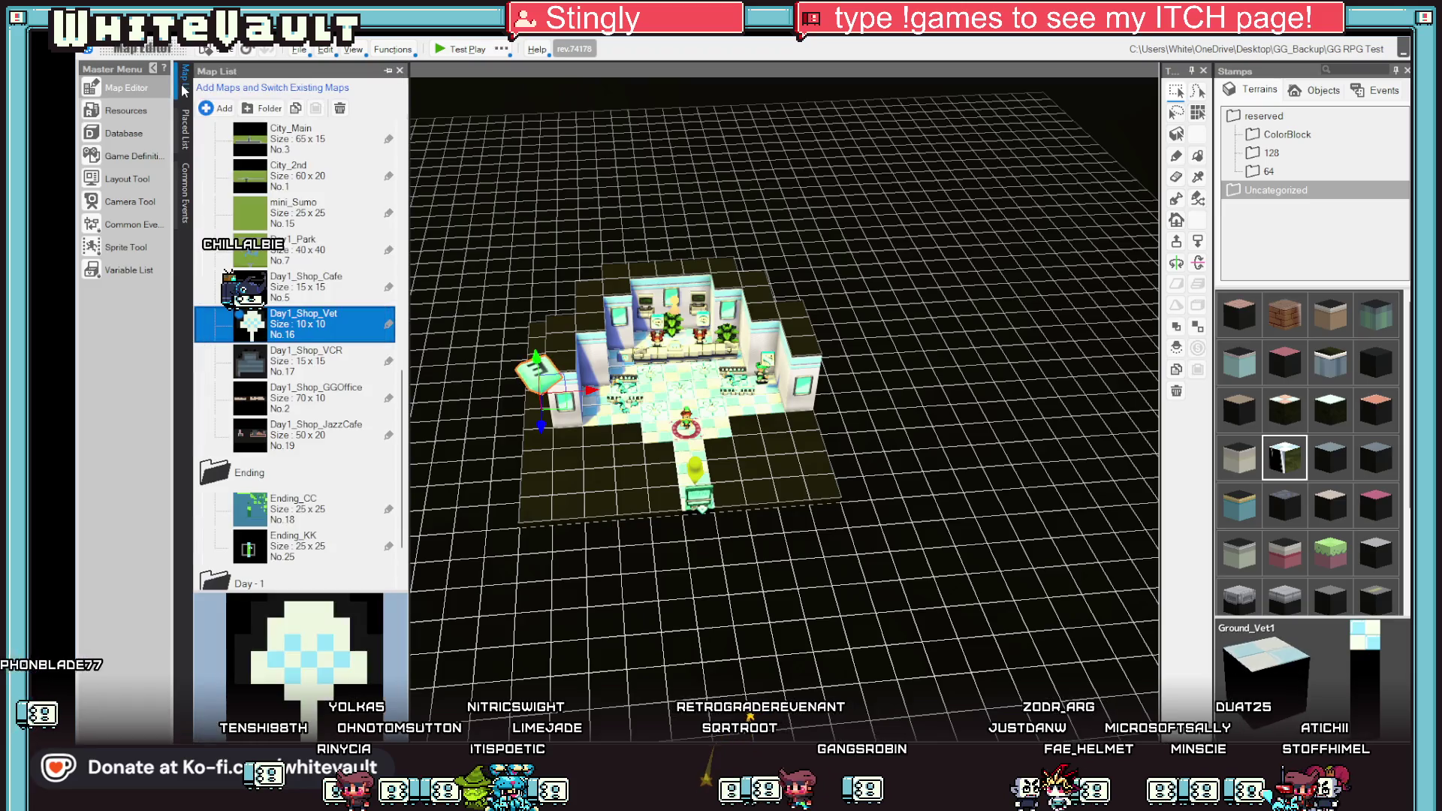
{"action": "scroll", "coordinate": [297, 429], "scroll_direction": "down", "scroll_amount": 2}
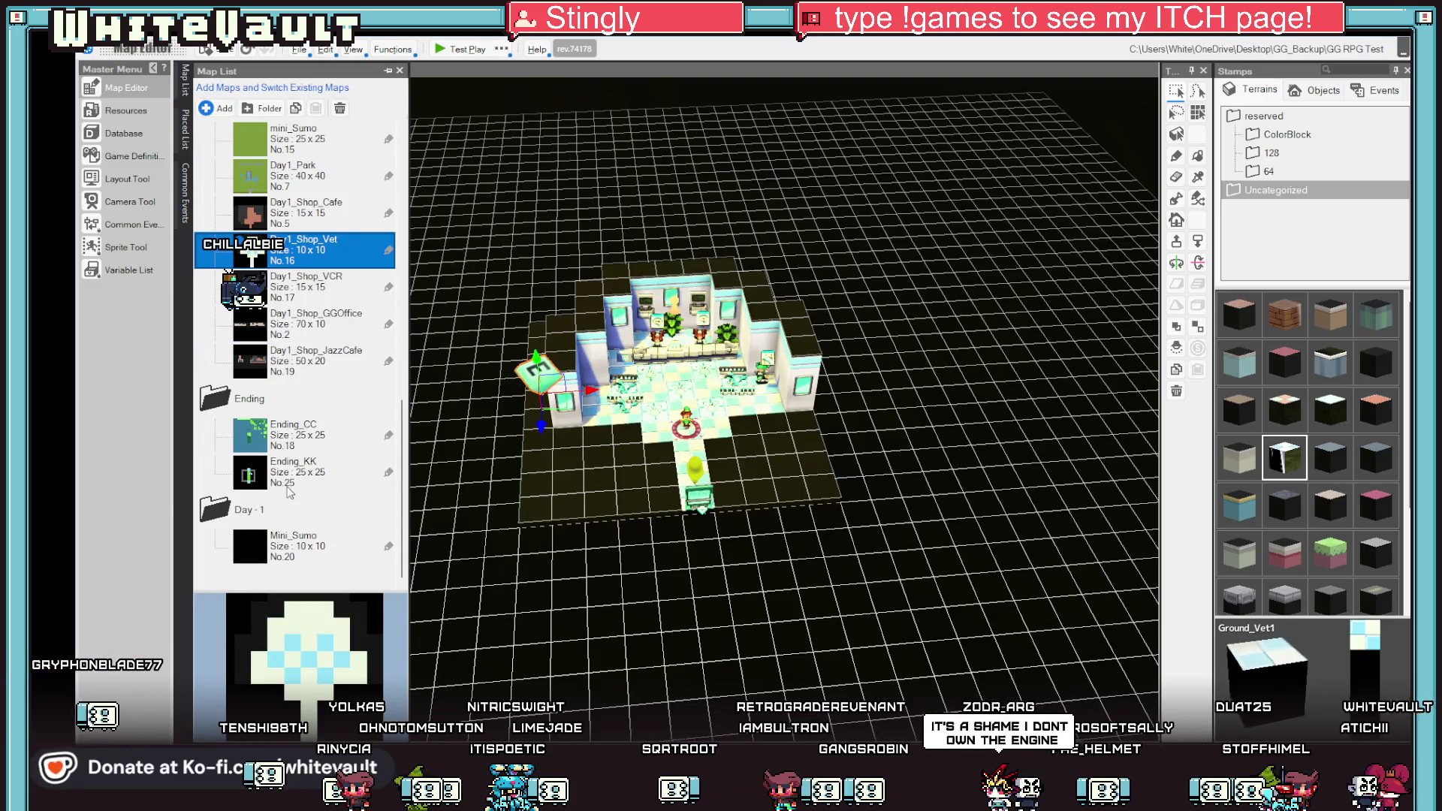
{"action": "scroll", "coordinate": [299, 471], "scroll_direction": "up", "scroll_amount": 3}
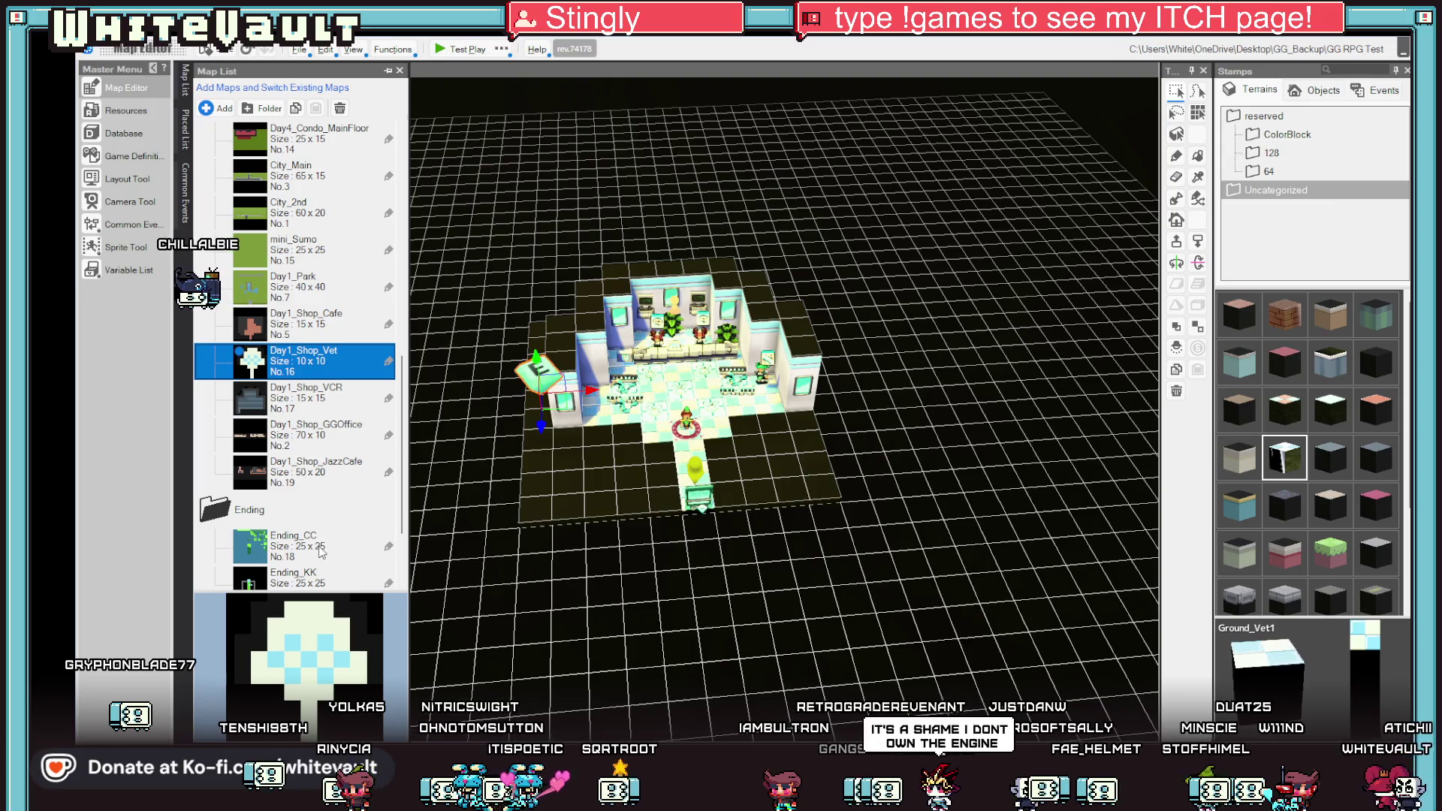
{"action": "scroll", "coordinate": [320, 551], "scroll_direction": "down", "scroll_amount": 3}
View the Ending_KK map's pillars, then start opening Day1_Shop_JazzCafe, which warns of a missing terrain asset.
{"action": "left_click", "coordinate": [287, 462]}
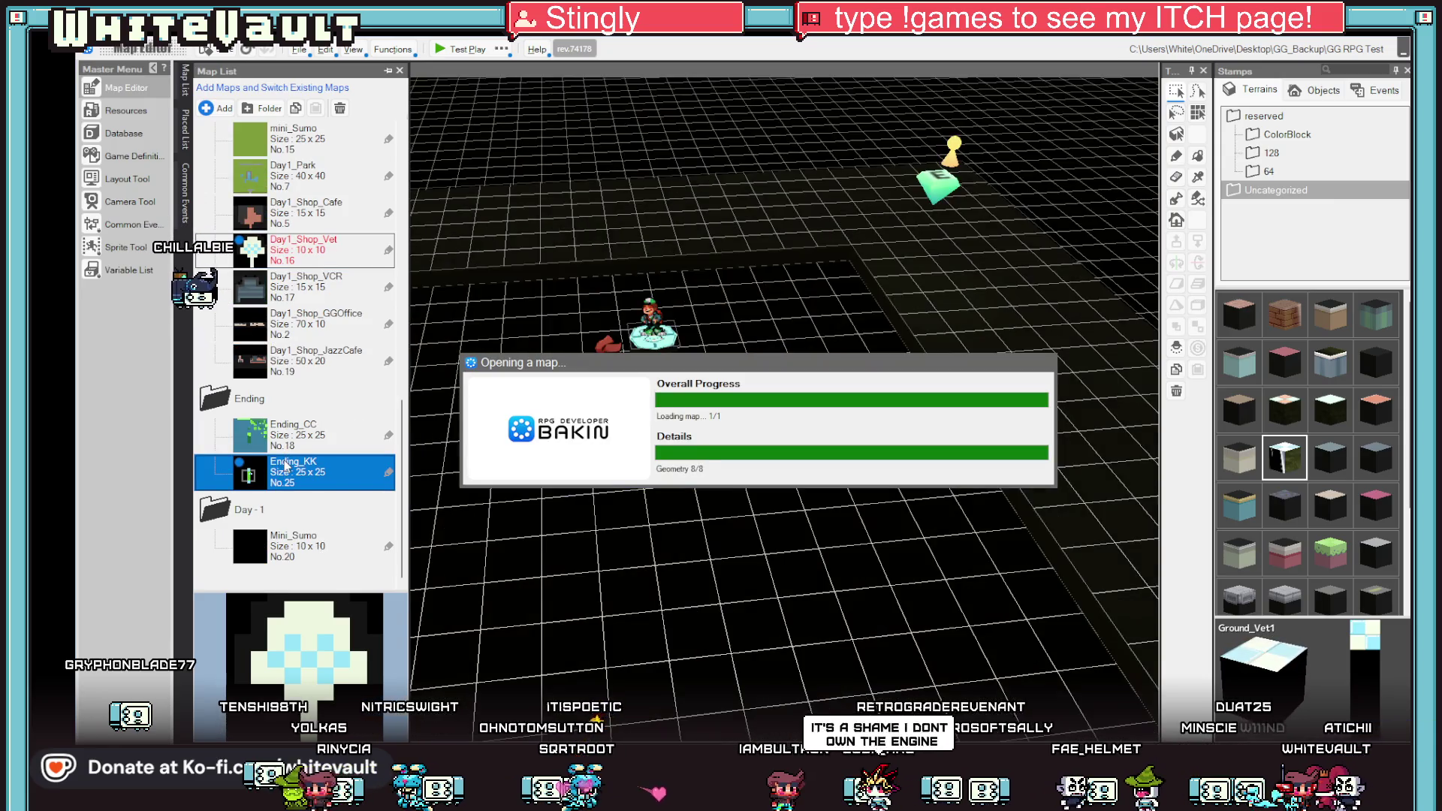
{"action": "scroll", "coordinate": [657, 485], "scroll_direction": "up", "scroll_amount": 2}
{"action": "scroll", "coordinate": [676, 496], "scroll_direction": "up", "scroll_amount": 2}
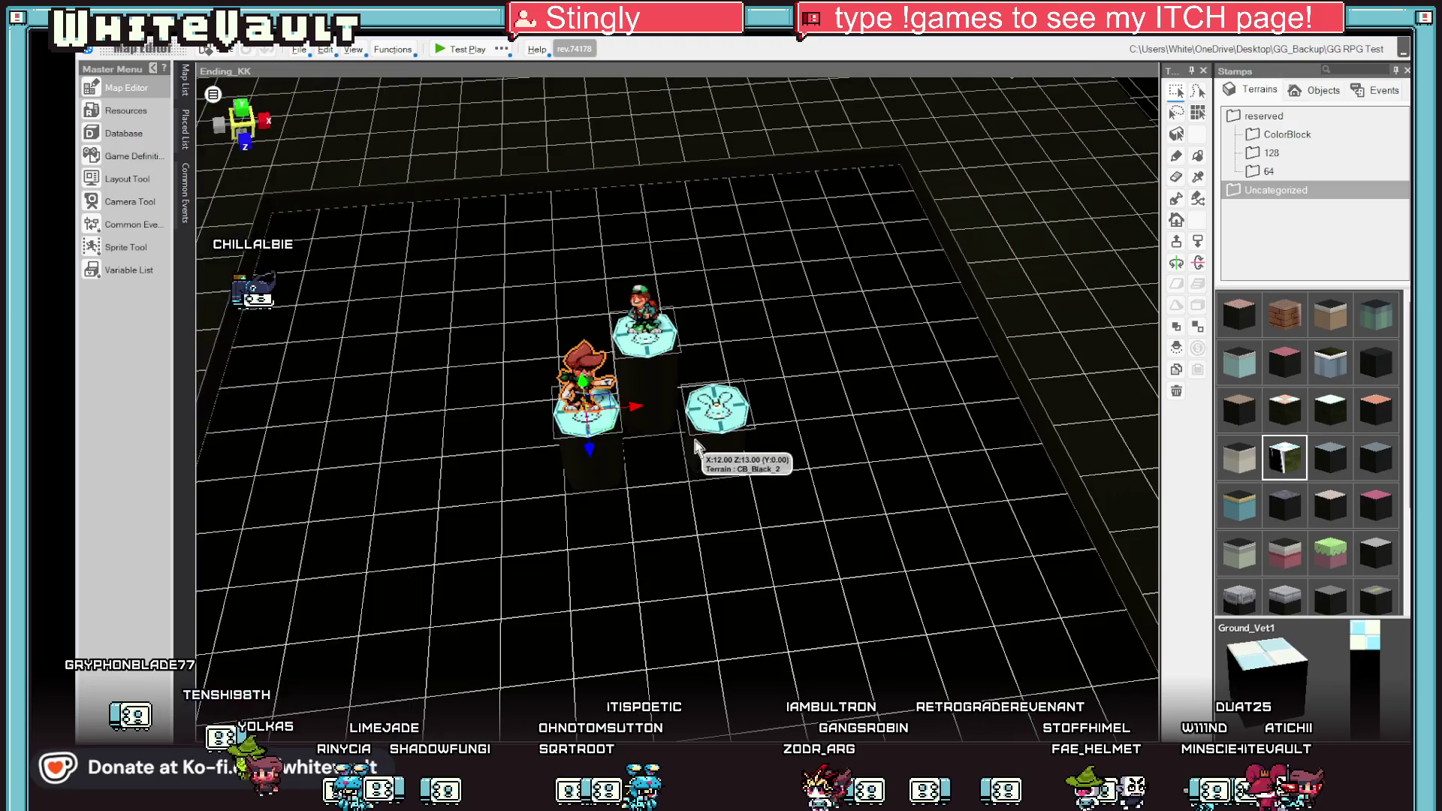
{"action": "scroll", "coordinate": [685, 518], "scroll_direction": "up", "scroll_amount": 2}
{"action": "scroll", "coordinate": [699, 533], "scroll_direction": "up", "scroll_amount": 2}
{"action": "scroll", "coordinate": [700, 533], "scroll_direction": "down", "scroll_amount": 2}
{"action": "scroll", "coordinate": [699, 533], "scroll_direction": "down", "scroll_amount": 3}
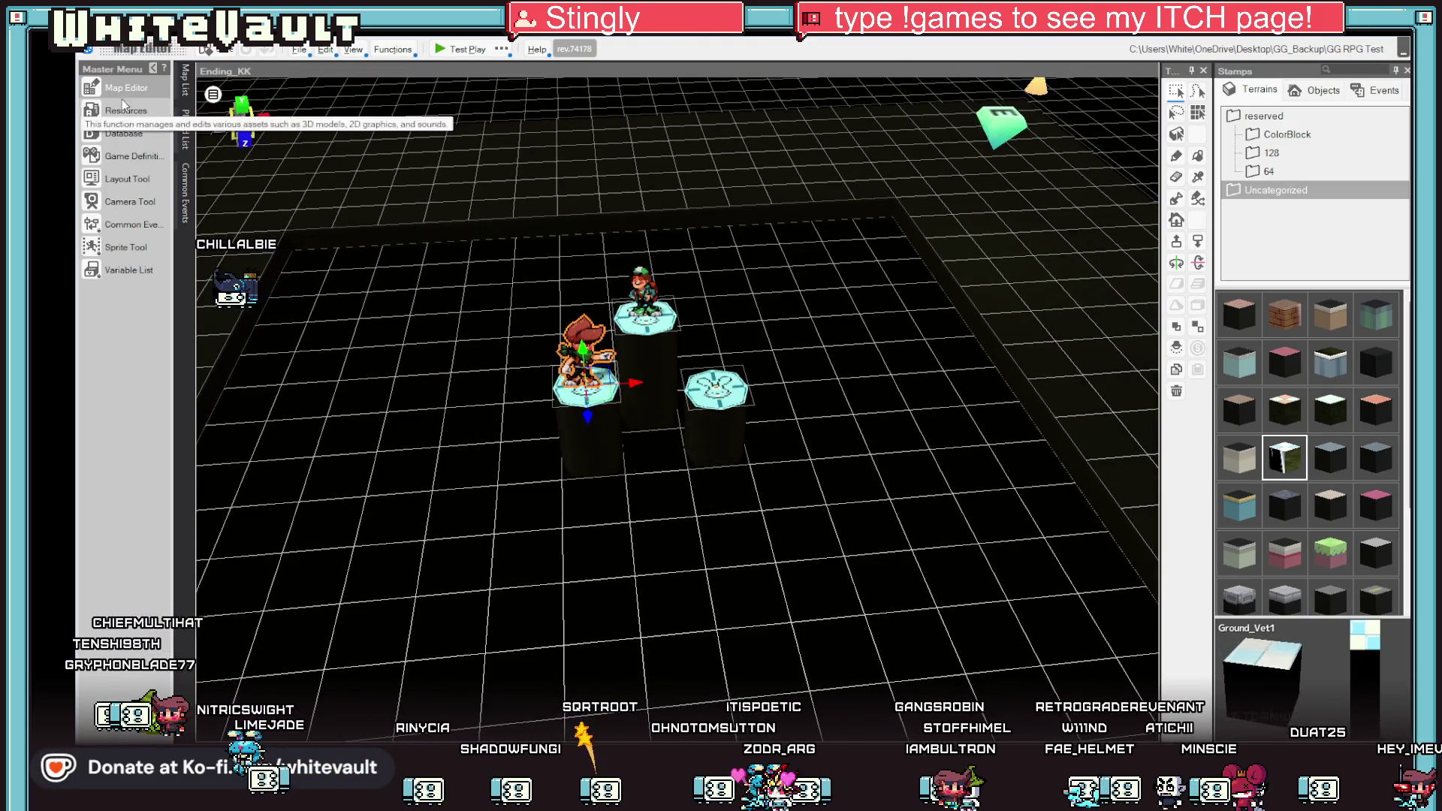
{"action": "left_click", "coordinate": [185, 90]}
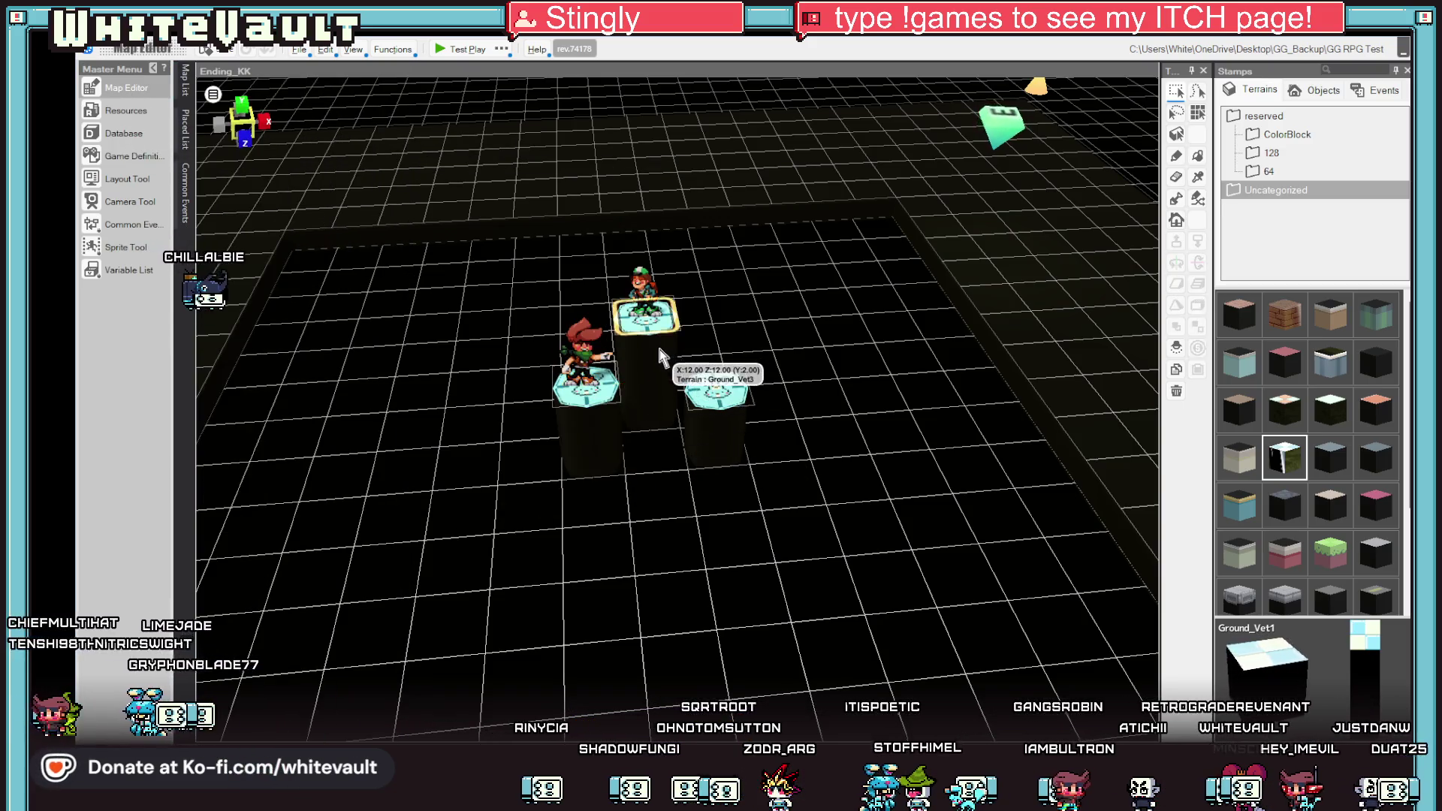
{"action": "left_click", "coordinate": [186, 90]}
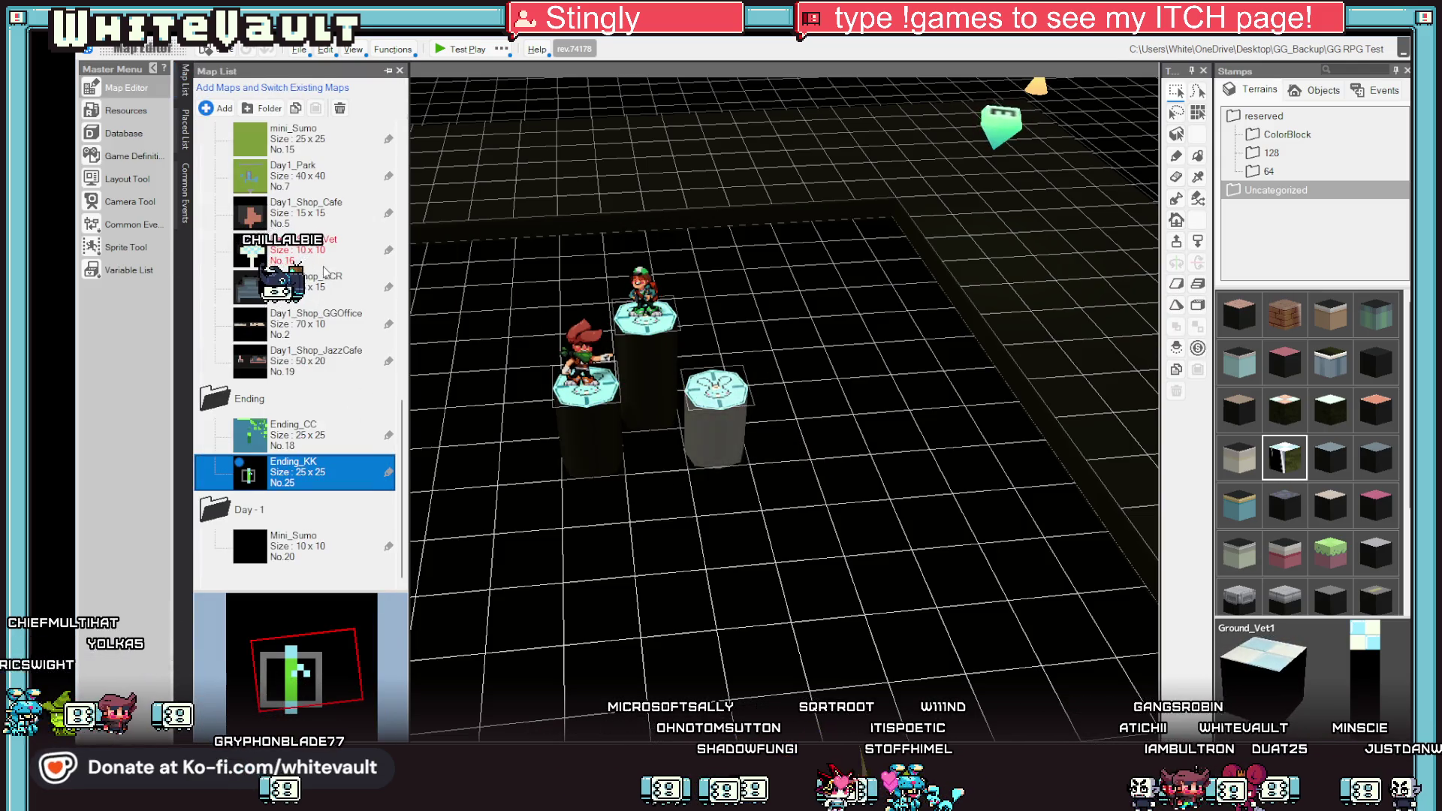
{"action": "double_click", "coordinate": [335, 359]}
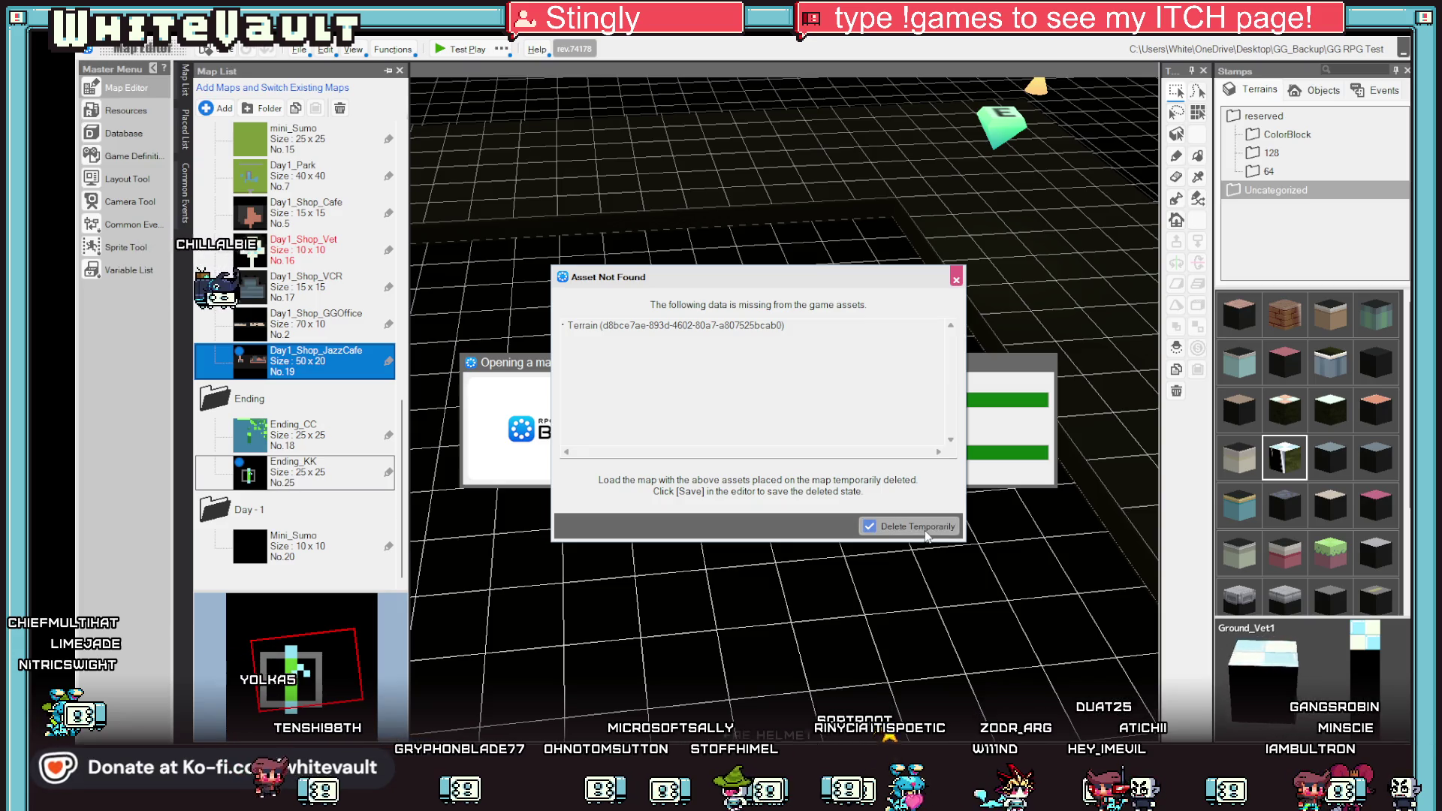
Load the jazz cafe map with Delete Temporarily, inspect a pawn marker, then reopen Ending_KK.
{"action": "left_click", "coordinate": [915, 526]}
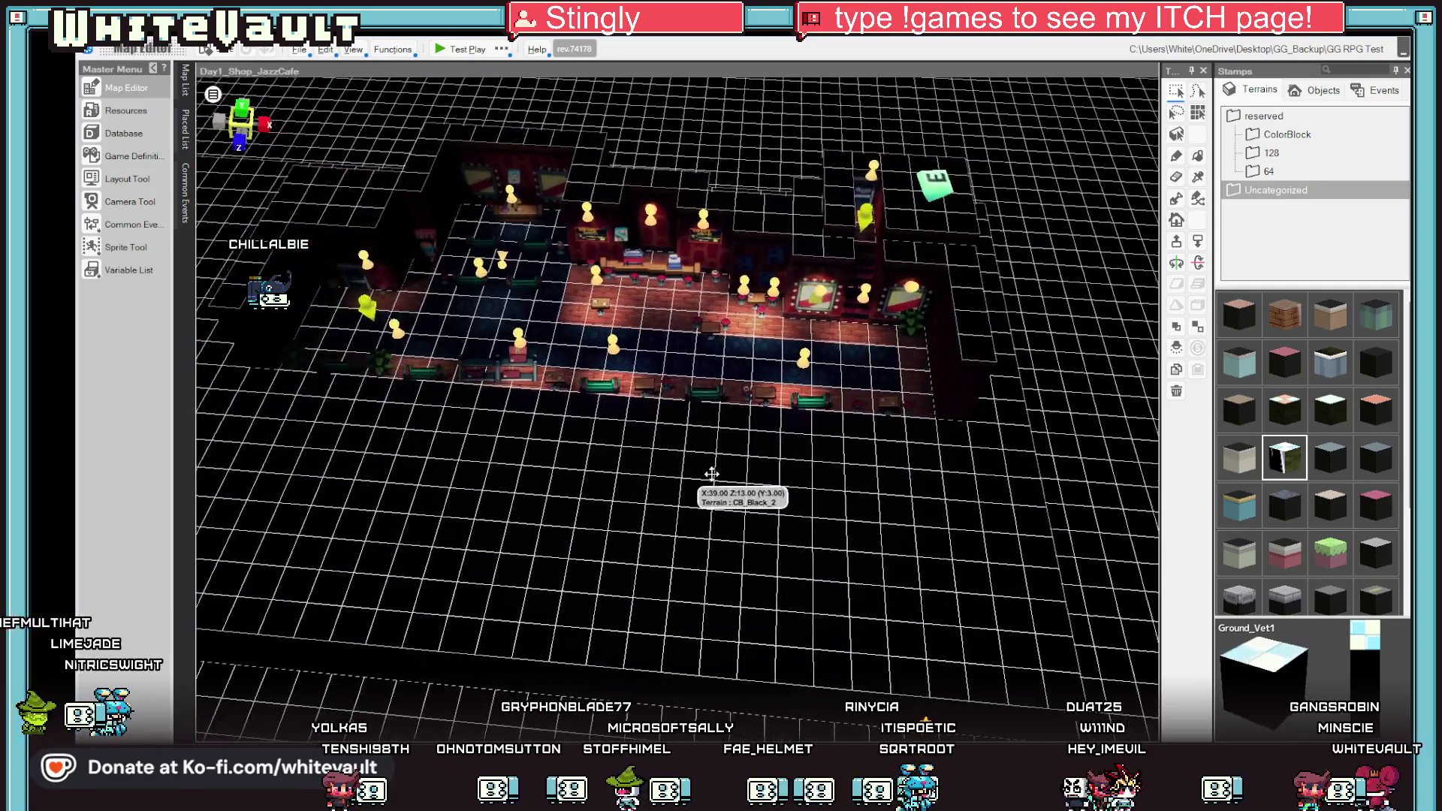
{"action": "scroll", "coordinate": [659, 219], "scroll_direction": "up", "scroll_amount": 3}
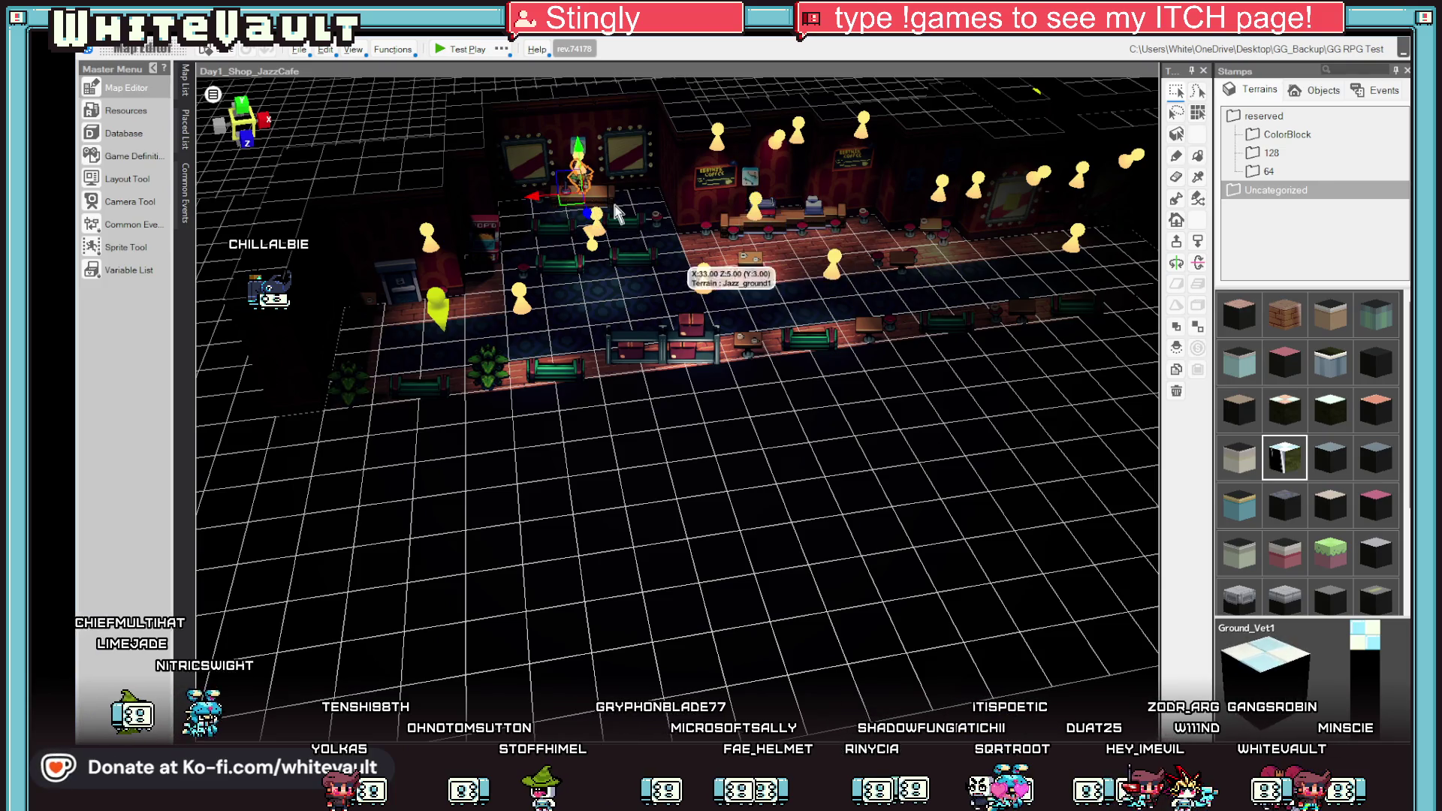
{"action": "left_click", "coordinate": [710, 281]}
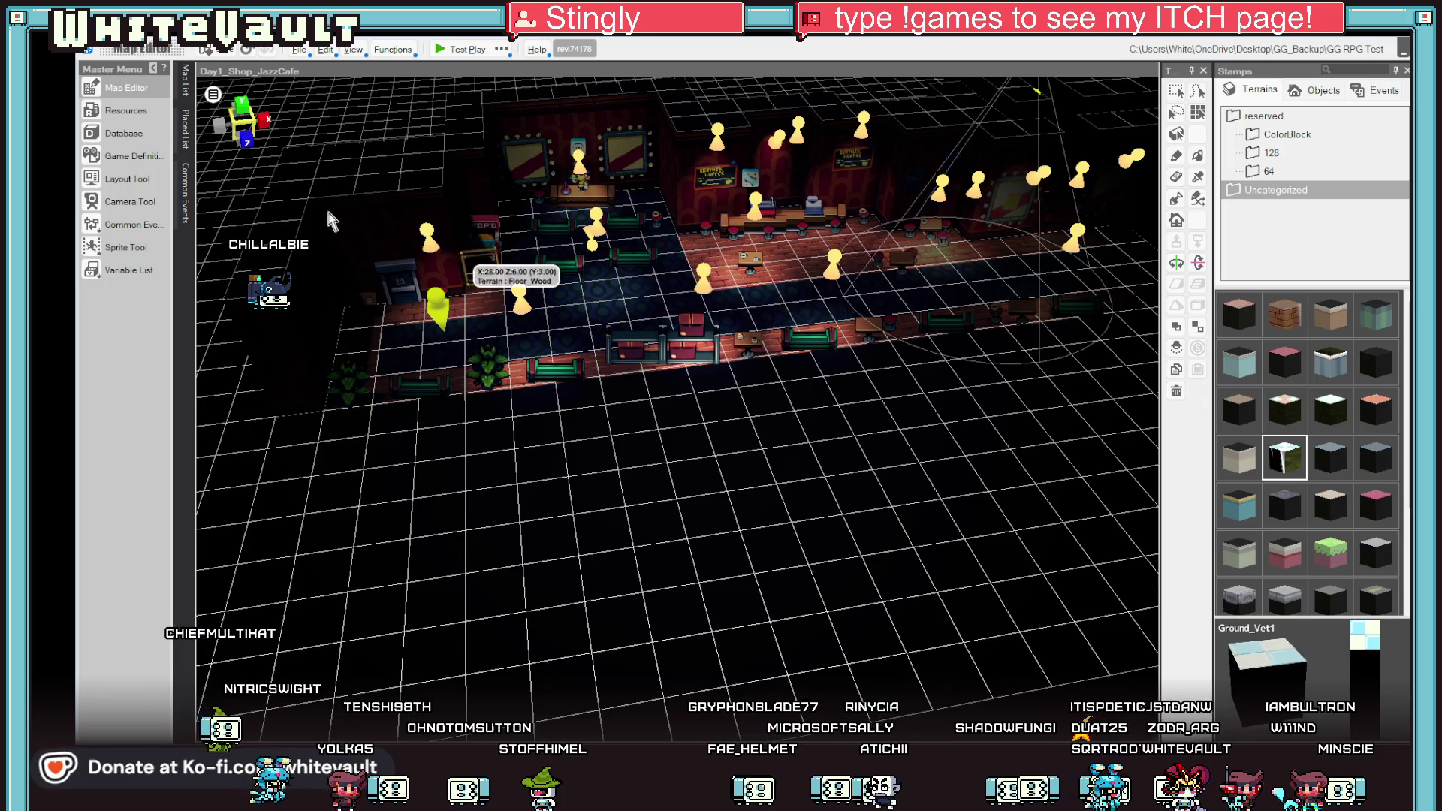
{"action": "left_click", "coordinate": [186, 85]}
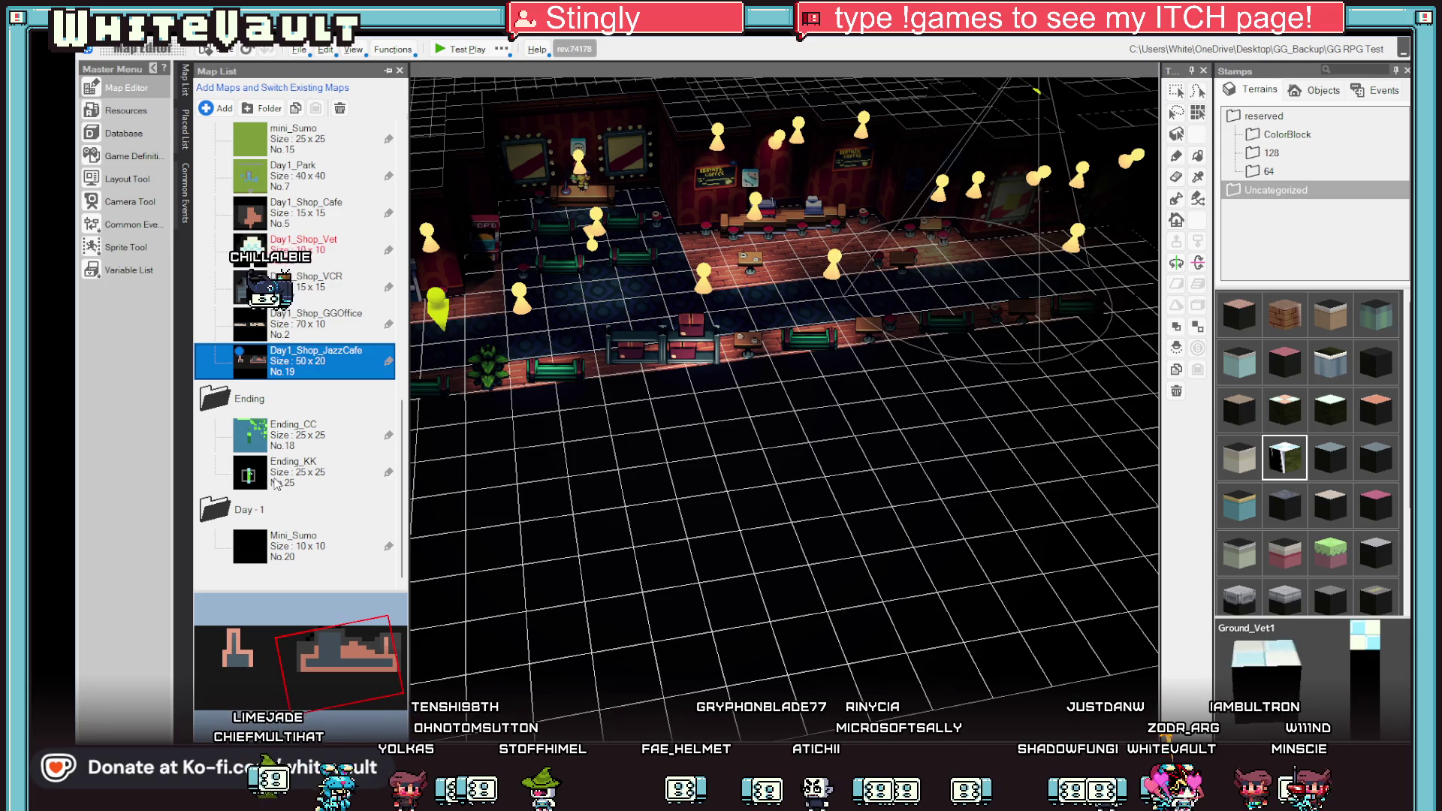
{"action": "left_click", "coordinate": [286, 478]}
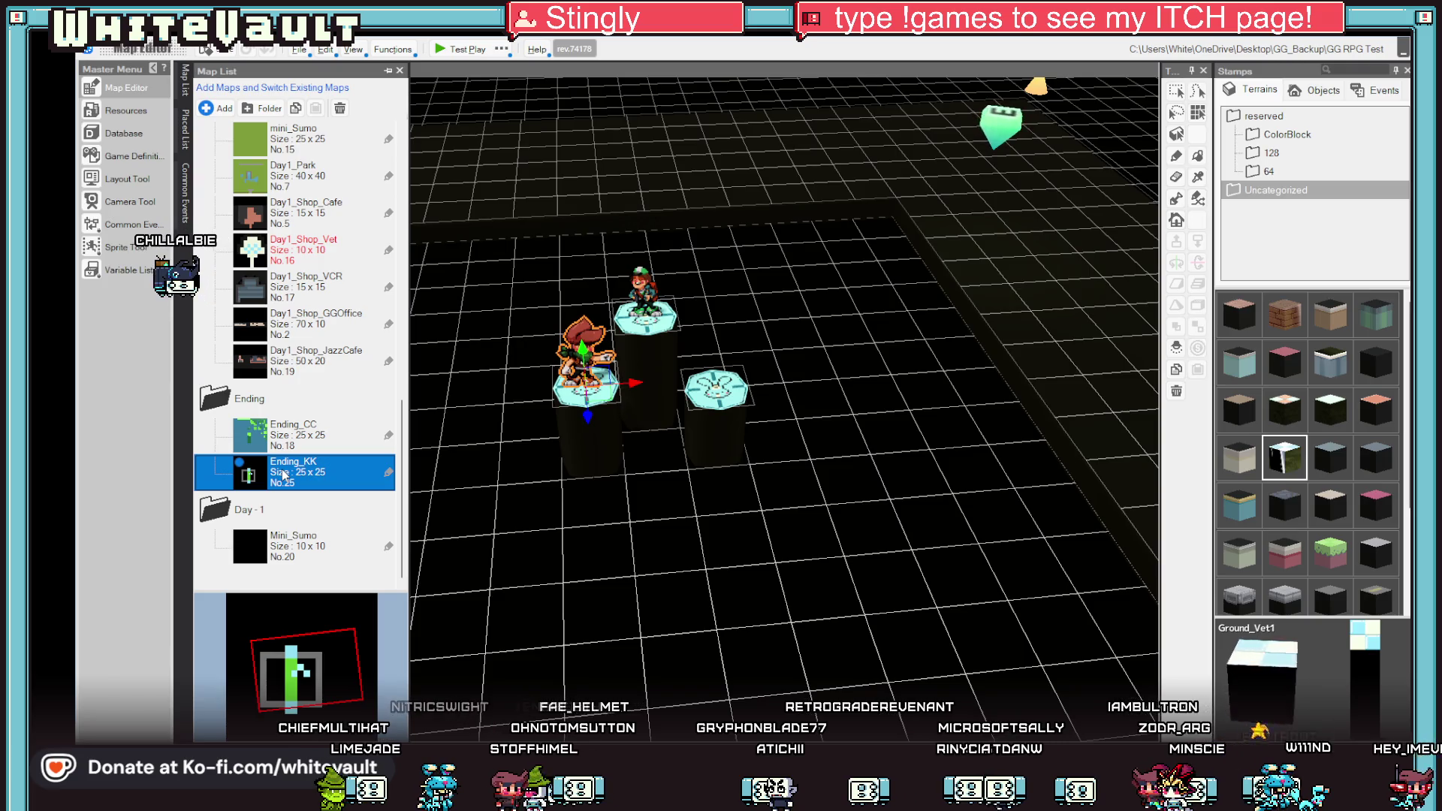
Move the character onto the right pillar and paint all three pillar tops with white Sleep_Ground1 tiles.
{"action": "left_click", "coordinate": [713, 399]}
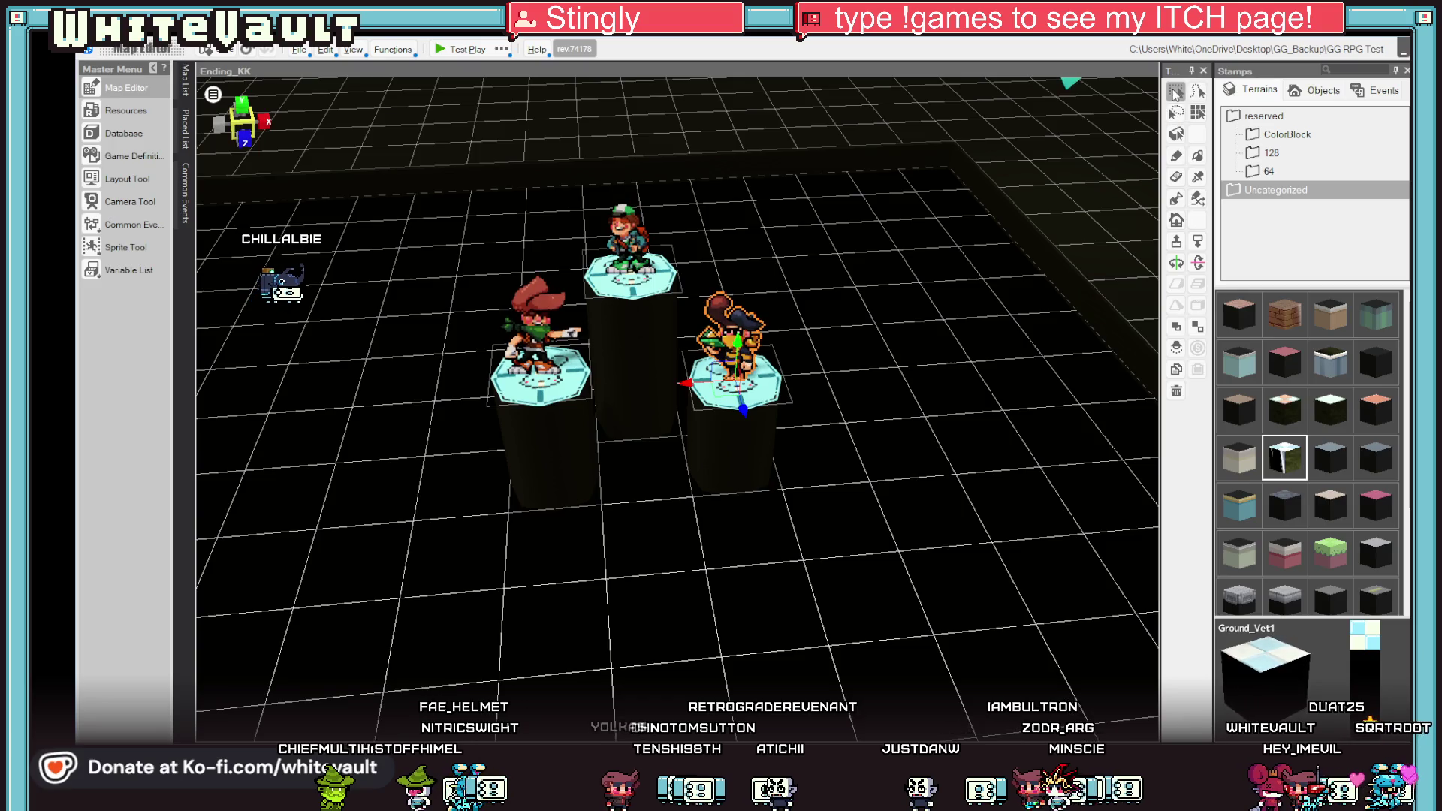
{"action": "scroll", "coordinate": [852, 661], "scroll_direction": "up", "scroll_amount": 3}
{"action": "scroll", "coordinate": [886, 573], "scroll_direction": "down", "scroll_amount": 5}
{"action": "scroll", "coordinate": [834, 640], "scroll_direction": "up", "scroll_amount": 3}
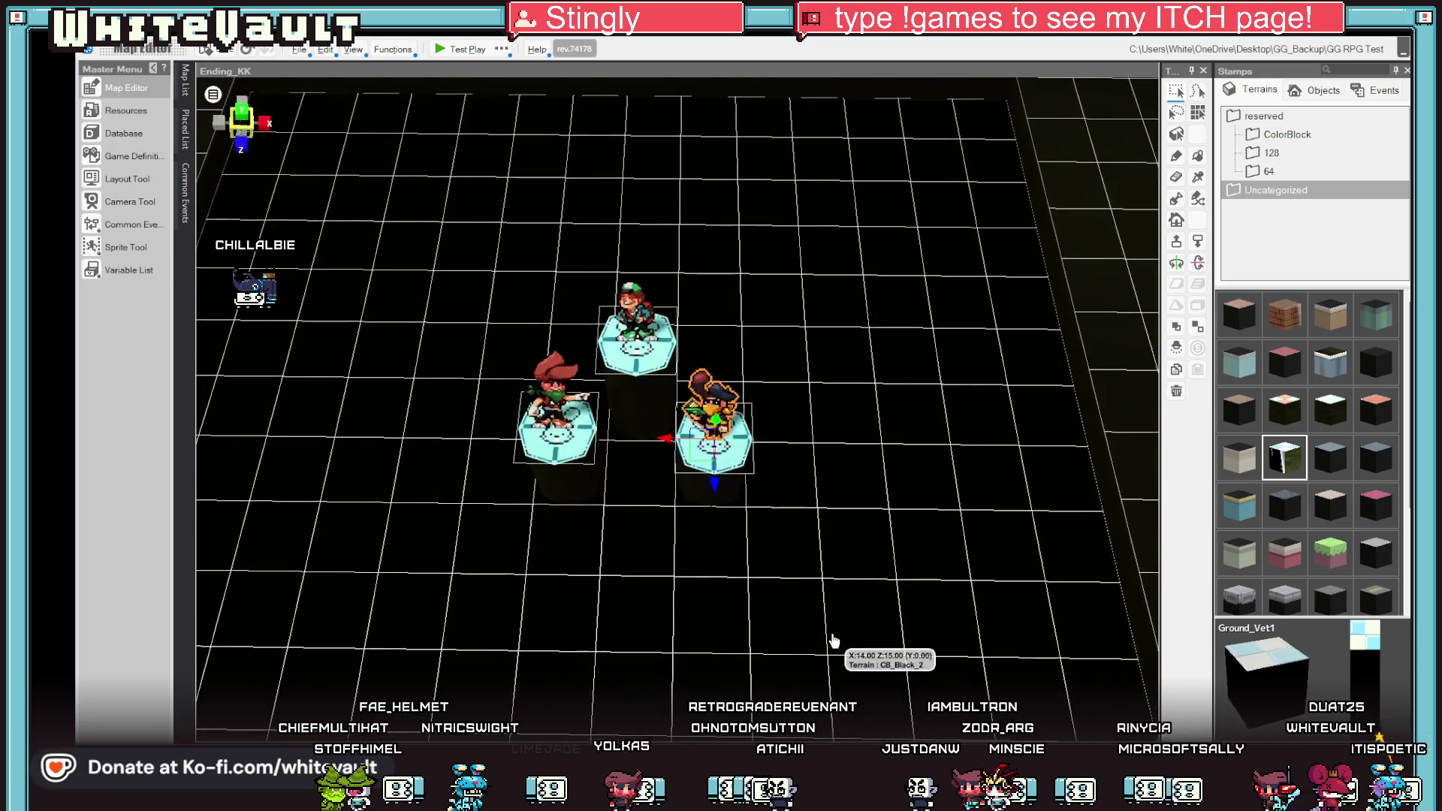
{"action": "scroll", "coordinate": [834, 641], "scroll_direction": "up", "scroll_amount": 2}
{"action": "scroll", "coordinate": [1322, 548], "scroll_direction": "down", "scroll_amount": 3}
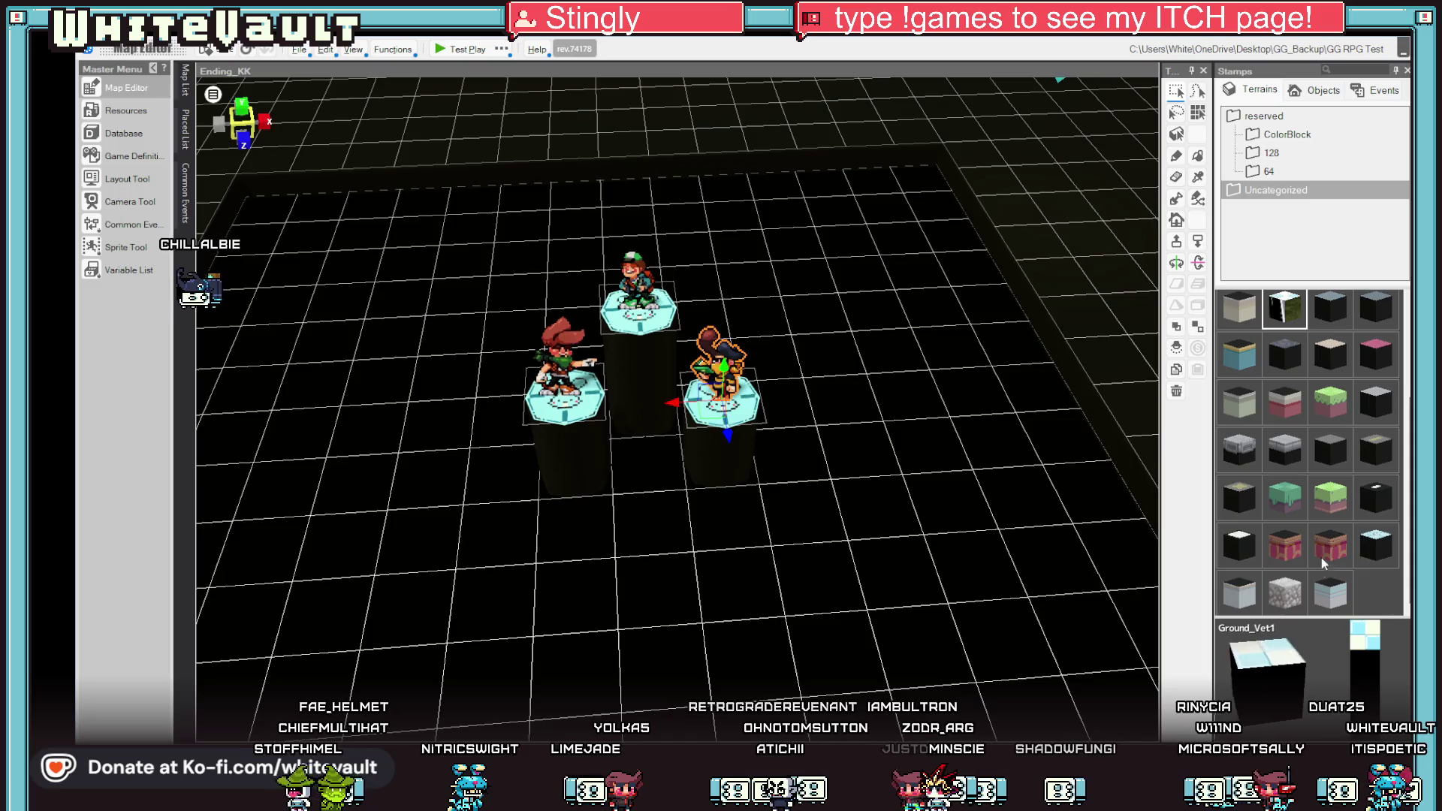
{"action": "left_click", "coordinate": [1241, 546]}
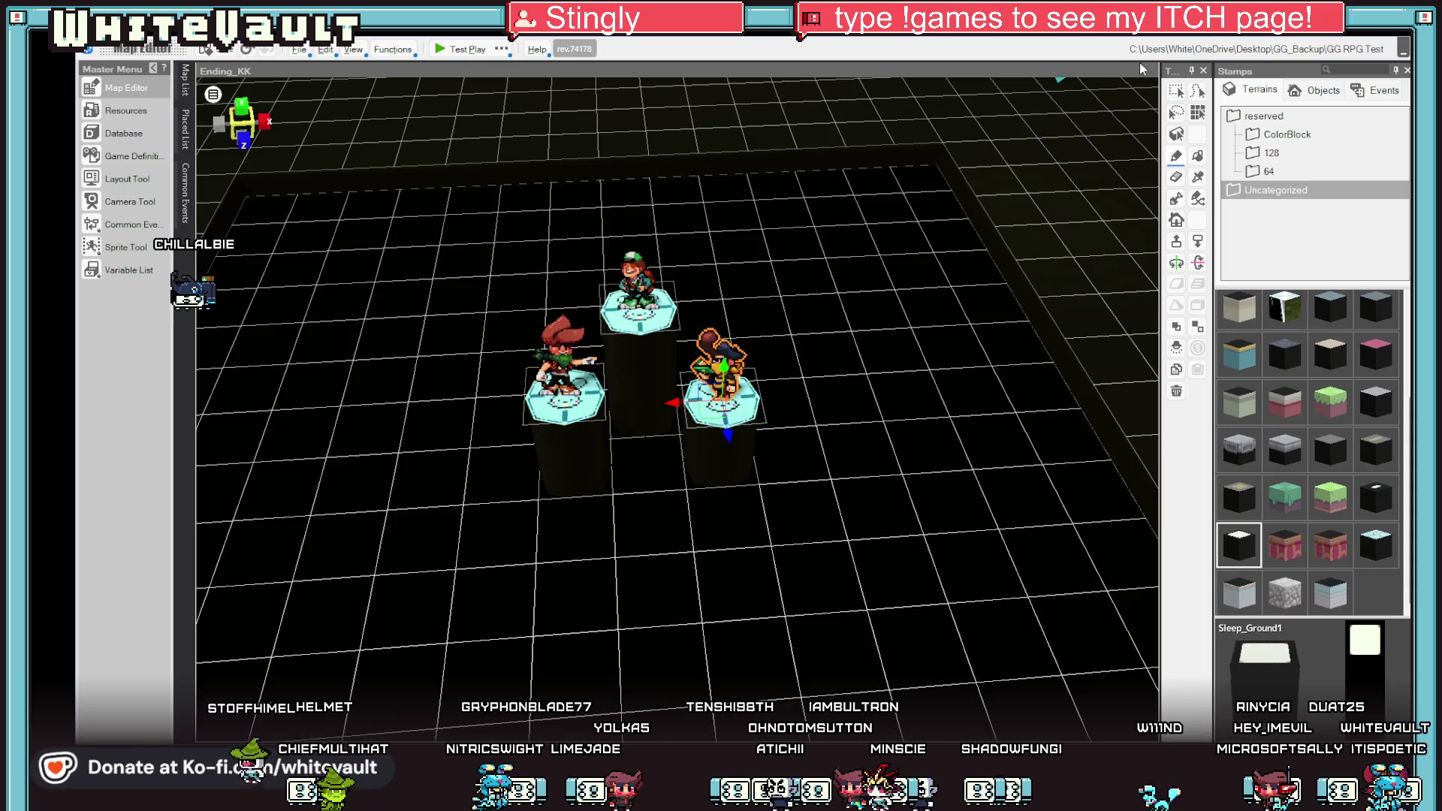
{"action": "left_click", "coordinate": [745, 402]}
{"action": "left_click", "coordinate": [568, 394]}
{"action": "left_click", "coordinate": [667, 307]}
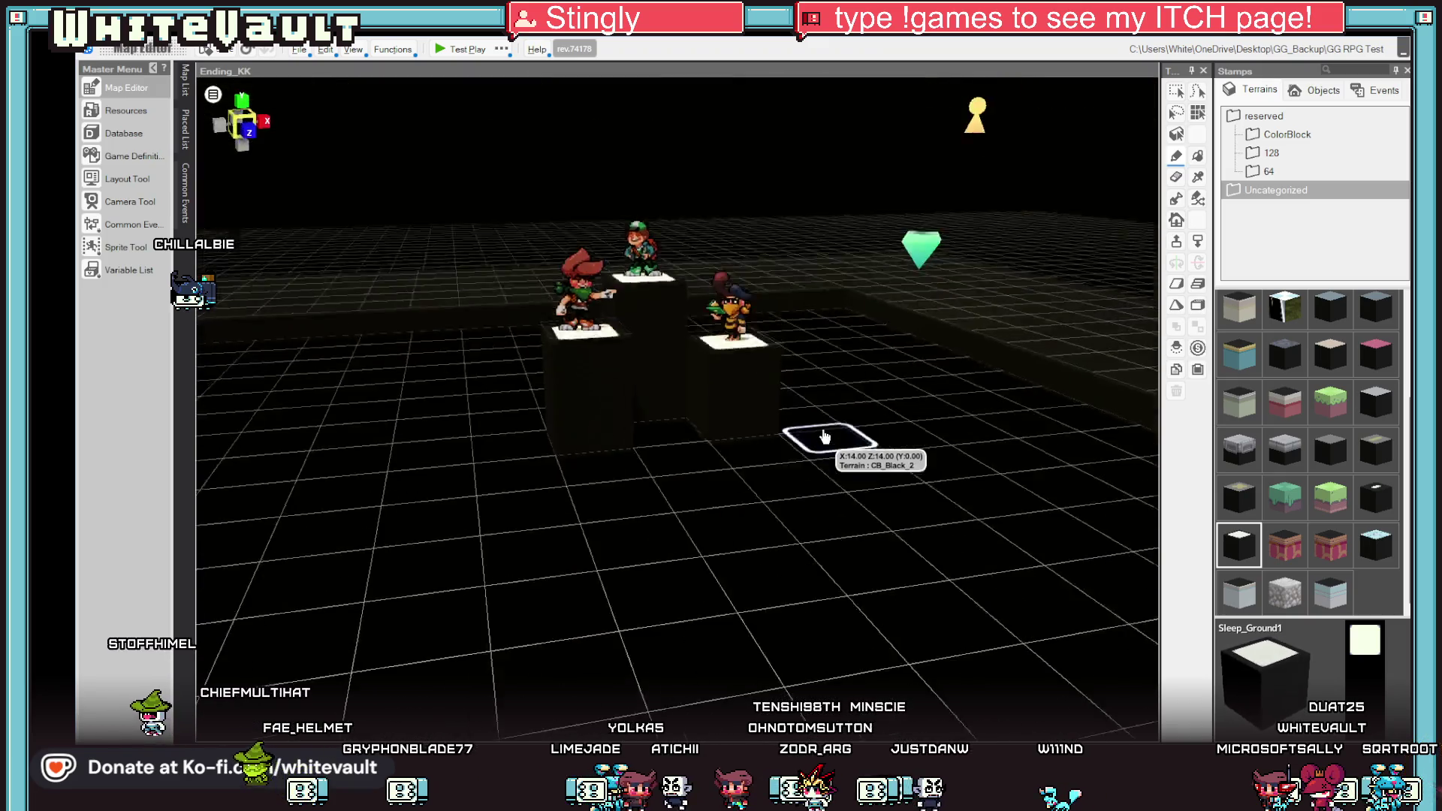
Set the player's start position on the grid tile in front of the pillars.
{"action": "key", "text": "Left"}
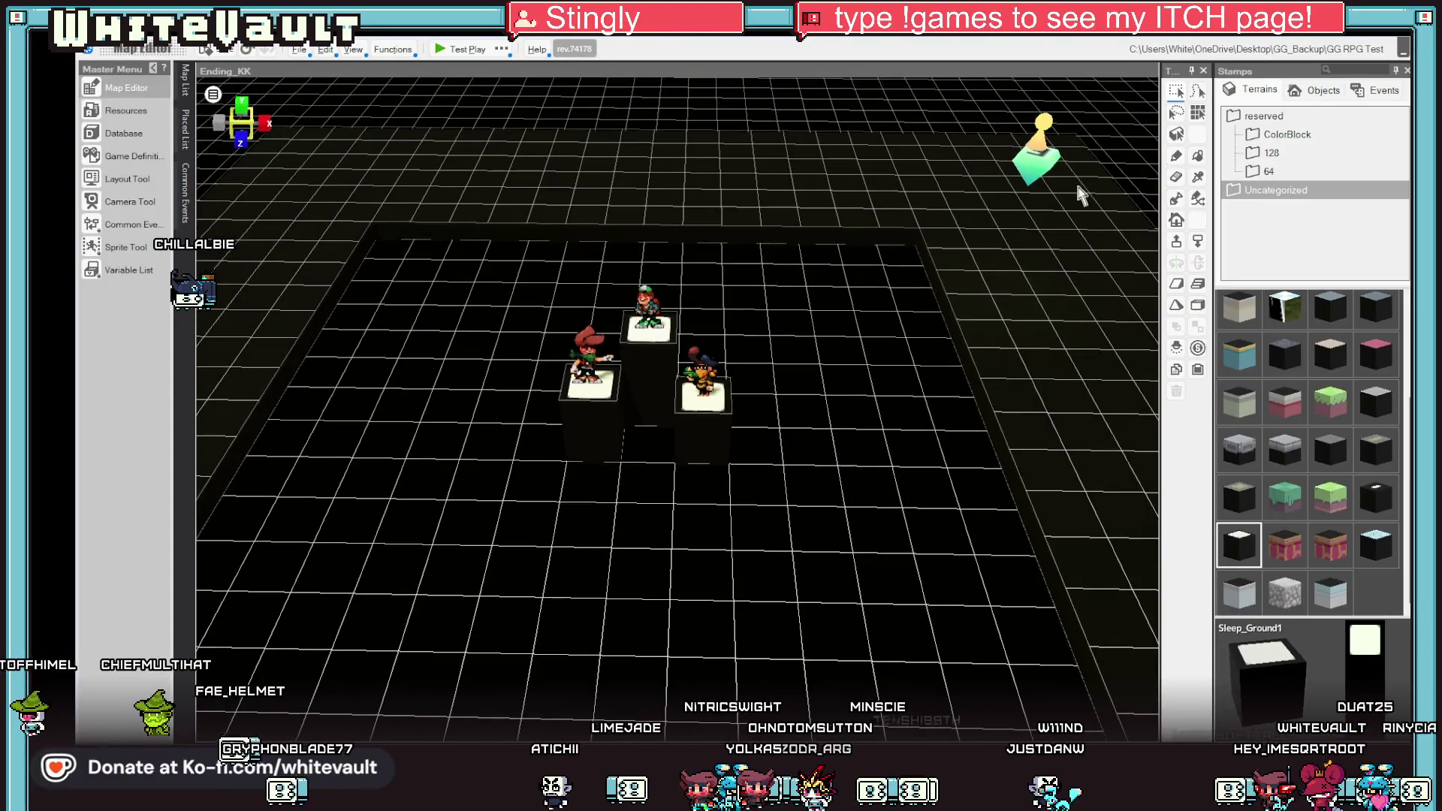
{"action": "right_click", "coordinate": [635, 573]}
{"action": "left_click", "coordinate": [707, 603]}
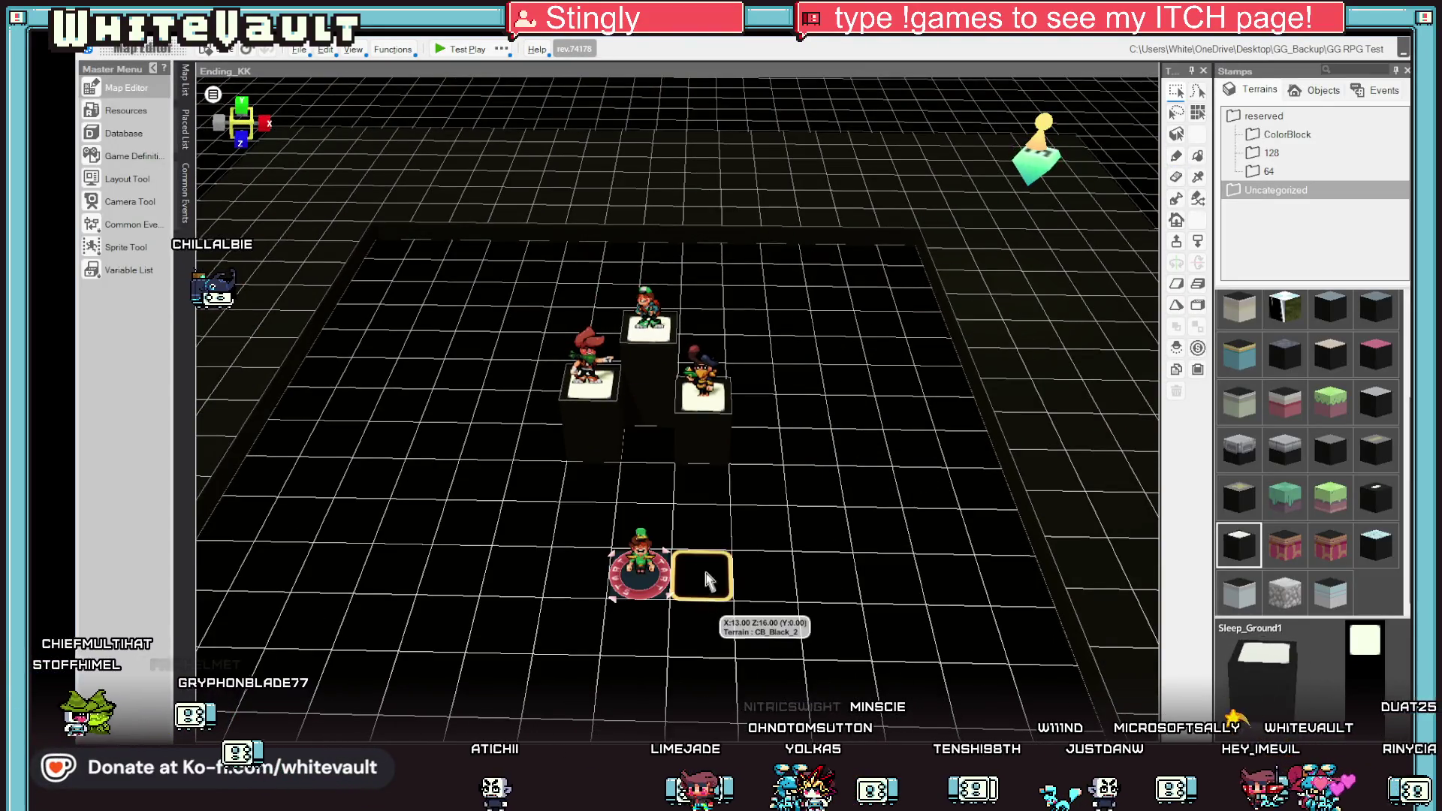
Pick the teal CC_Gound2 terrain tile and view the pillars from above for ground painting.
{"action": "left_click", "coordinate": [1330, 401]}
{"action": "left_click", "coordinate": [1285, 498]}
{"action": "mouse_move", "coordinate": [1030, 460]}
{"action": "left_mouse_down"}
{"action": "mouse_move", "coordinate": [749, 378]}
{"action": "mouse_move", "coordinate": [772, 515]}
{"action": "mouse_move", "coordinate": [630, 512]}
{"action": "left_mouse_up"}
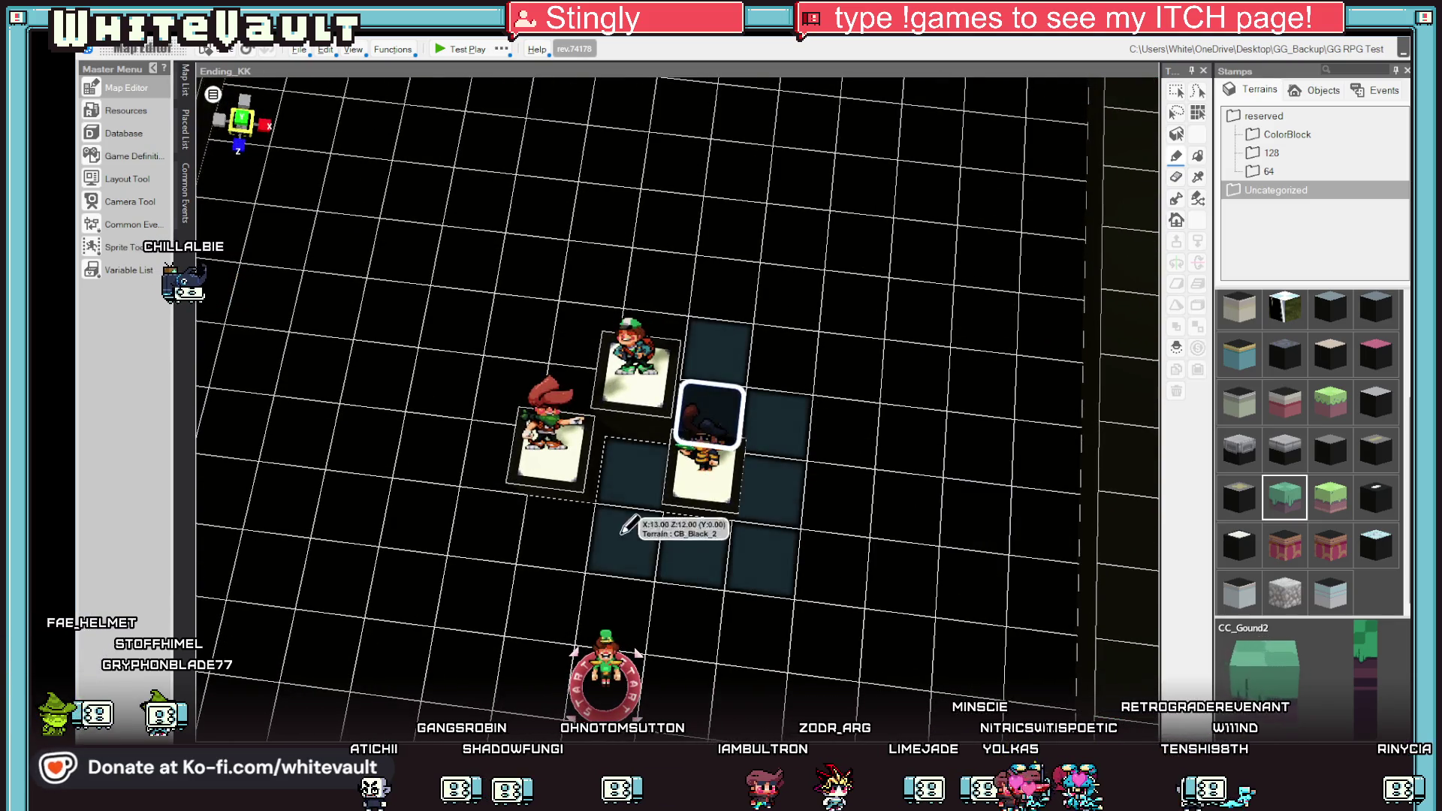
Undo the teal tiles and fill the ground around the pedestals with green checkered terrain.
{"action": "key", "text": "ctrl+z"}
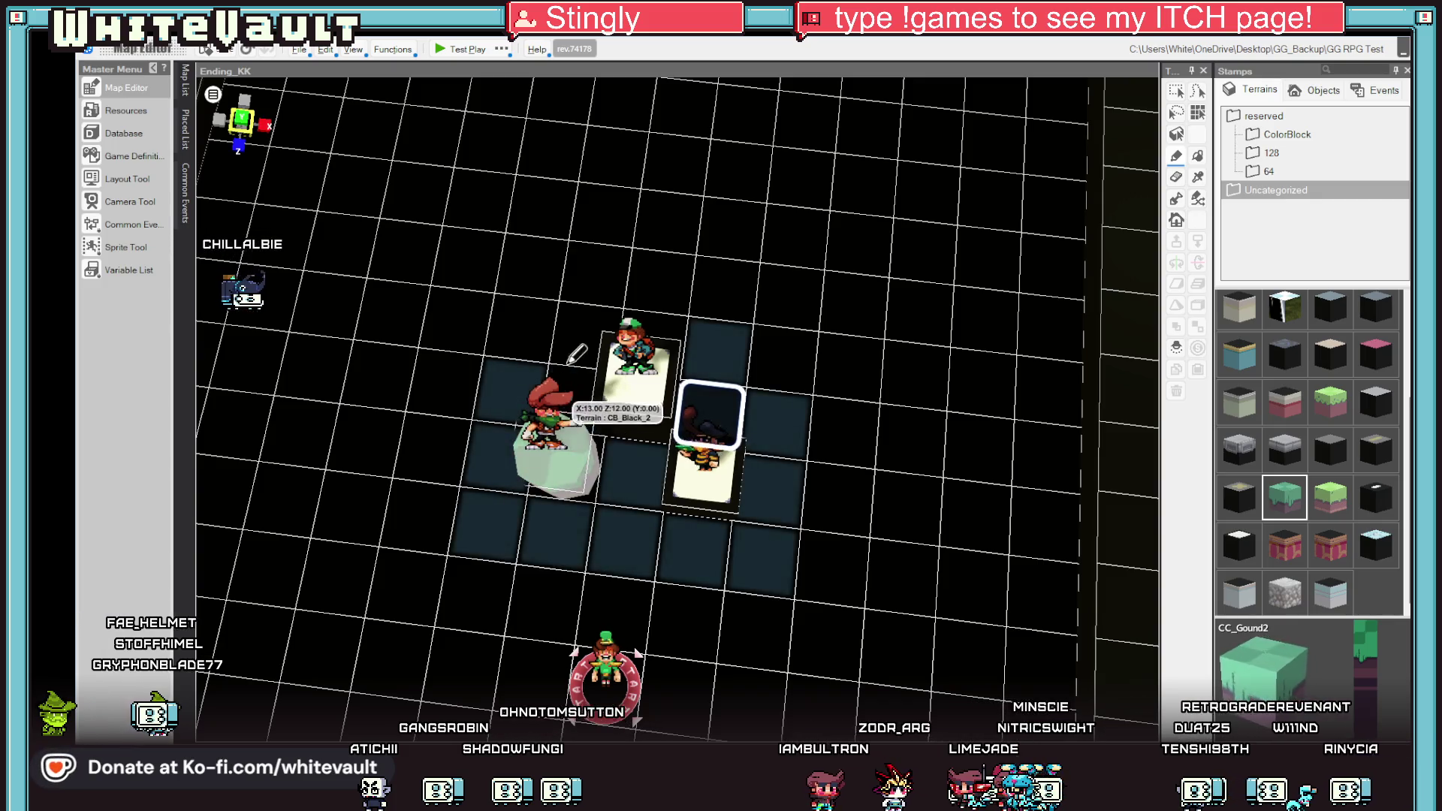
{"action": "left_click", "coordinate": [529, 394]}
{"action": "left_click", "coordinate": [635, 366]}
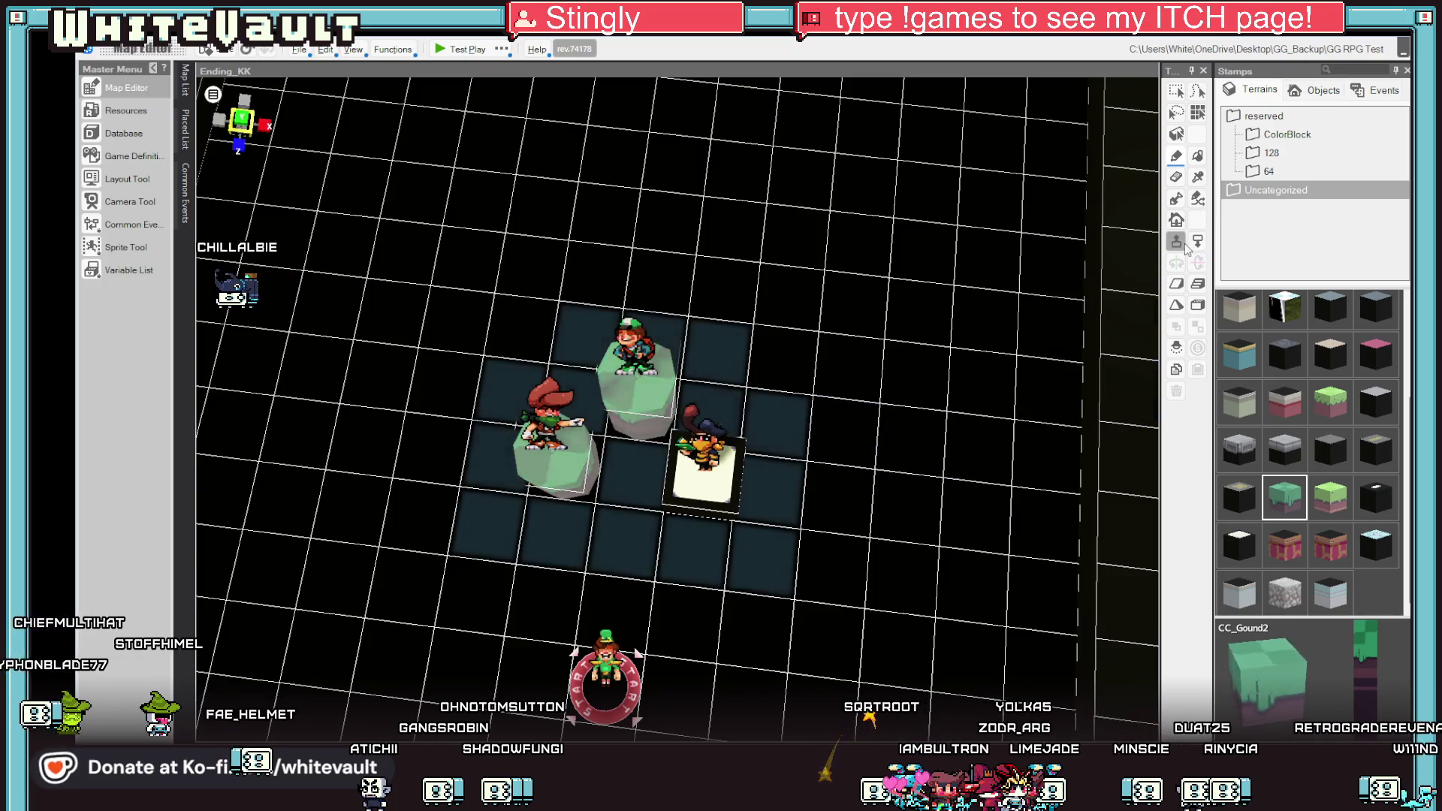
{"action": "left_click", "coordinate": [833, 489]}
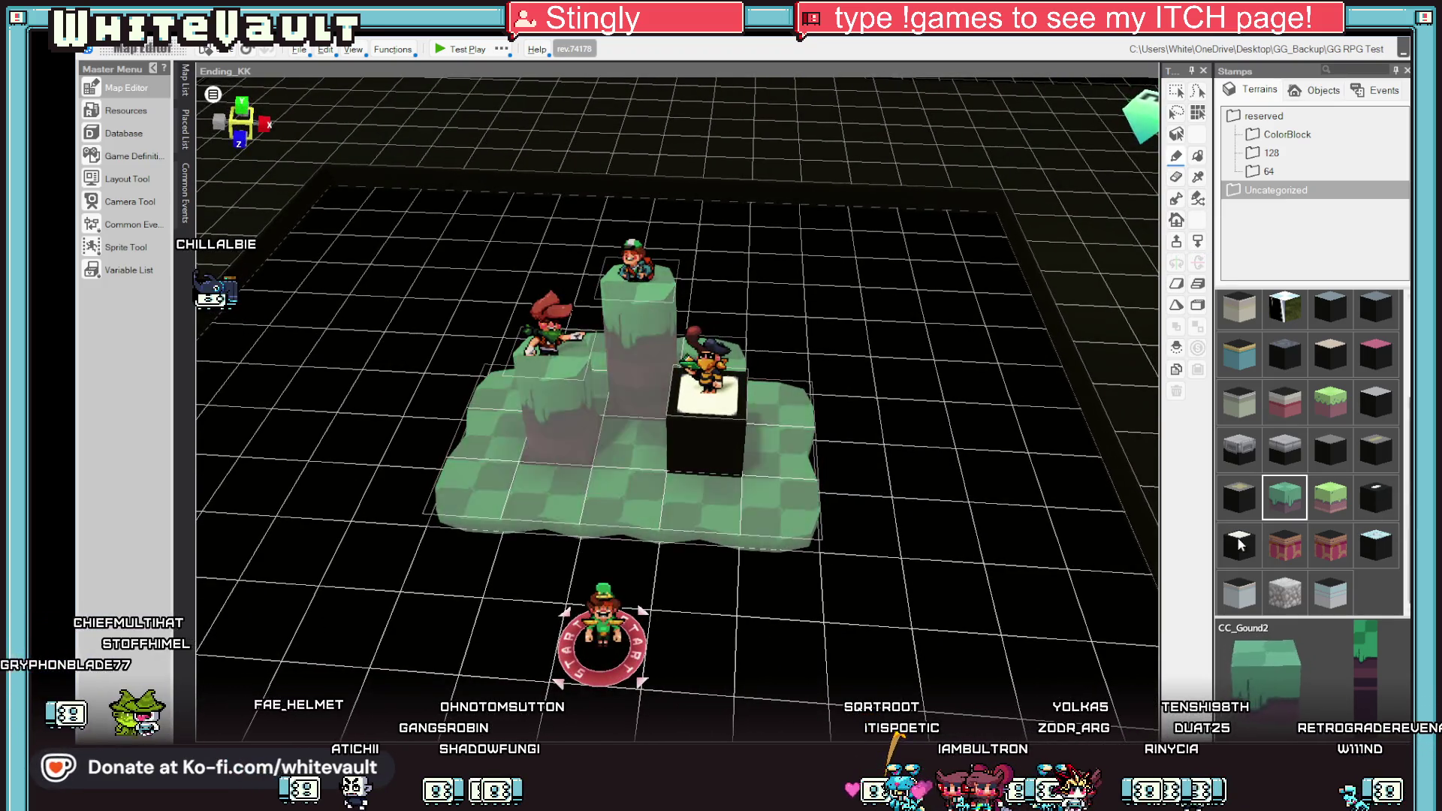
Restore the pillars' white Sleep_Ground1 tops and start a test play of the map.
{"action": "left_click", "coordinate": [1239, 544]}
{"action": "left_click", "coordinate": [636, 280]}
{"action": "left_click", "coordinate": [586, 359]}
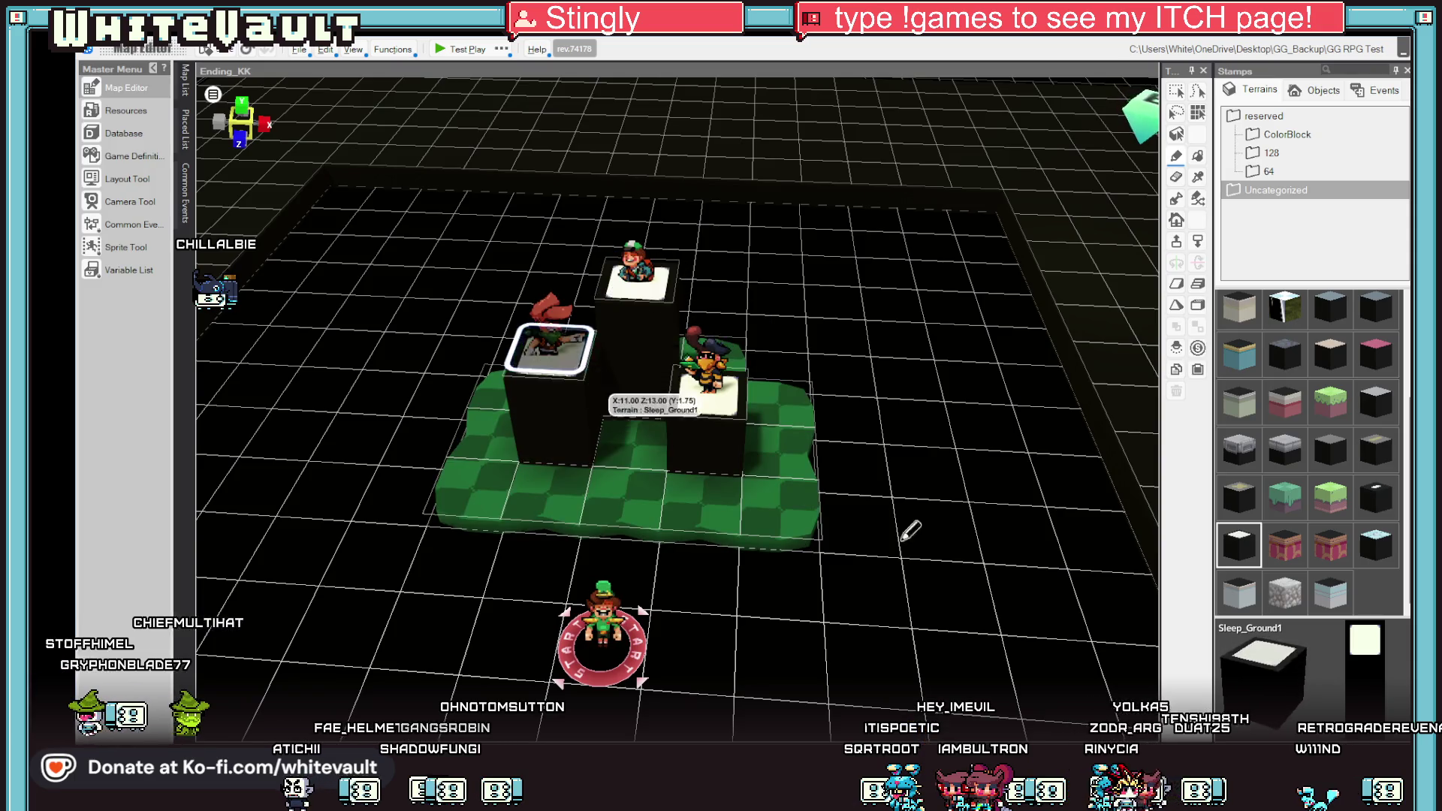
{"action": "scroll", "coordinate": [943, 556], "scroll_direction": "up", "scroll_amount": 3}
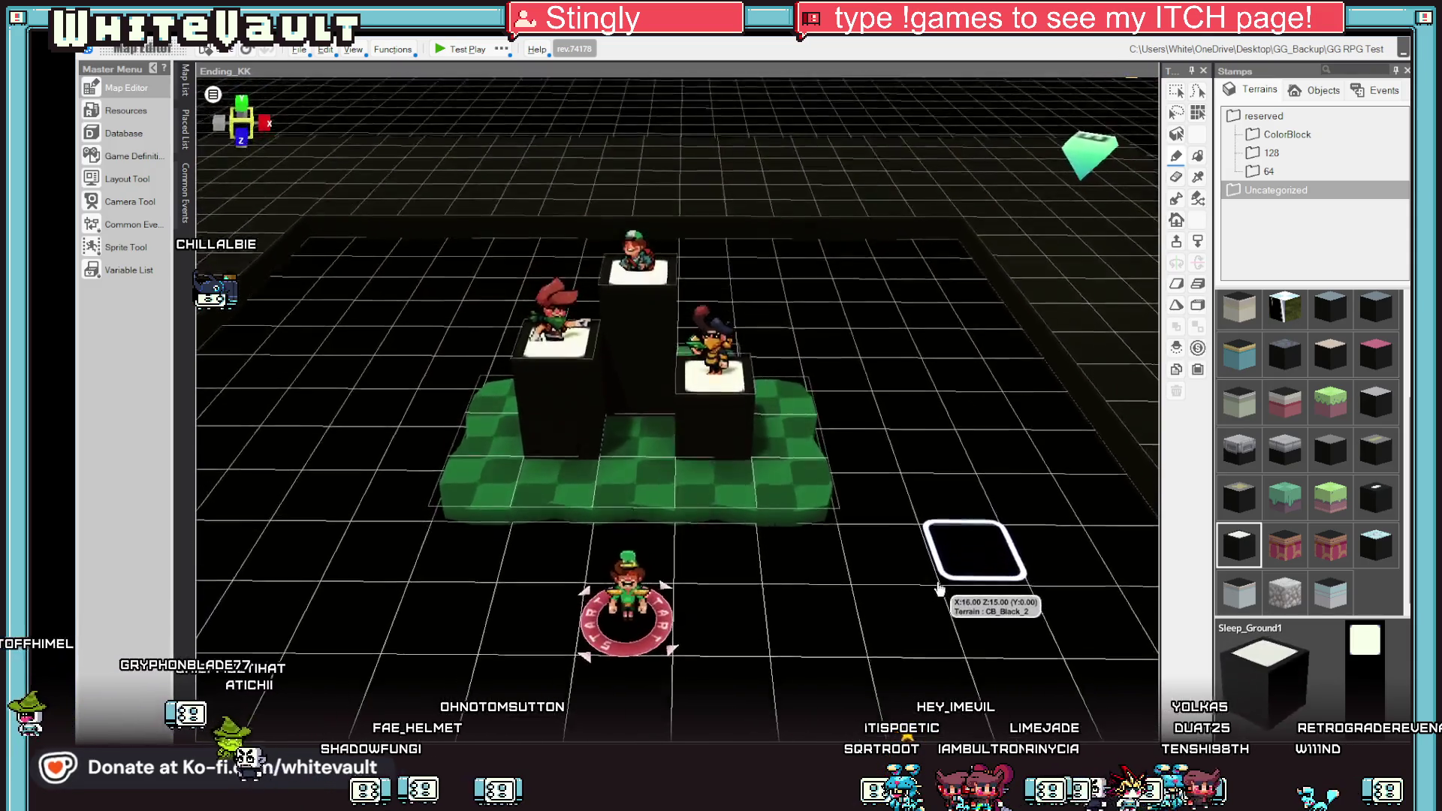
{"action": "left_click", "coordinate": [634, 261]}
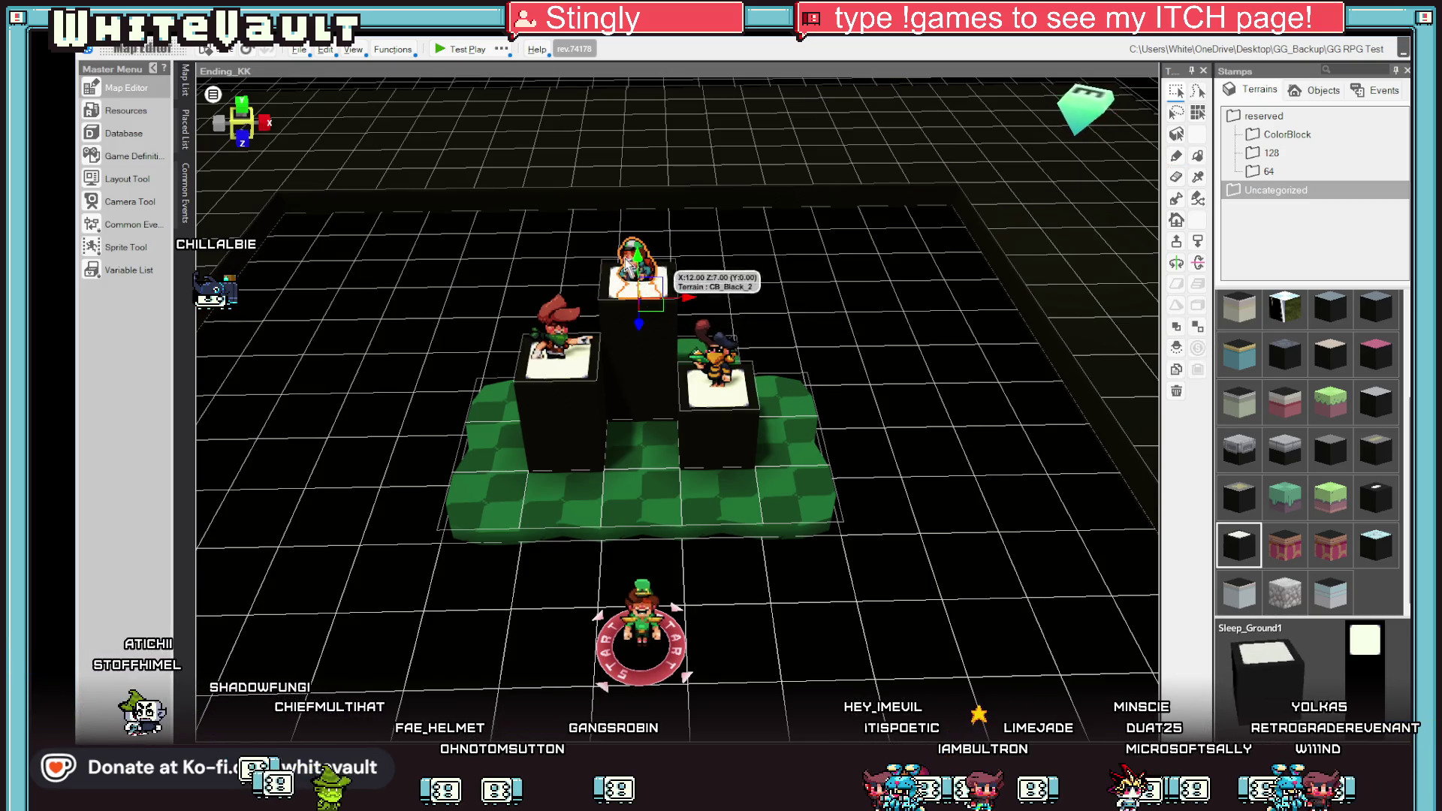
{"action": "left_click", "coordinate": [449, 49]}
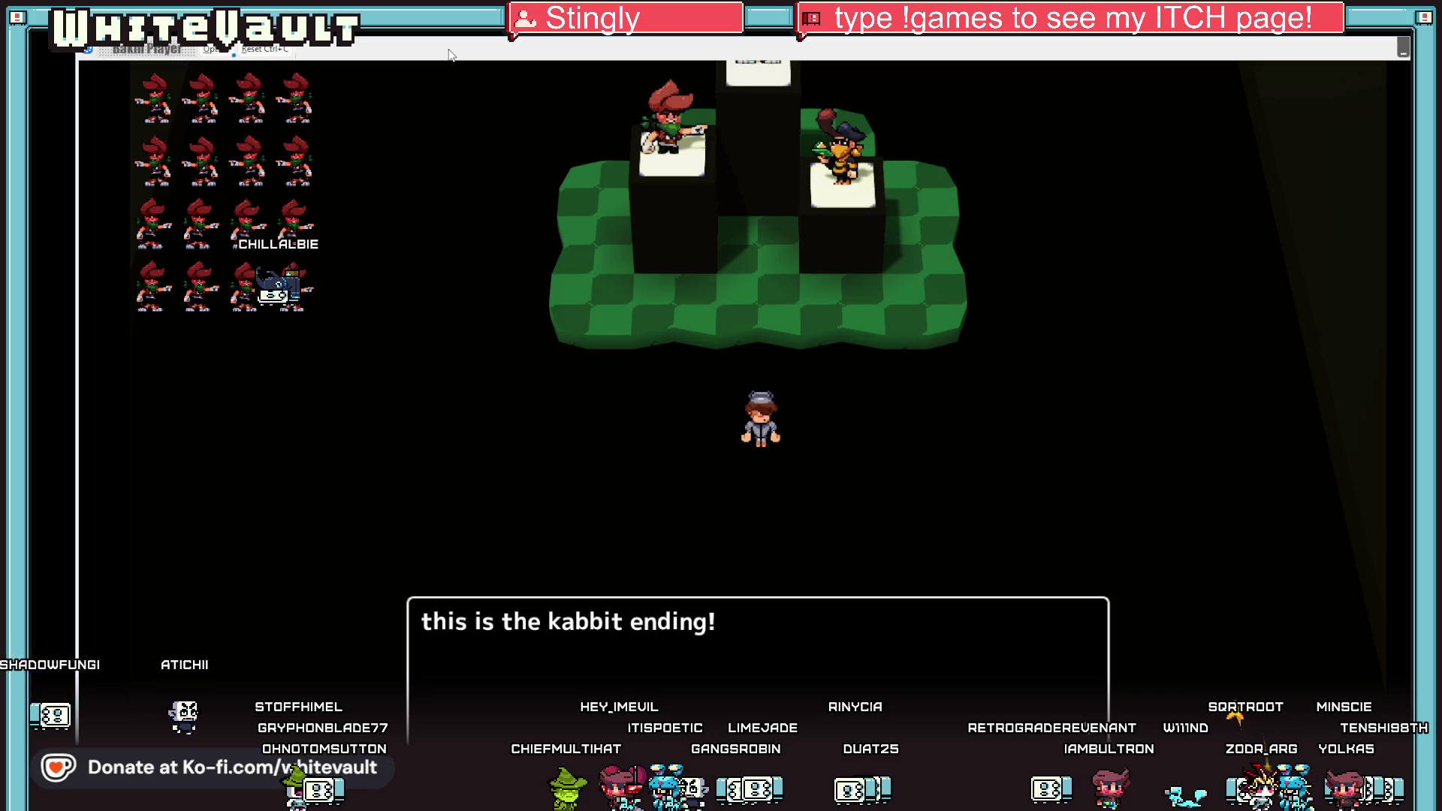
Advance through the Kabbit ending dialogue and exit the test play.
{"action": "key", "text": "Return"}
{"action": "key", "text": "Return"}
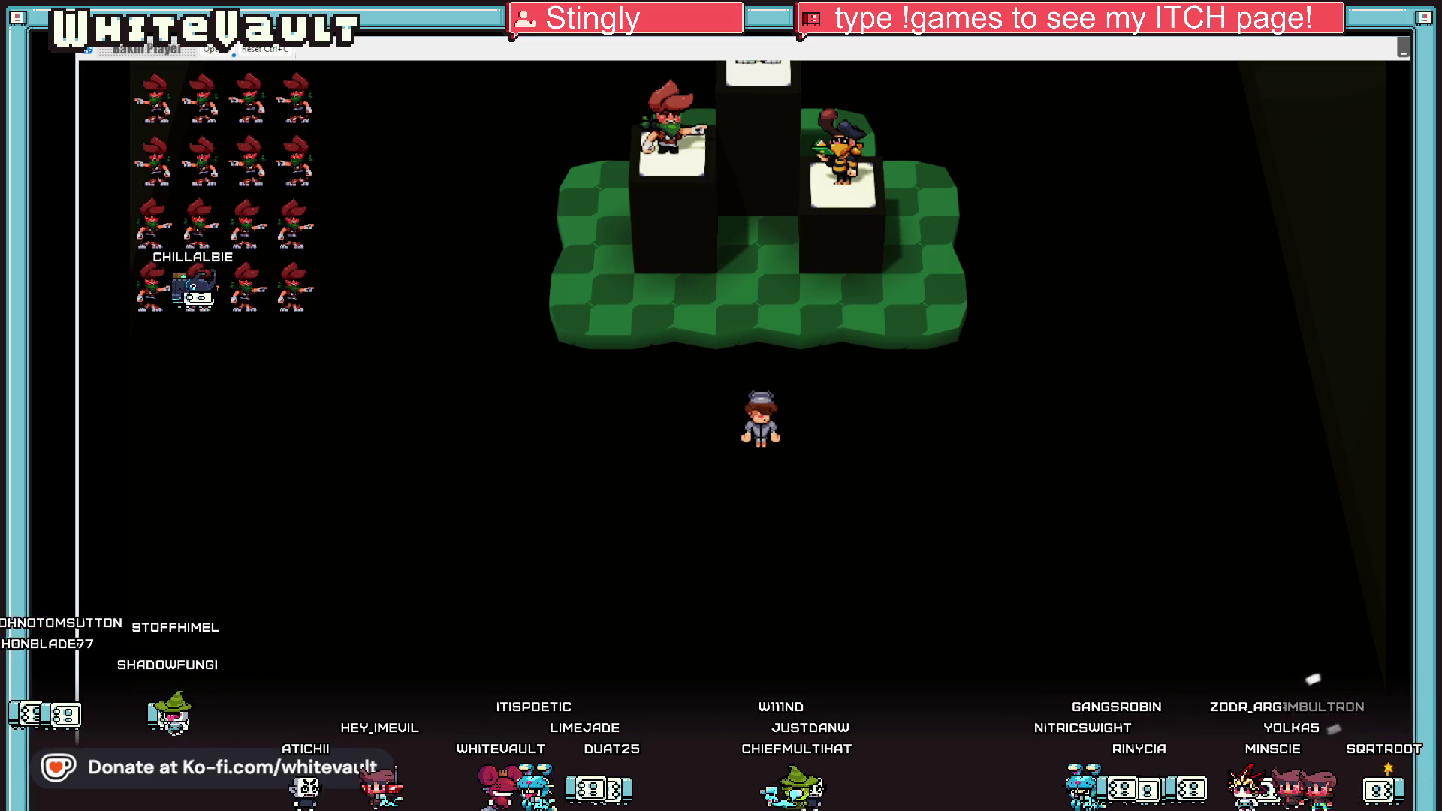
{"action": "key", "text": "alt+F4"}
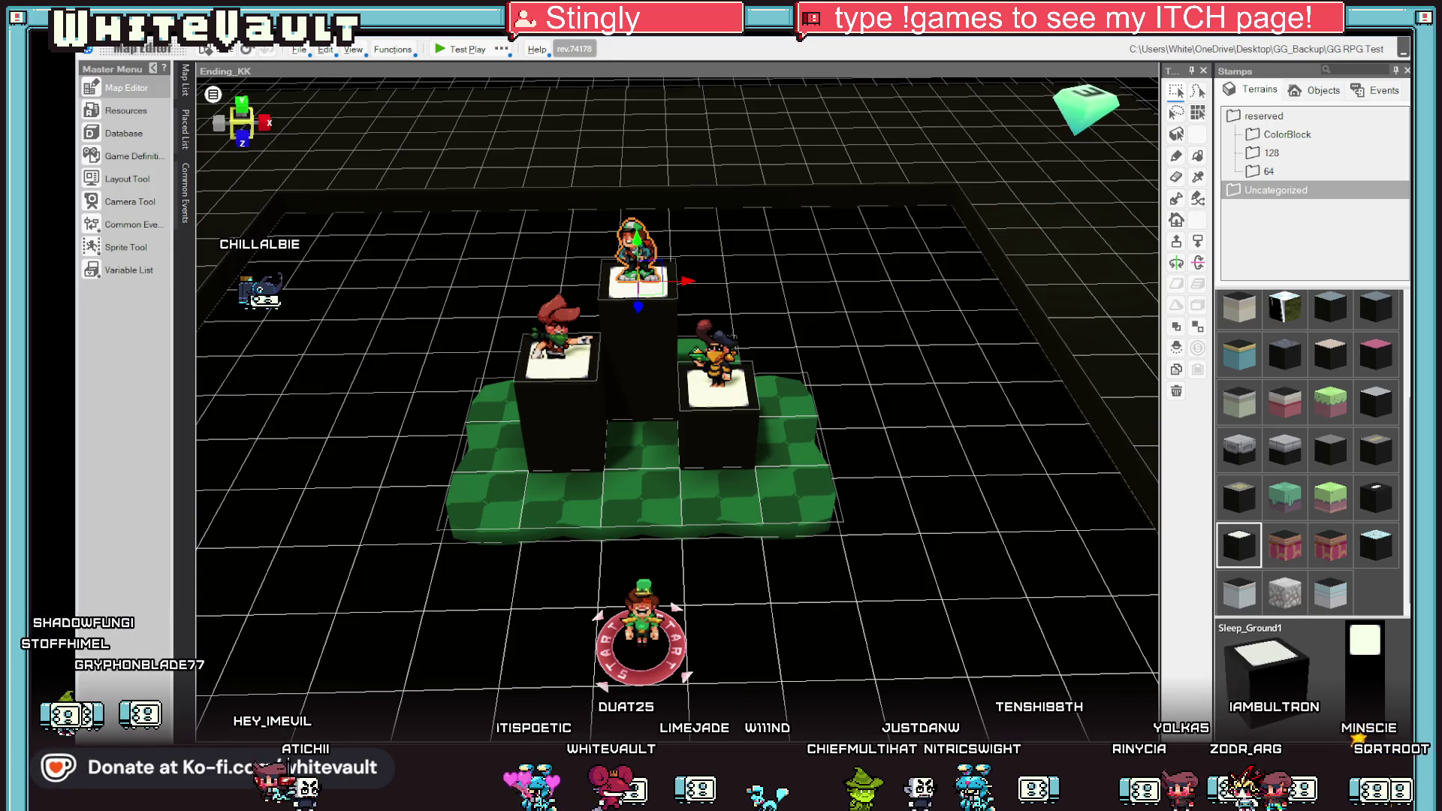
Move the start point onto the green platform and delete the ending event's Display Image command.
{"action": "left_click", "coordinate": [717, 358]}
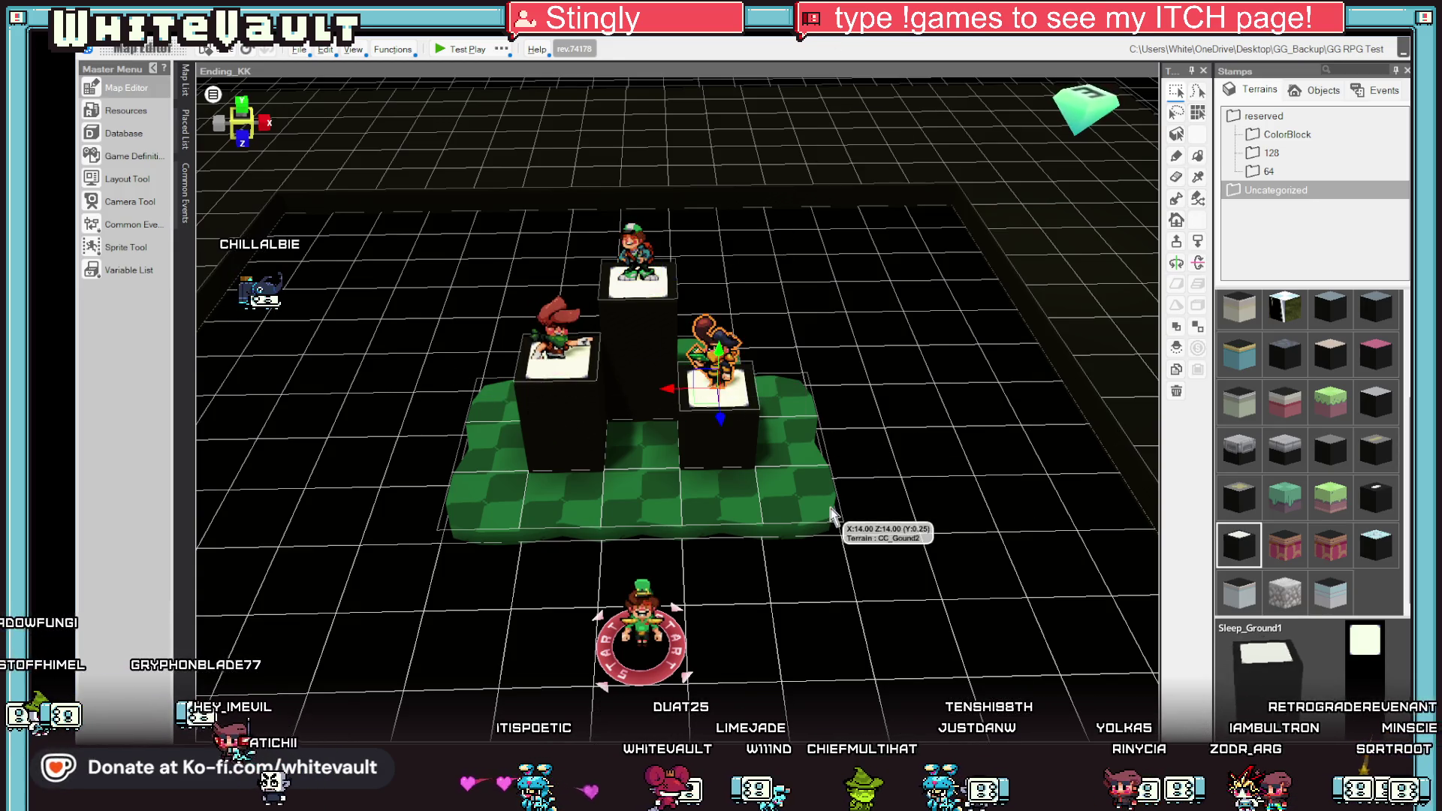
{"action": "scroll", "coordinate": [862, 538], "scroll_direction": "up", "scroll_amount": 2}
{"action": "scroll", "coordinate": [857, 546], "scroll_direction": "down", "scroll_amount": 2}
{"action": "left_click", "coordinate": [573, 355]}
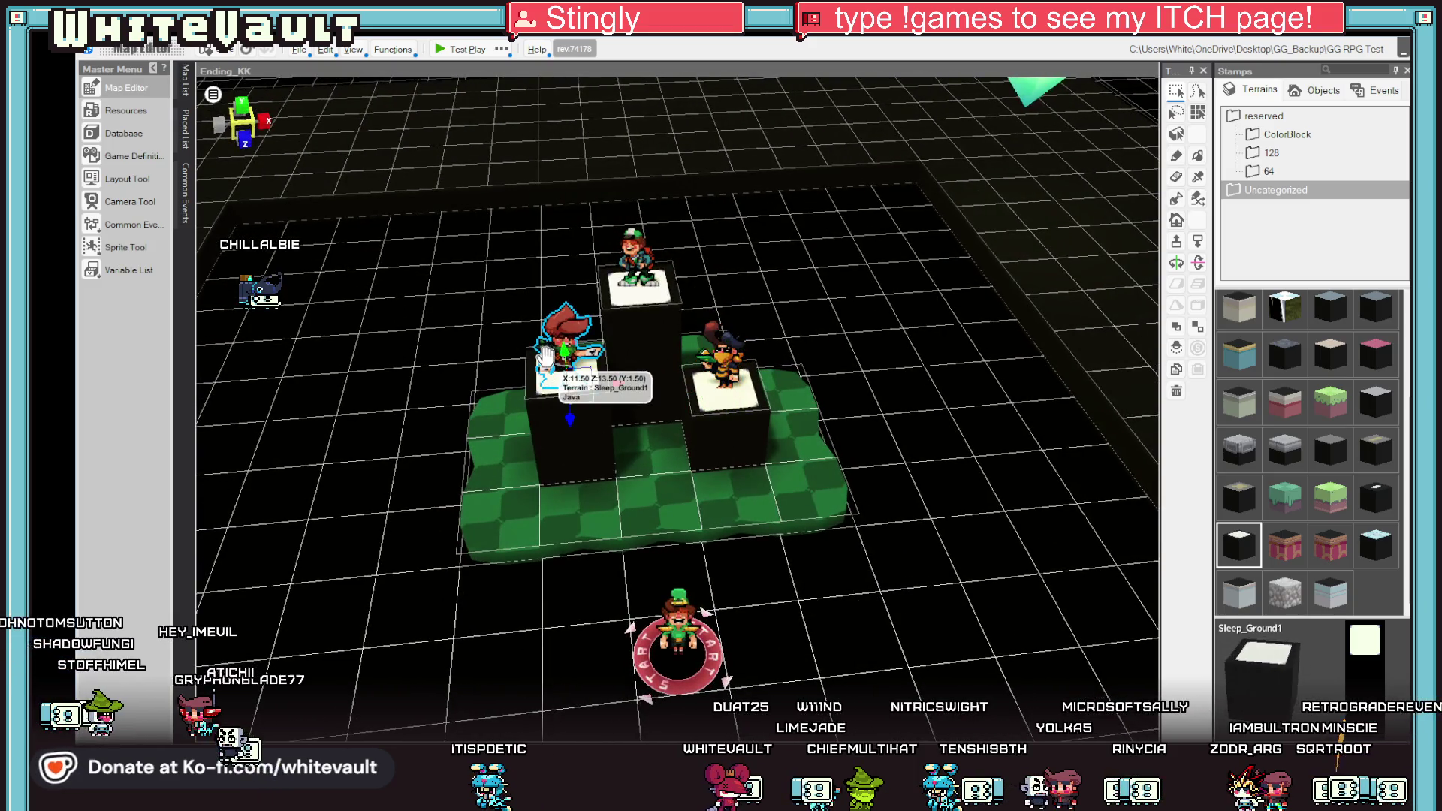
{"action": "scroll", "coordinate": [852, 530], "scroll_direction": "up", "scroll_amount": 2}
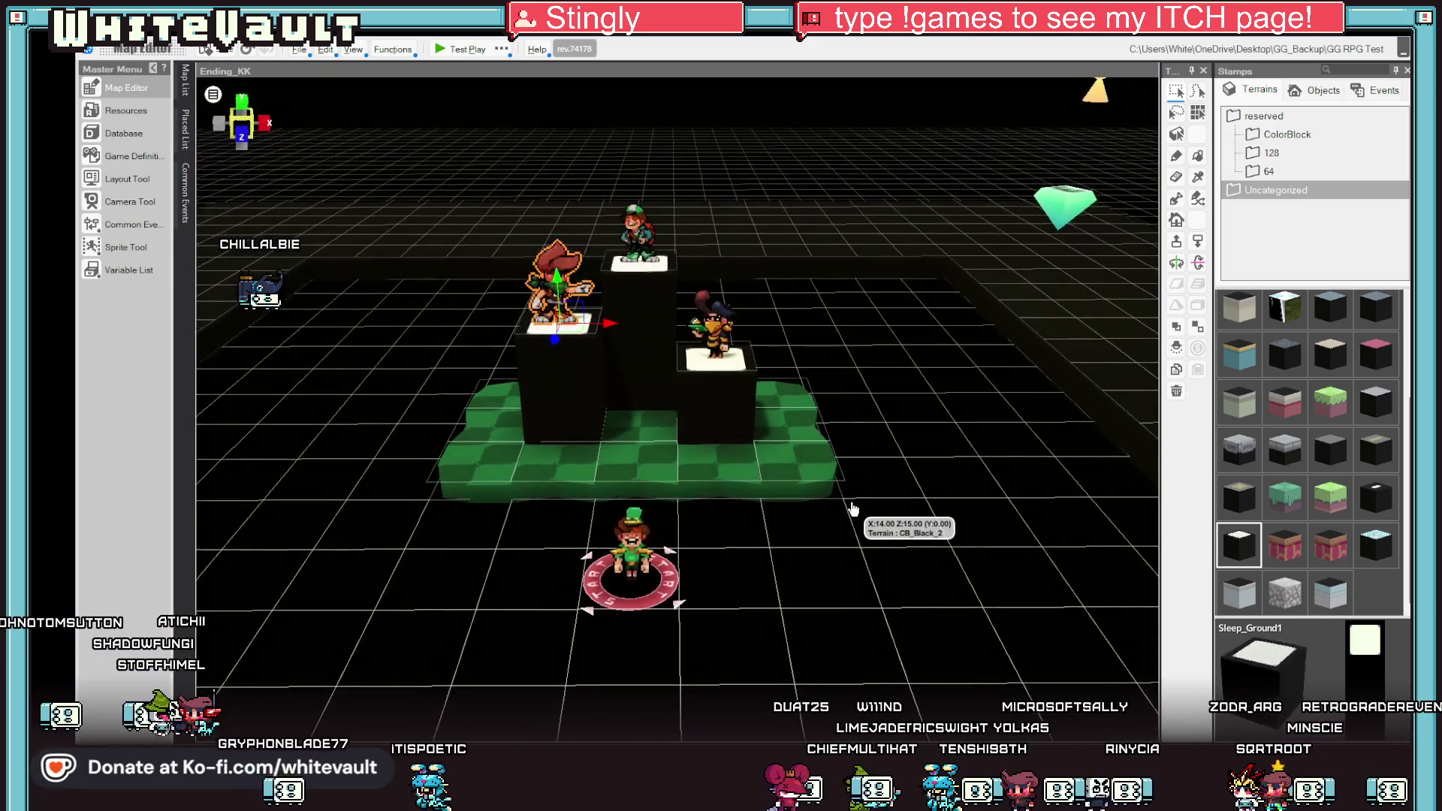
{"action": "scroll", "coordinate": [853, 529], "scroll_direction": "down", "scroll_amount": 2}
{"action": "mouse_move", "coordinate": [634, 631]}
{"action": "left_mouse_down"}
{"action": "mouse_move", "coordinate": [648, 435]}
{"action": "mouse_move", "coordinate": [661, 457]}
{"action": "left_mouse_up"}
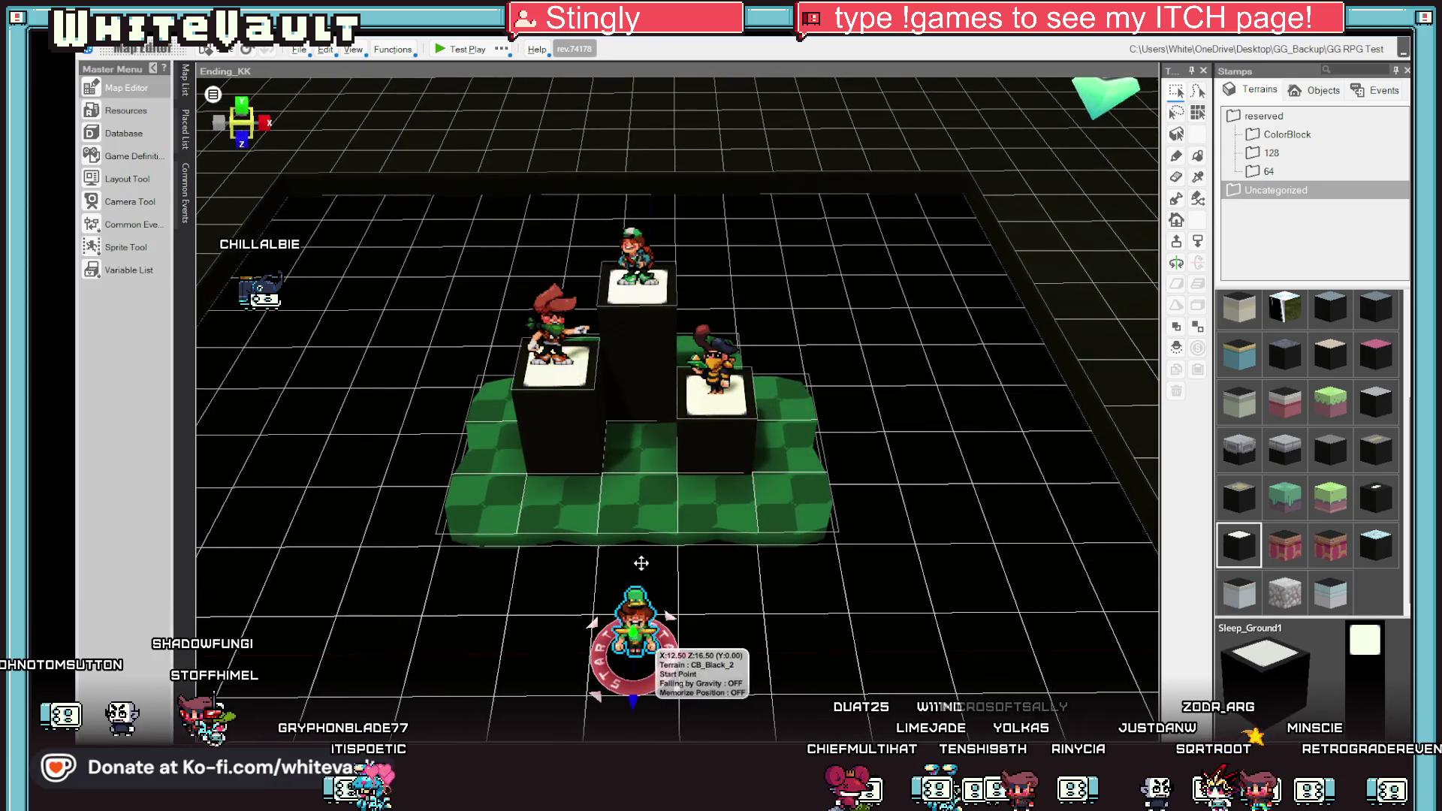
{"action": "scroll", "coordinate": [661, 456], "scroll_direction": "down", "scroll_amount": 2}
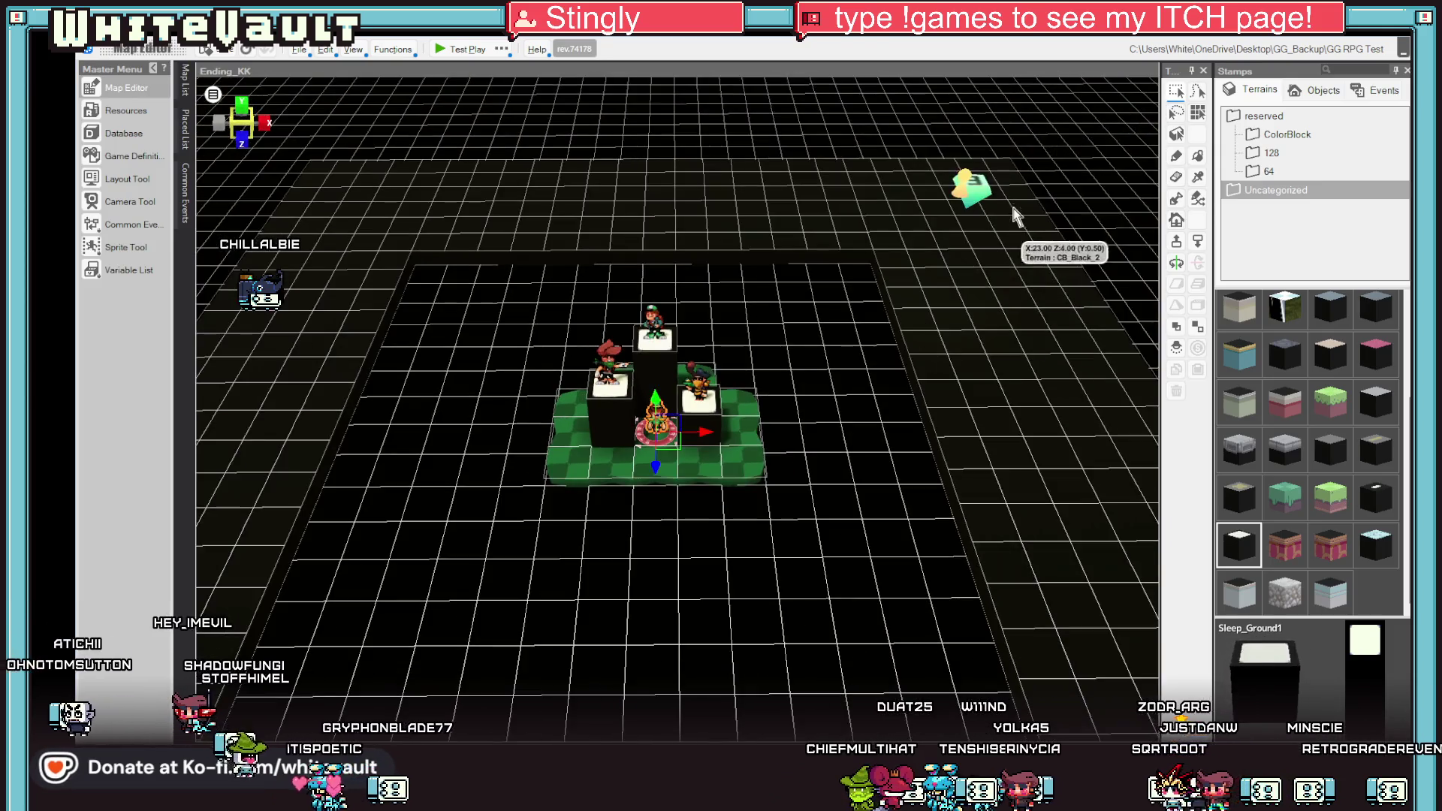
{"action": "double_click", "coordinate": [976, 187]}
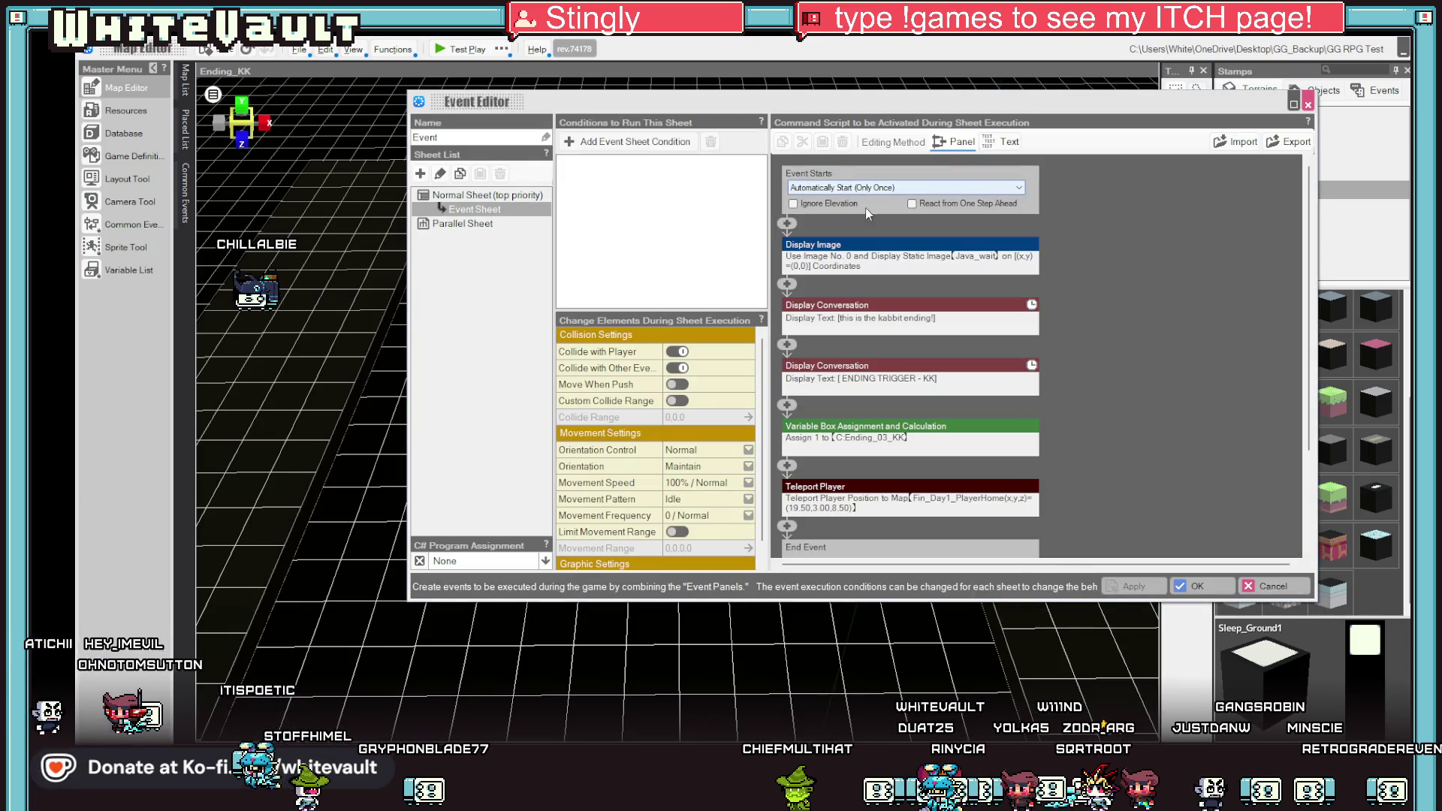
{"action": "left_click", "coordinate": [830, 245]}
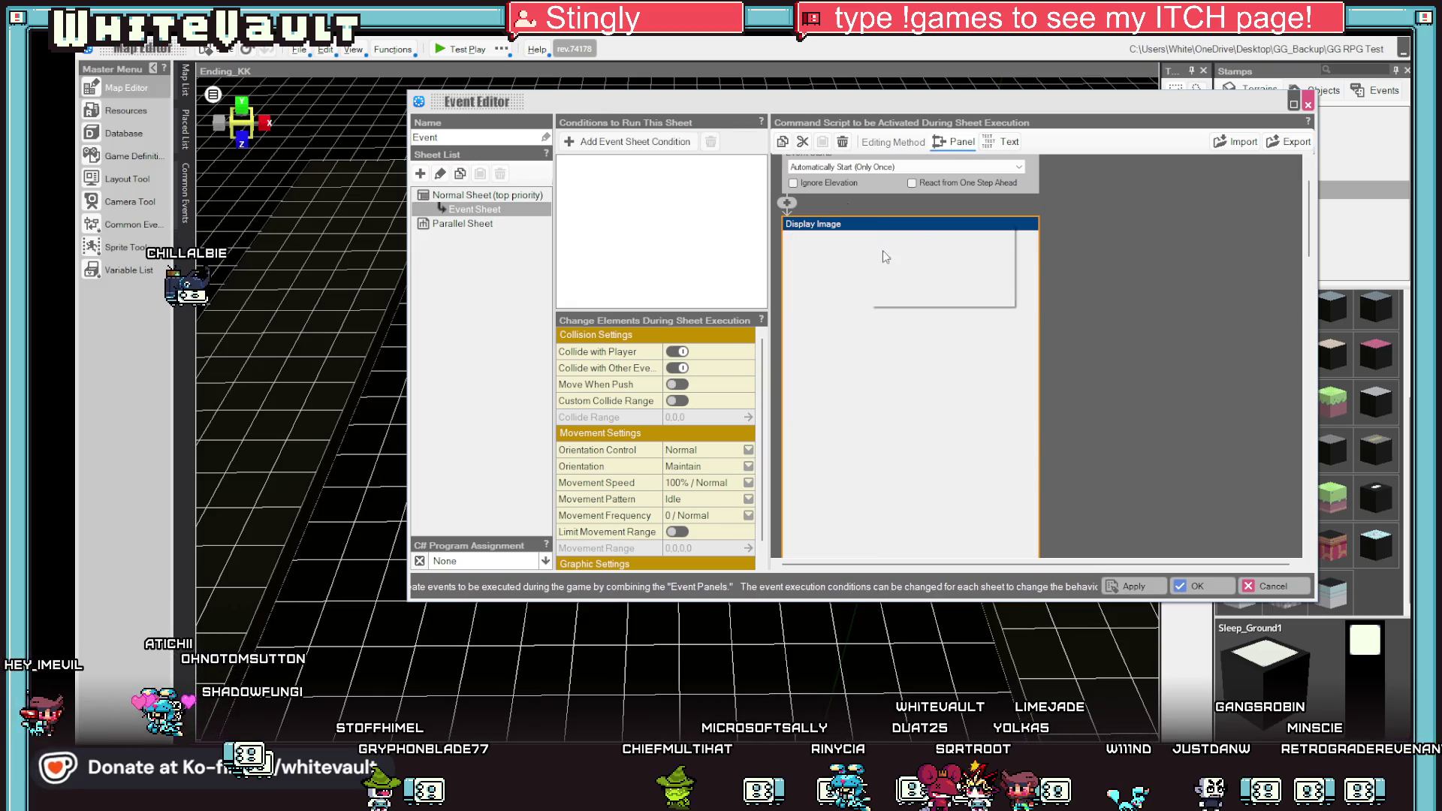
{"action": "key", "text": "Delete"}
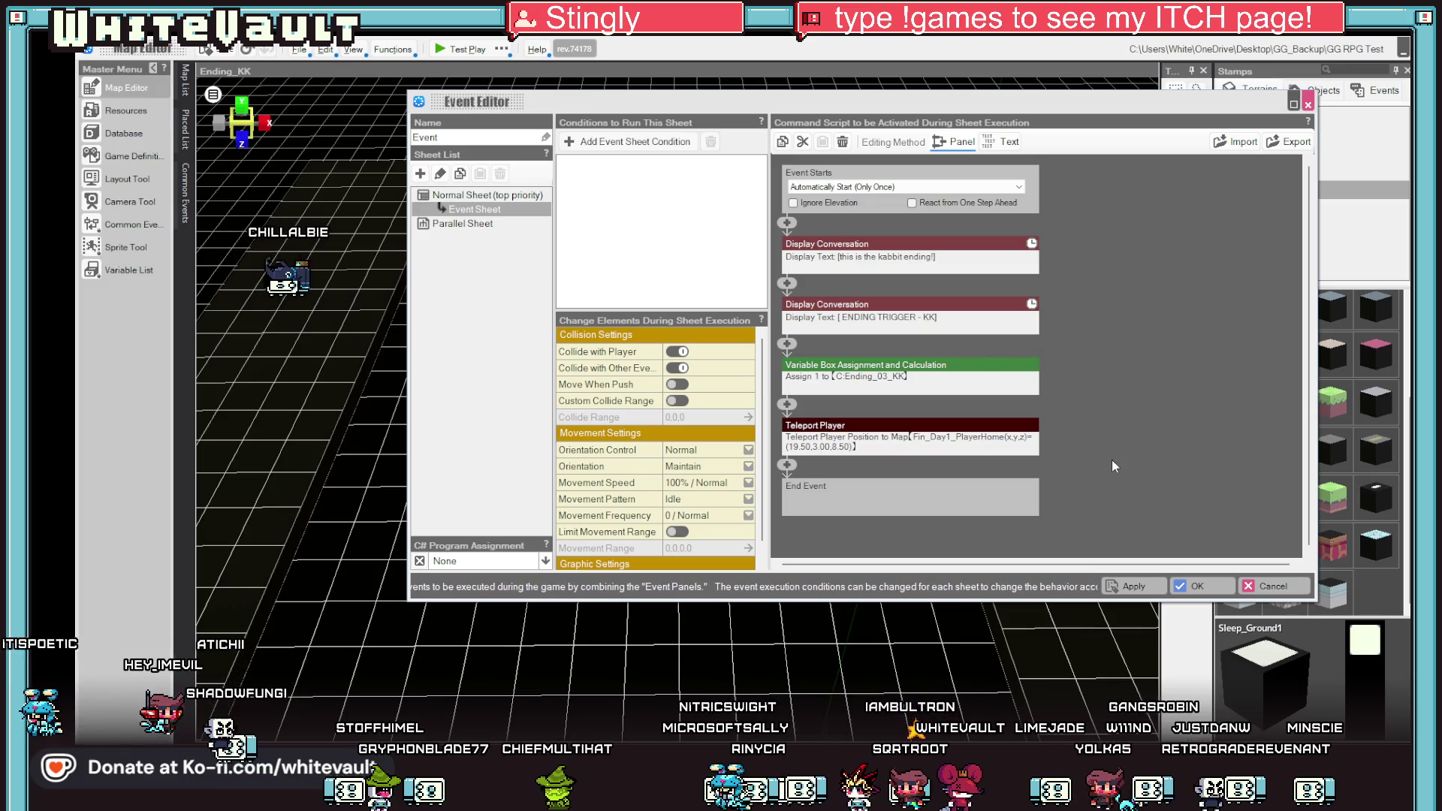
{"action": "right_click", "coordinate": [942, 423]}
{"action": "left_click", "coordinate": [1163, 420]}
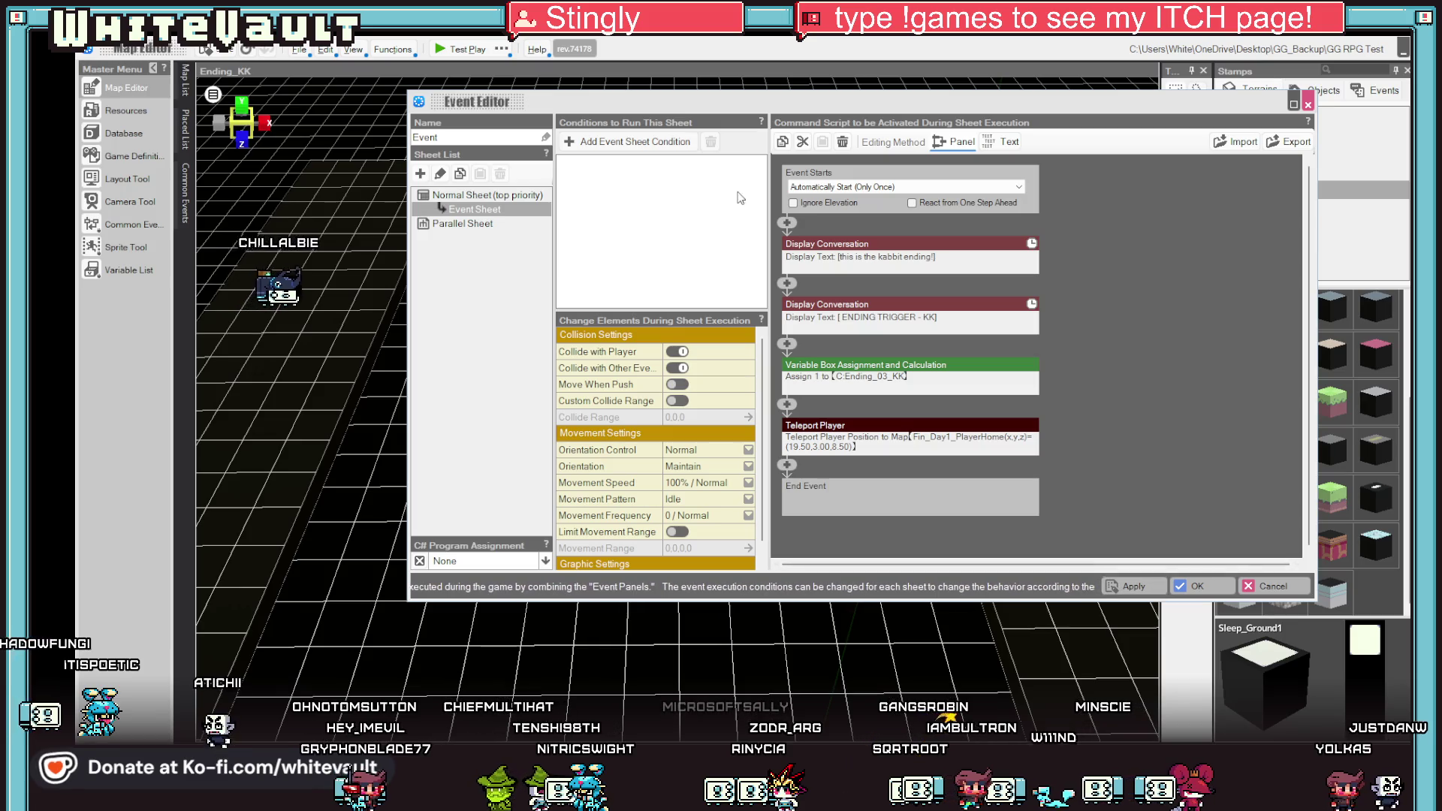
Insert a Make Player Invisible/Visible command at the top of the ending event and save it.
{"action": "left_click", "coordinate": [788, 223]}
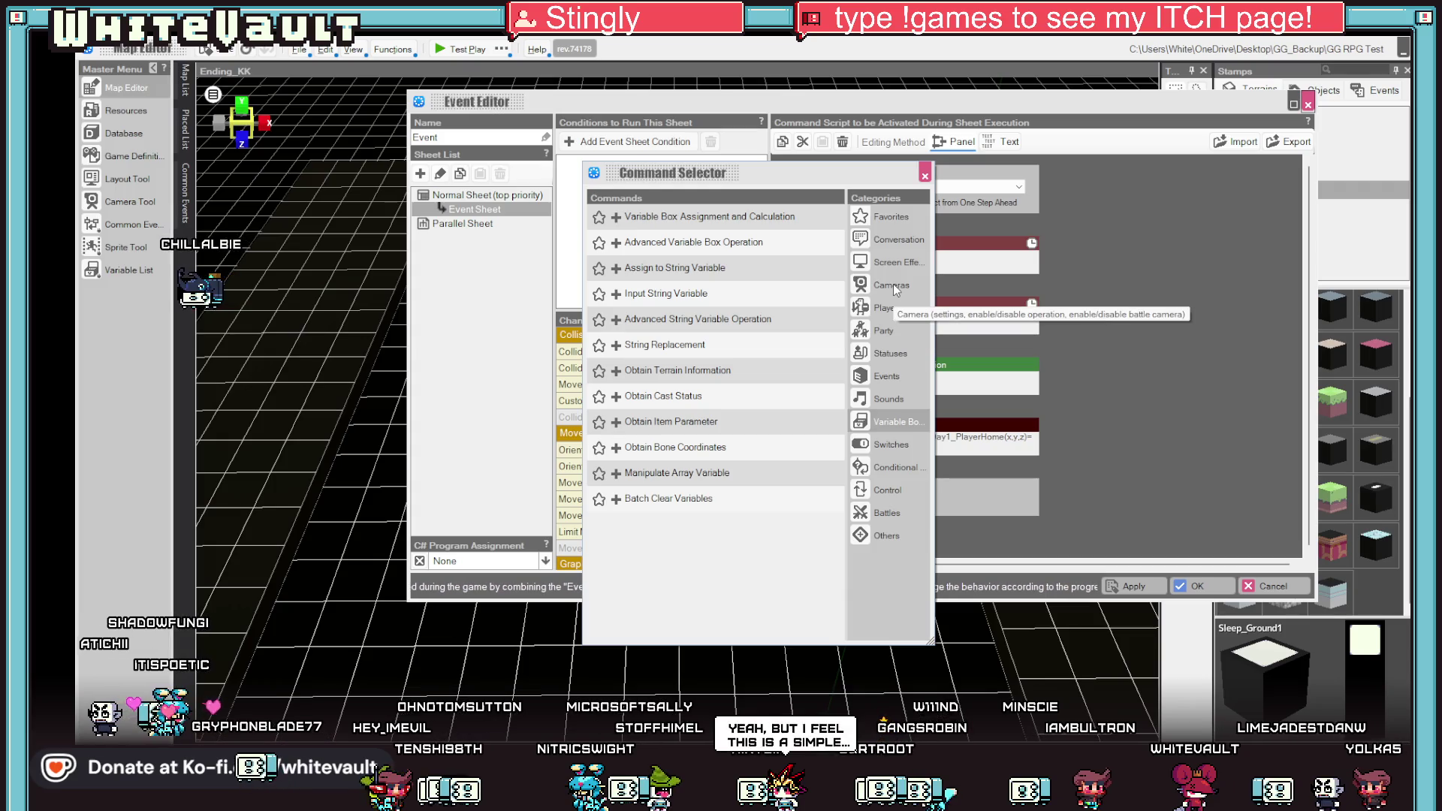
{"action": "left_click", "coordinate": [885, 311]}
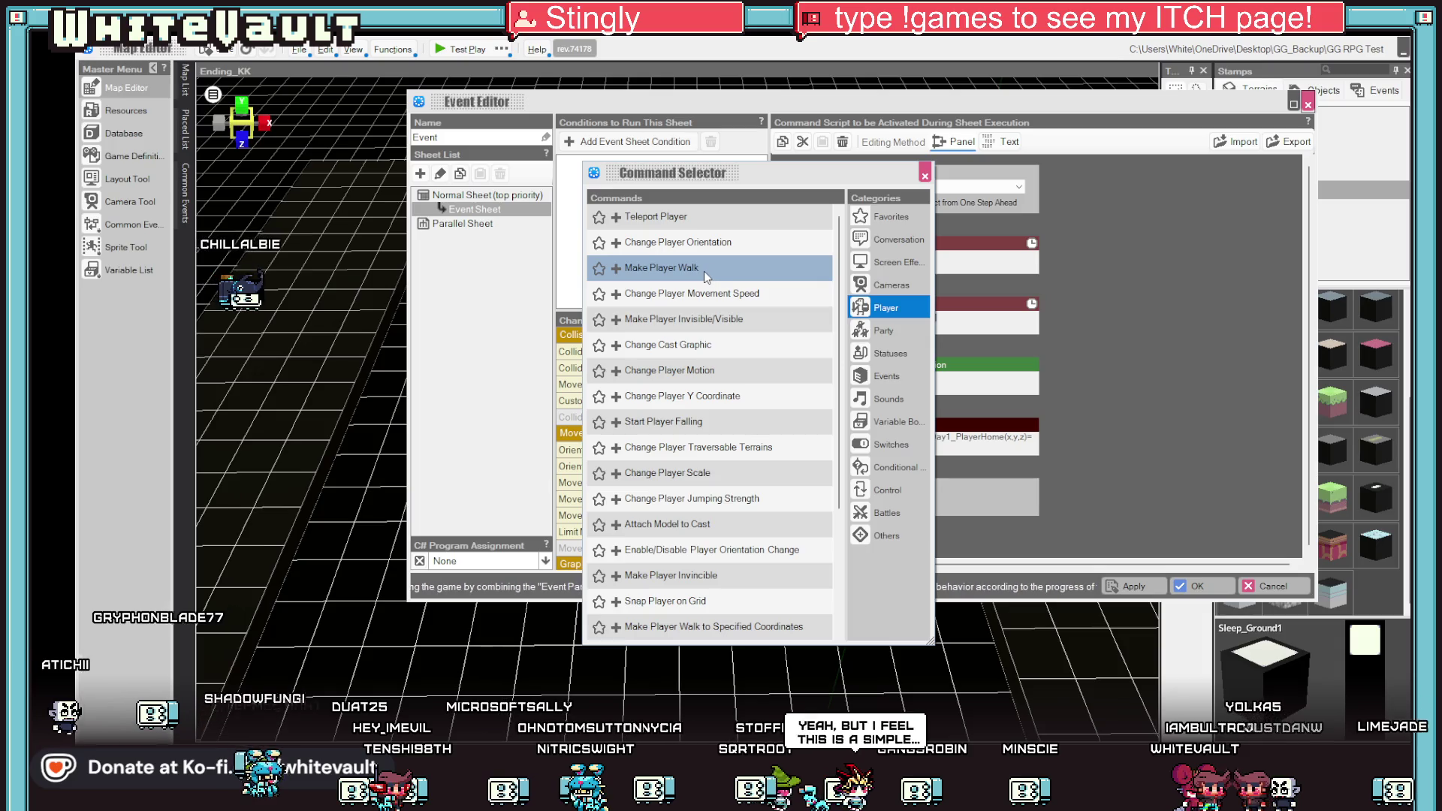
{"action": "left_click", "coordinate": [863, 216]}
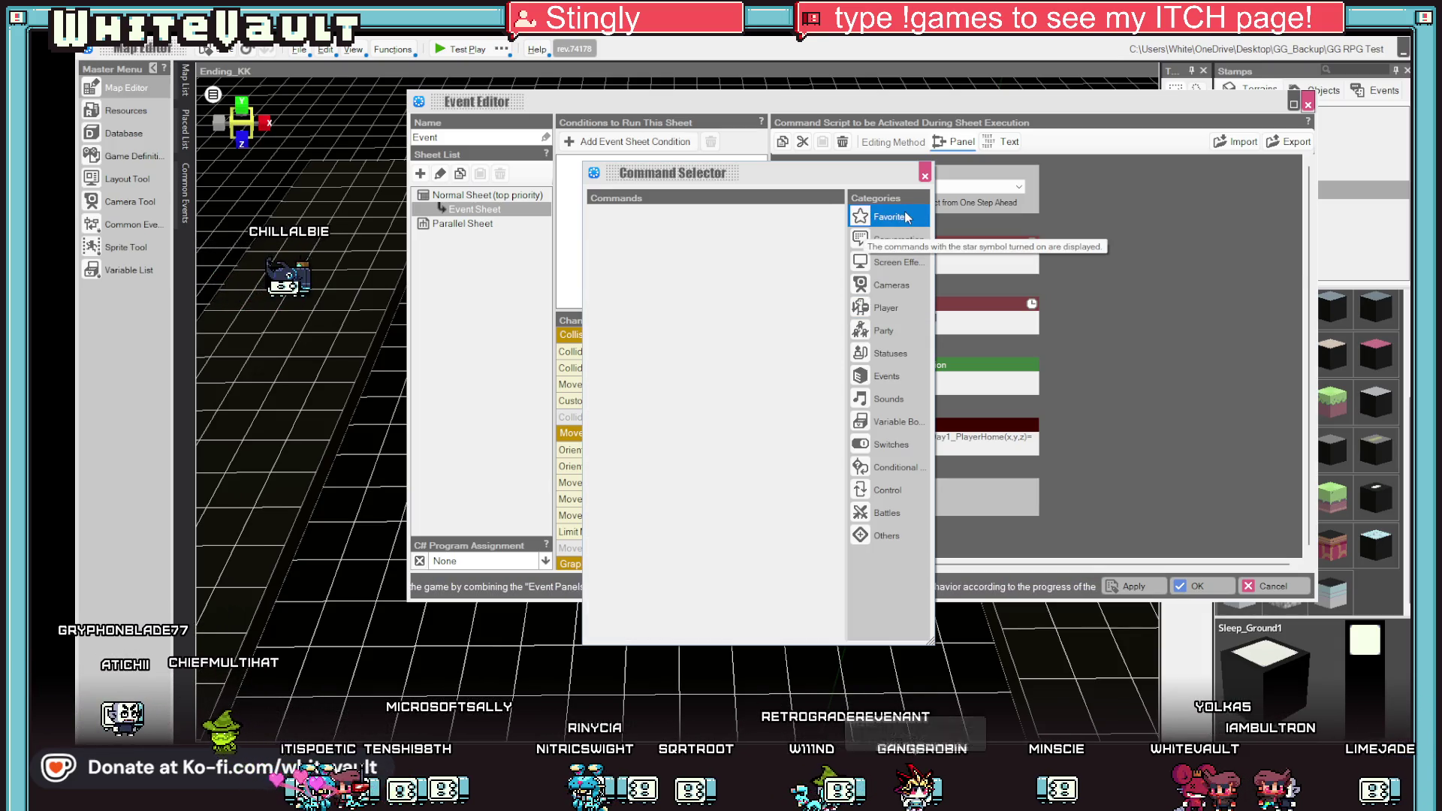
{"action": "left_click", "coordinate": [884, 262]}
{"action": "left_click", "coordinate": [886, 307]}
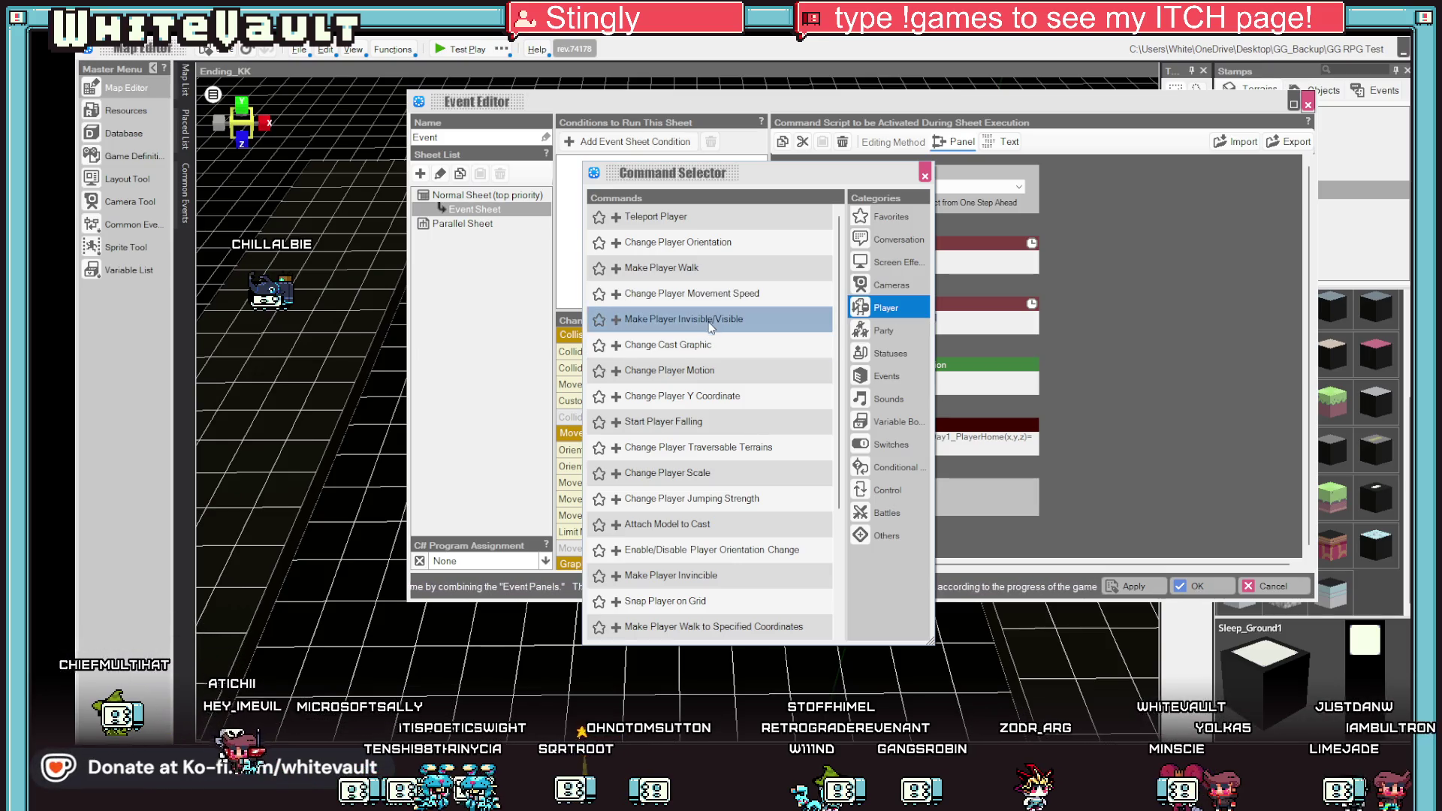
{"action": "double_click", "coordinate": [811, 321]}
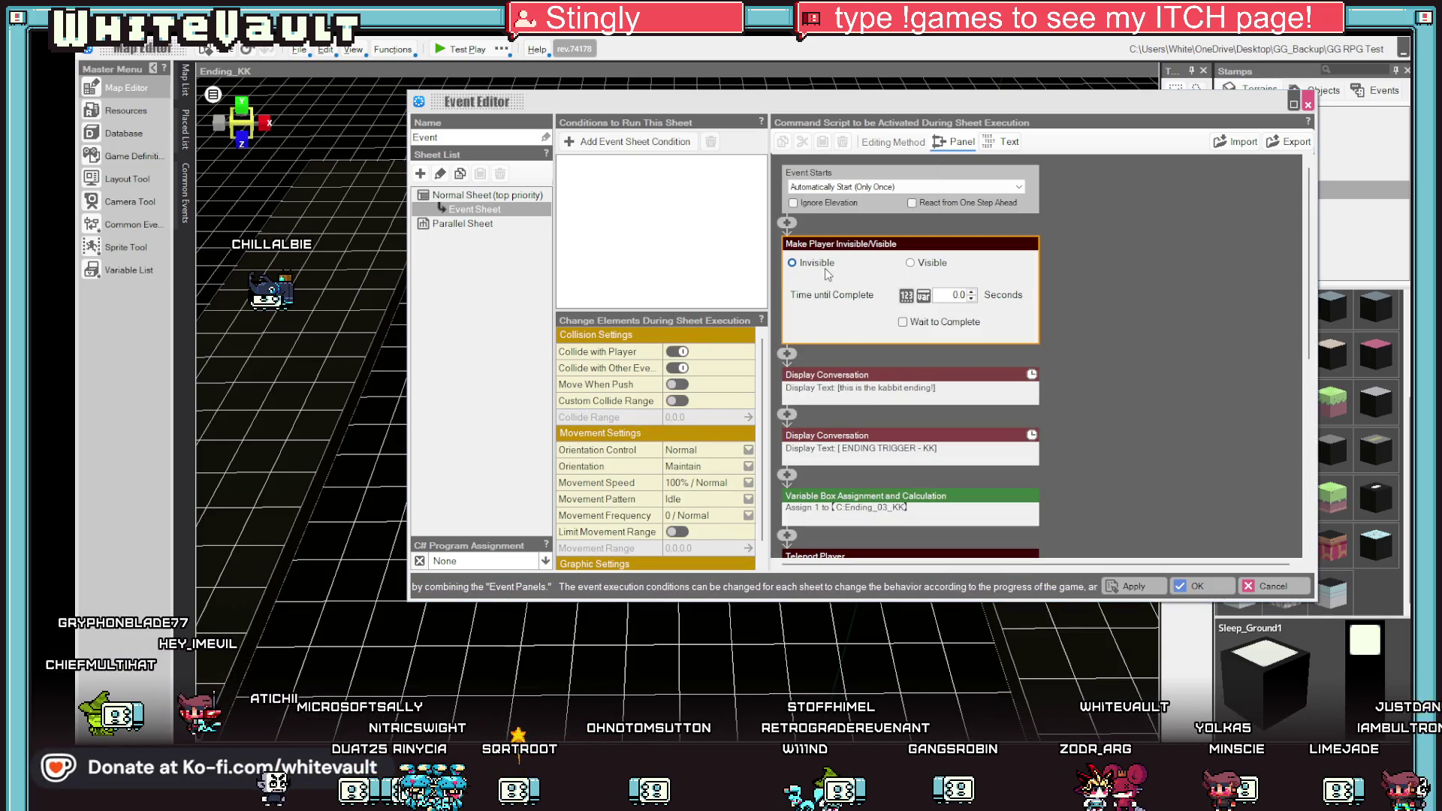
{"action": "left_click", "coordinate": [1146, 590]}
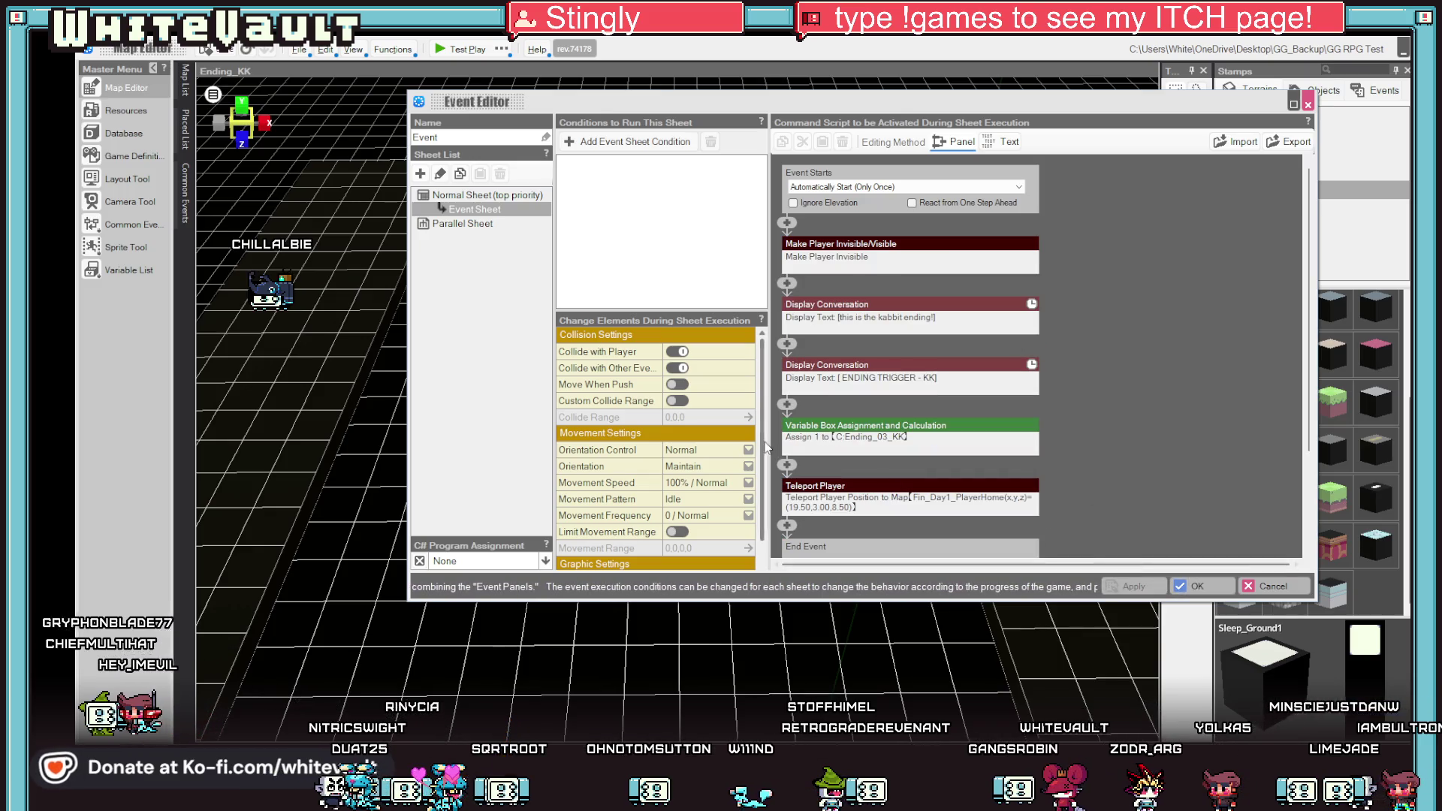
{"action": "left_click", "coordinate": [1264, 587]}
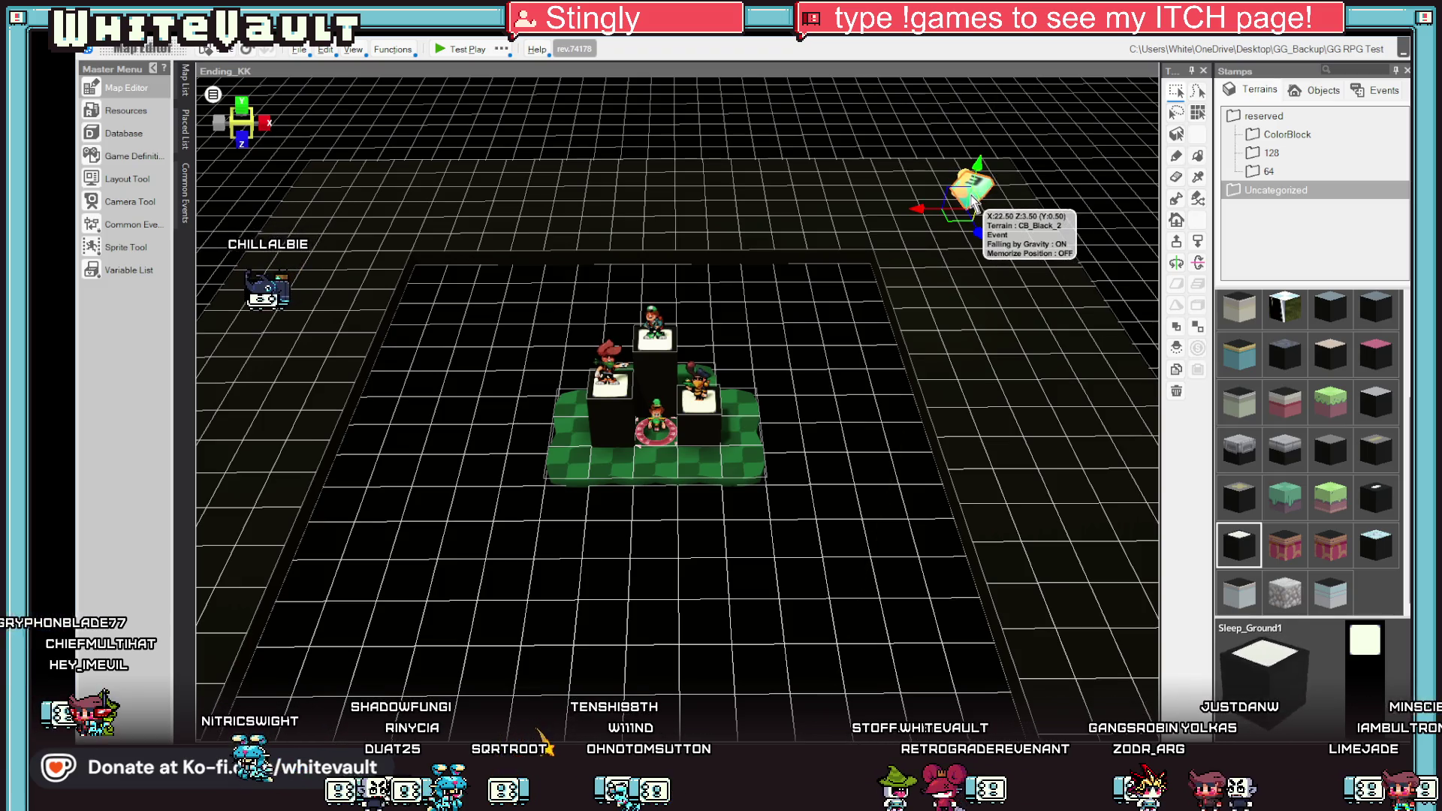
Delete the Teleport Player command so the ending event ends after the variable assignment.
{"action": "double_click", "coordinate": [978, 198]}
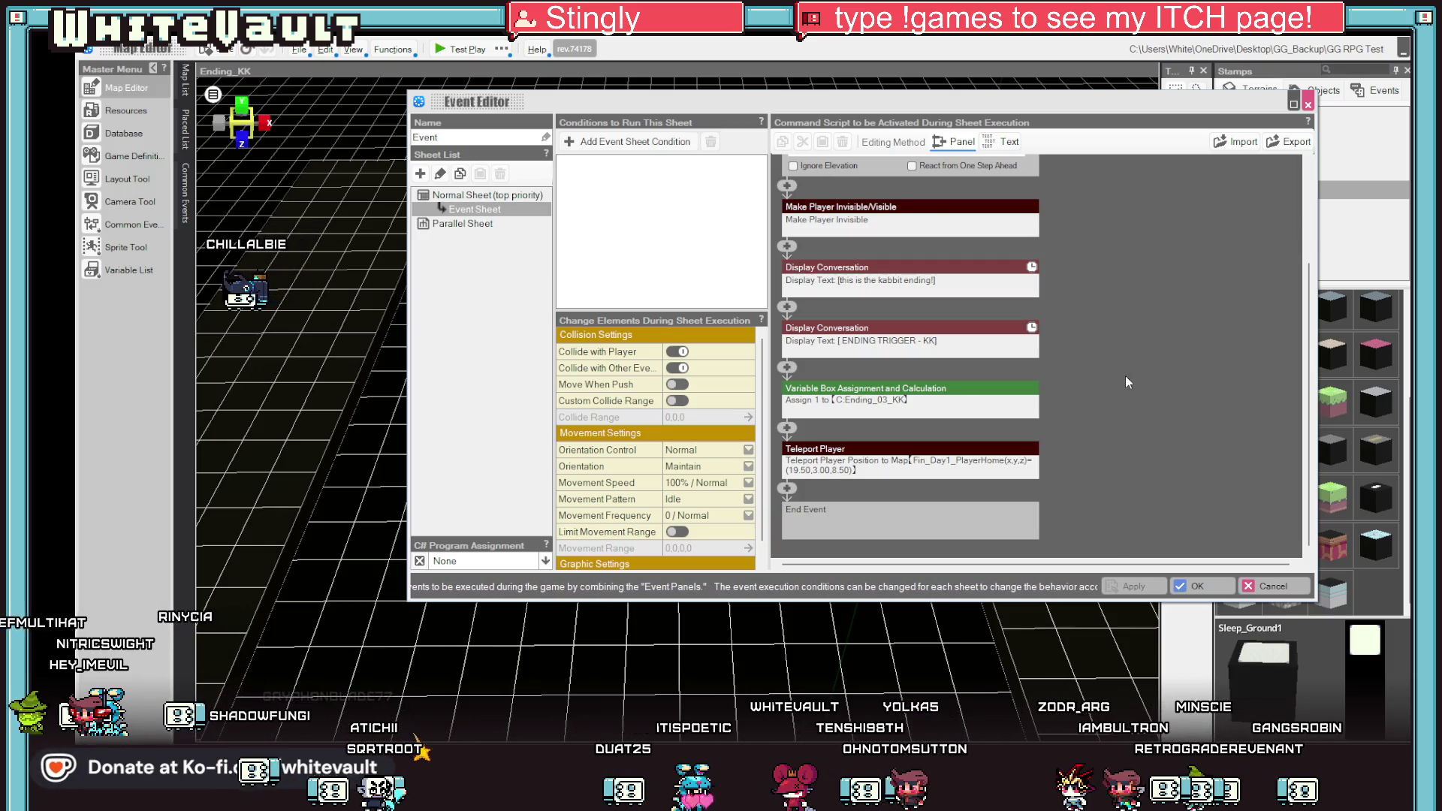
{"action": "scroll", "coordinate": [1127, 379], "scroll_direction": "up", "scroll_amount": 2}
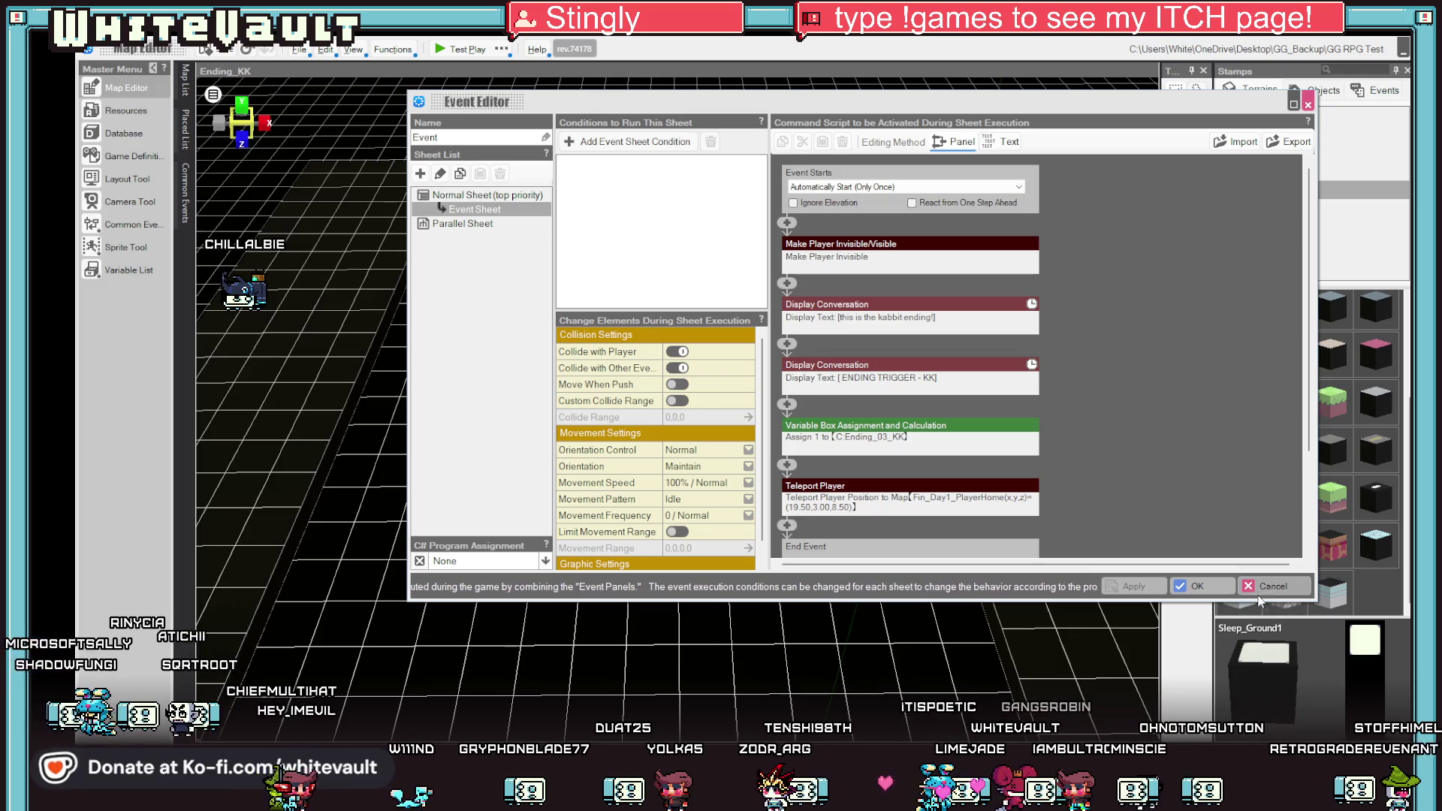
{"action": "left_click", "coordinate": [1198, 588]}
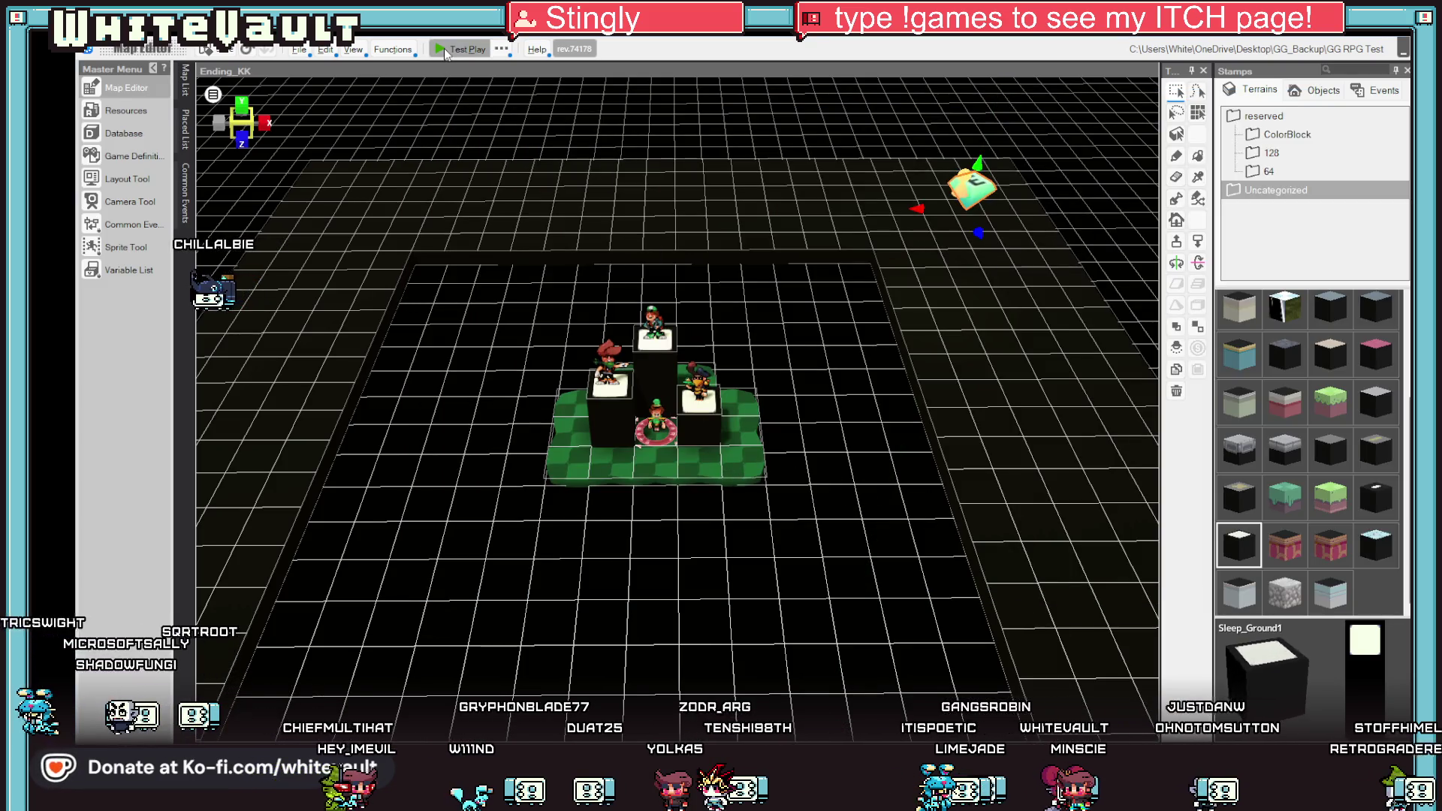
{"action": "scroll", "coordinate": [789, 389], "scroll_direction": "up", "scroll_amount": 3}
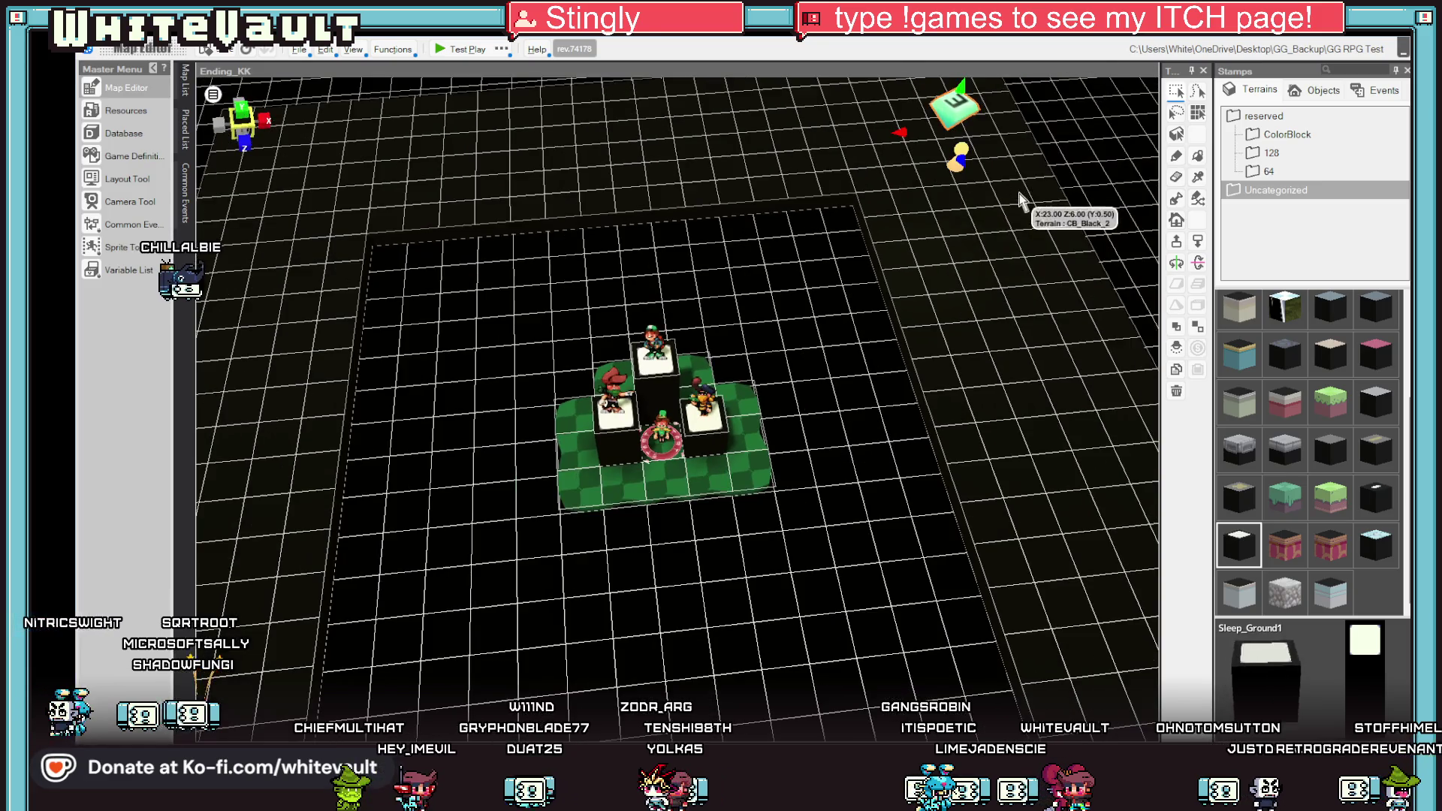
{"action": "double_click", "coordinate": [960, 105]}
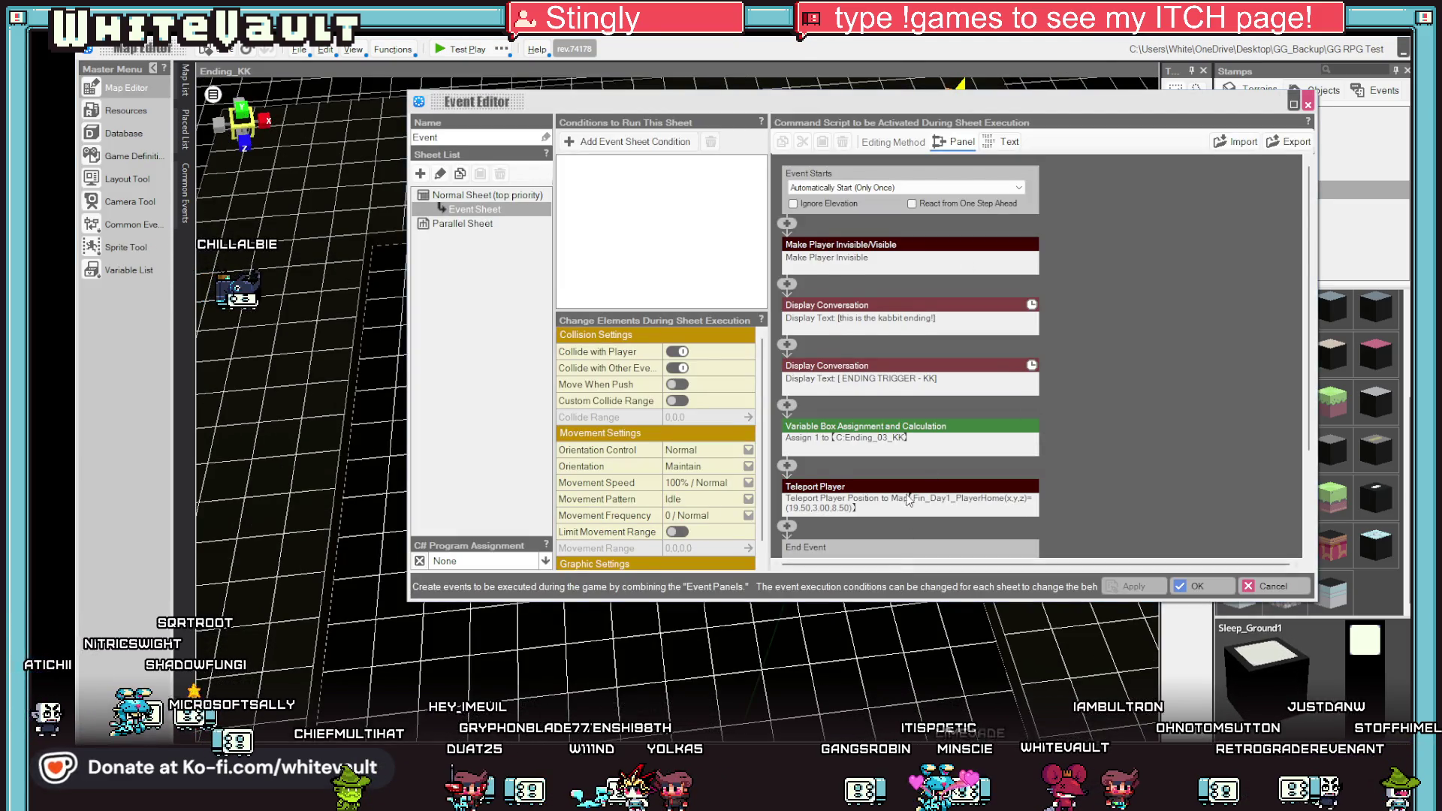
{"action": "left_click", "coordinate": [907, 497]}
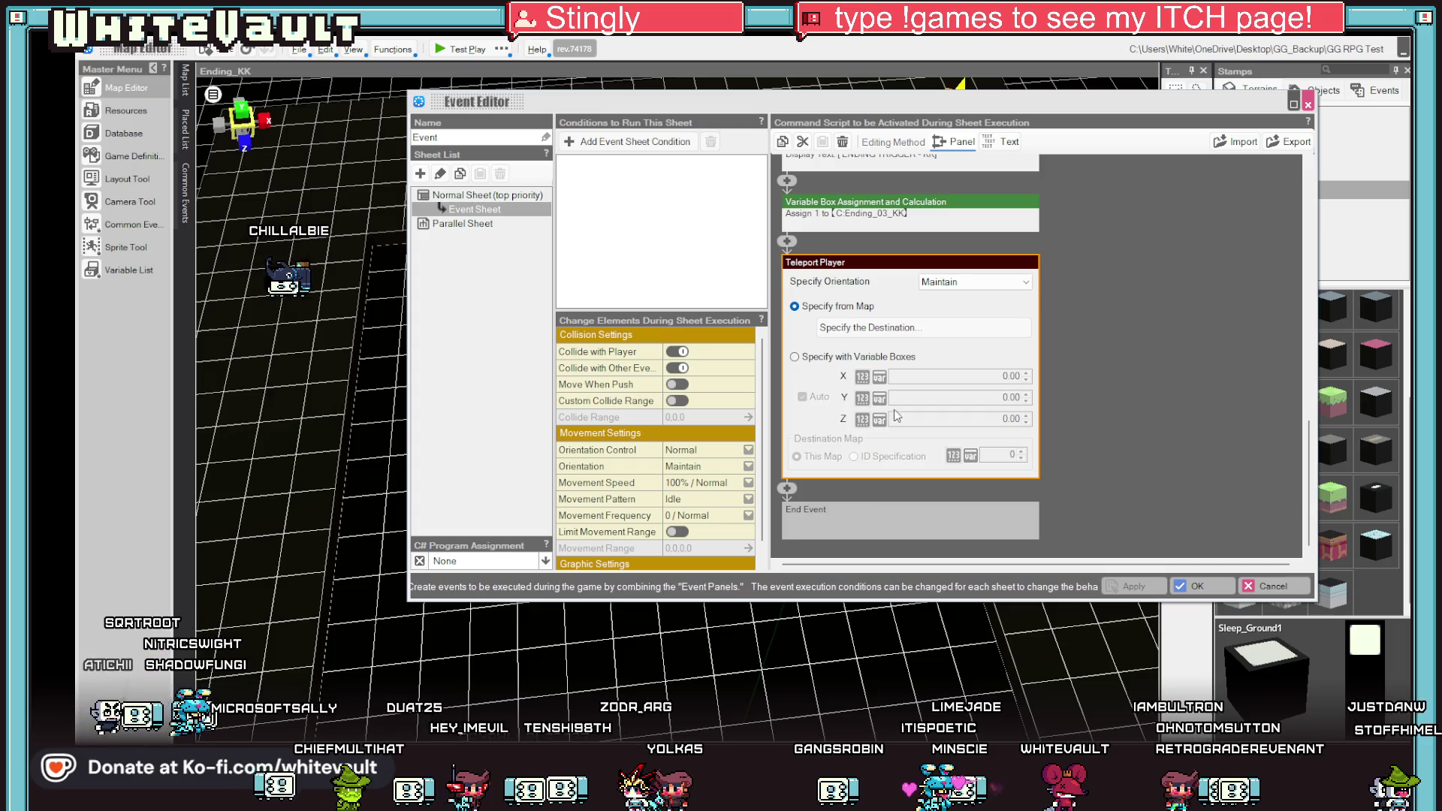
{"action": "right_click", "coordinate": [956, 262]}
{"action": "left_click", "coordinate": [1008, 328]}
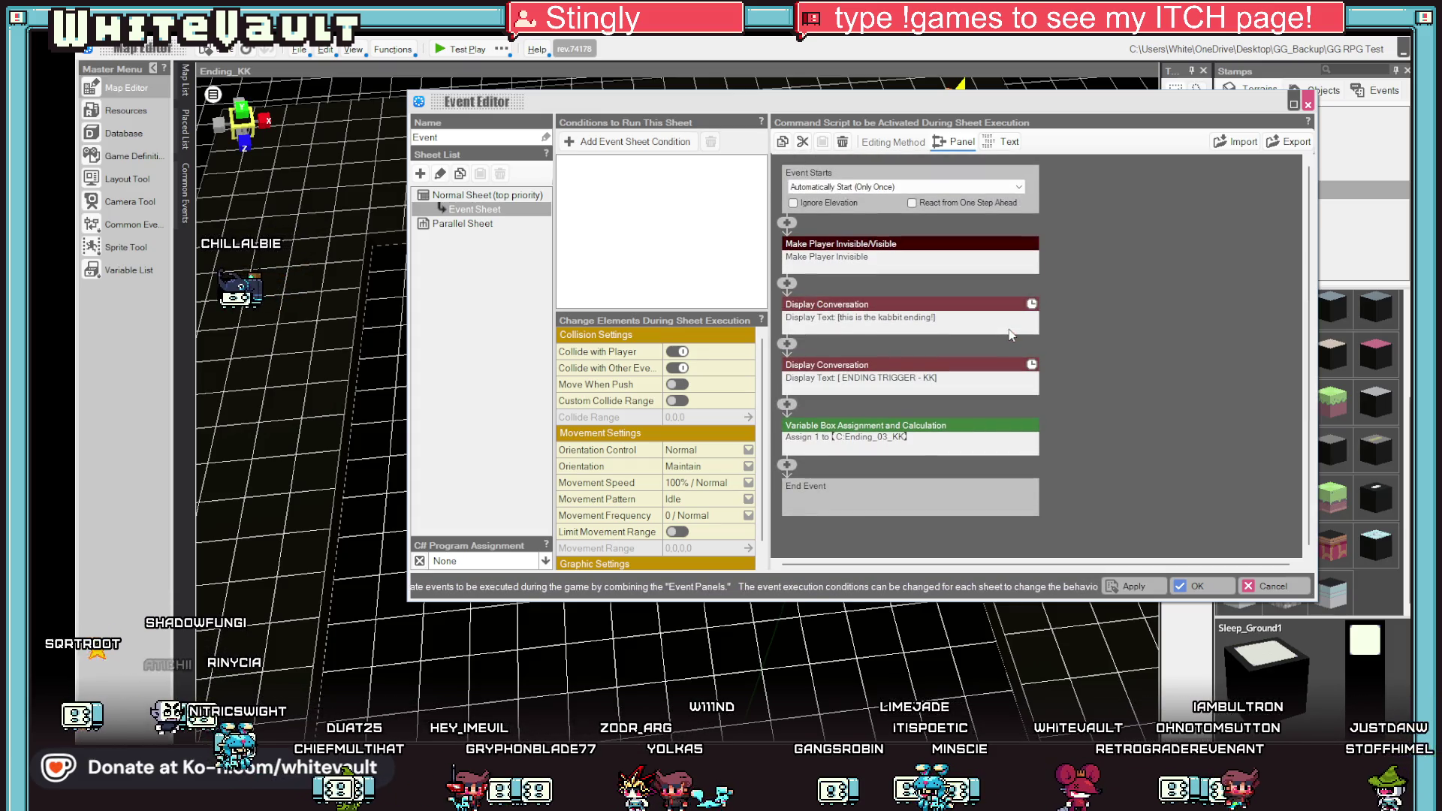
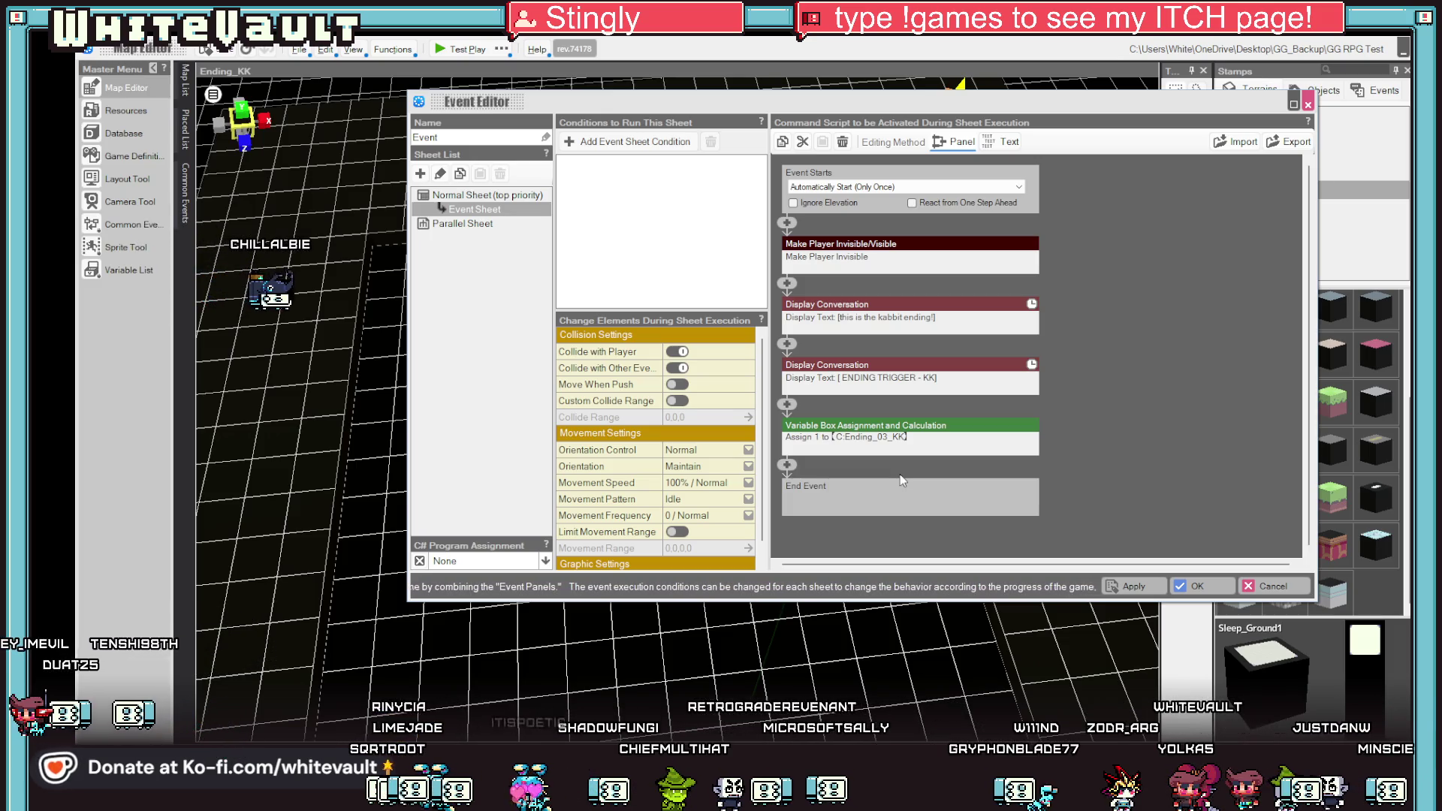
Leave the Event Editor and bring up the Camera Tool, dismissing its advice.
{"action": "left_click", "coordinate": [1201, 585]}
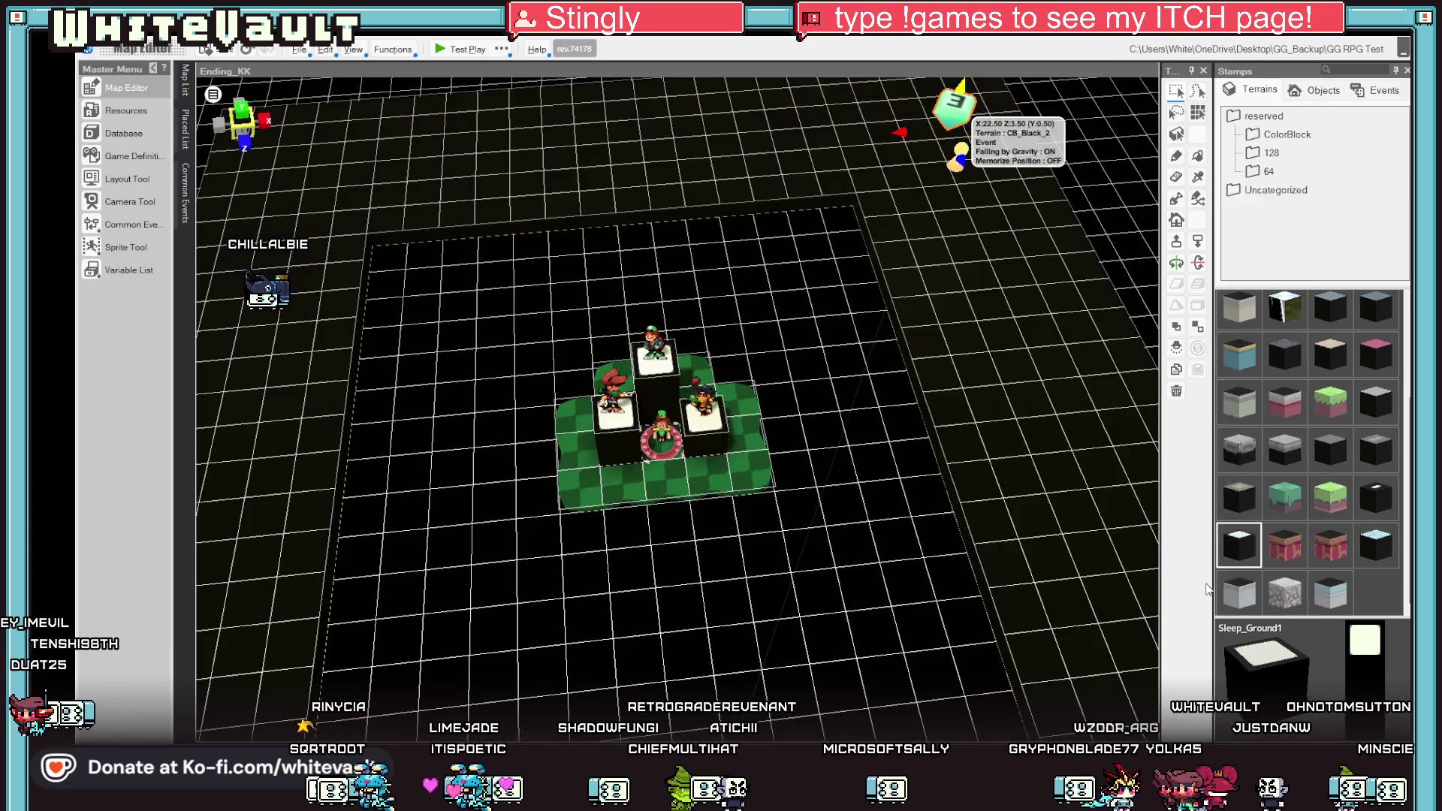
{"action": "left_click_drag", "start_coordinate": [781, 552], "coordinate": [846, 548]}
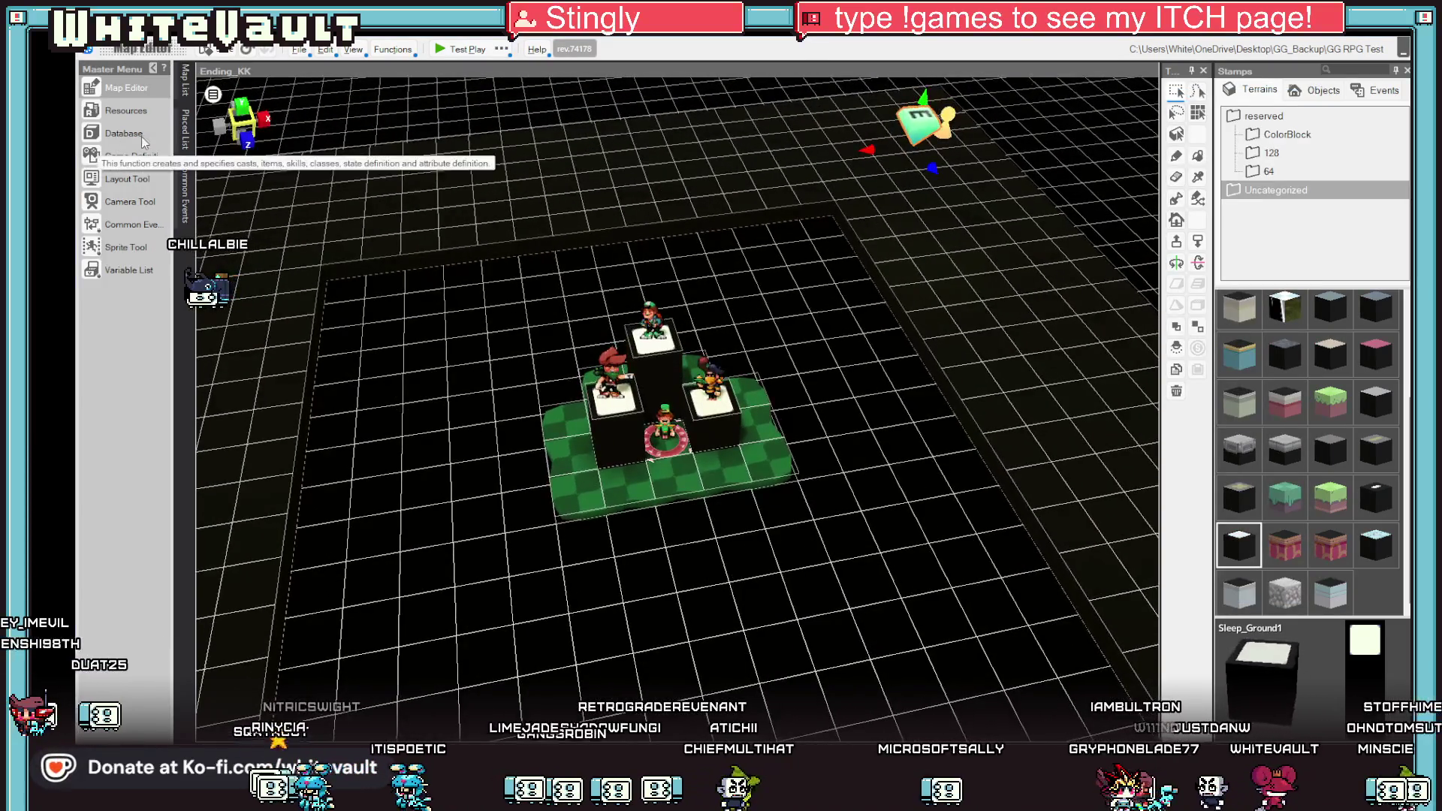
{"action": "left_click", "coordinate": [123, 204]}
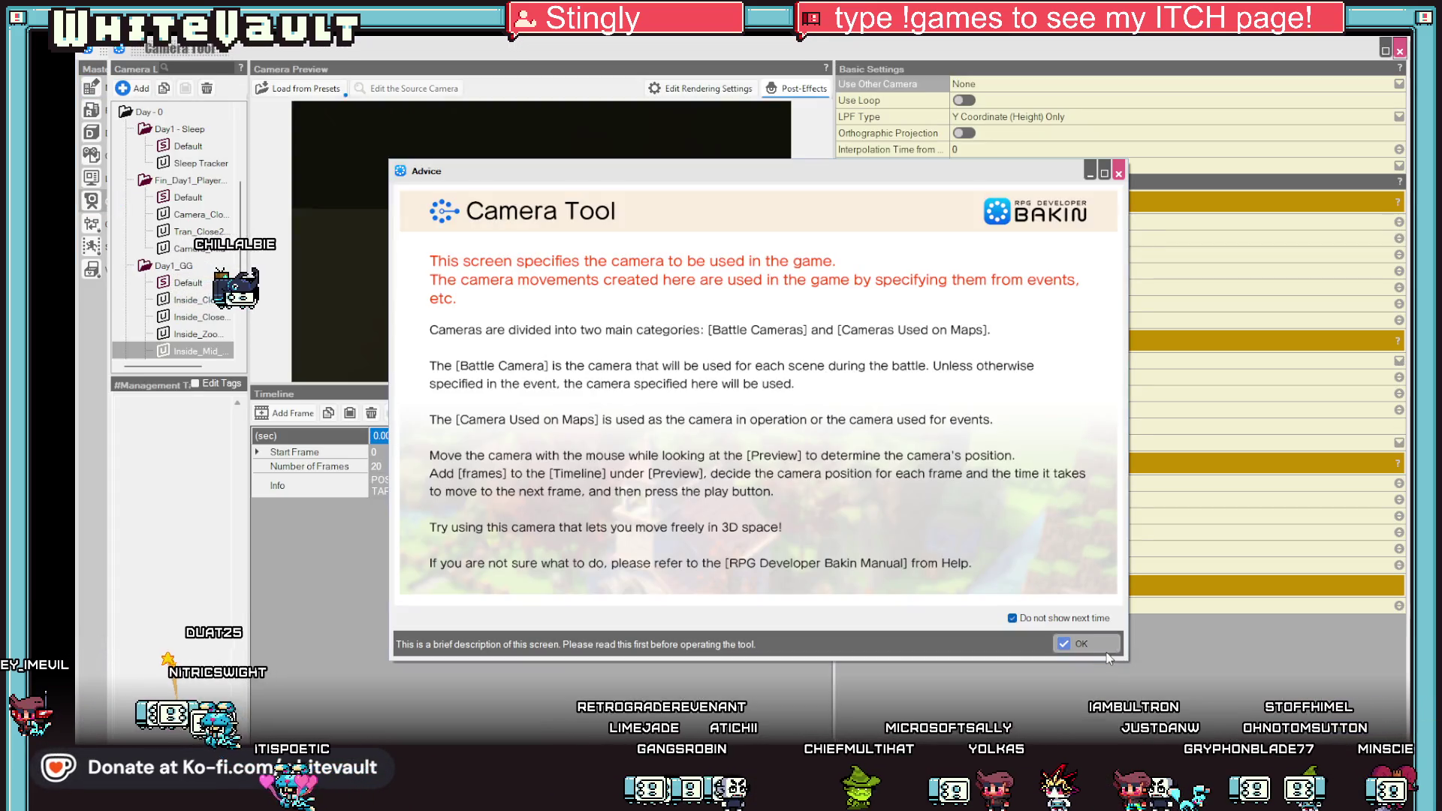
{"action": "left_click", "coordinate": [1098, 648]}
{"action": "scroll", "coordinate": [126, 265], "scroll_direction": "down", "scroll_amount": 5}
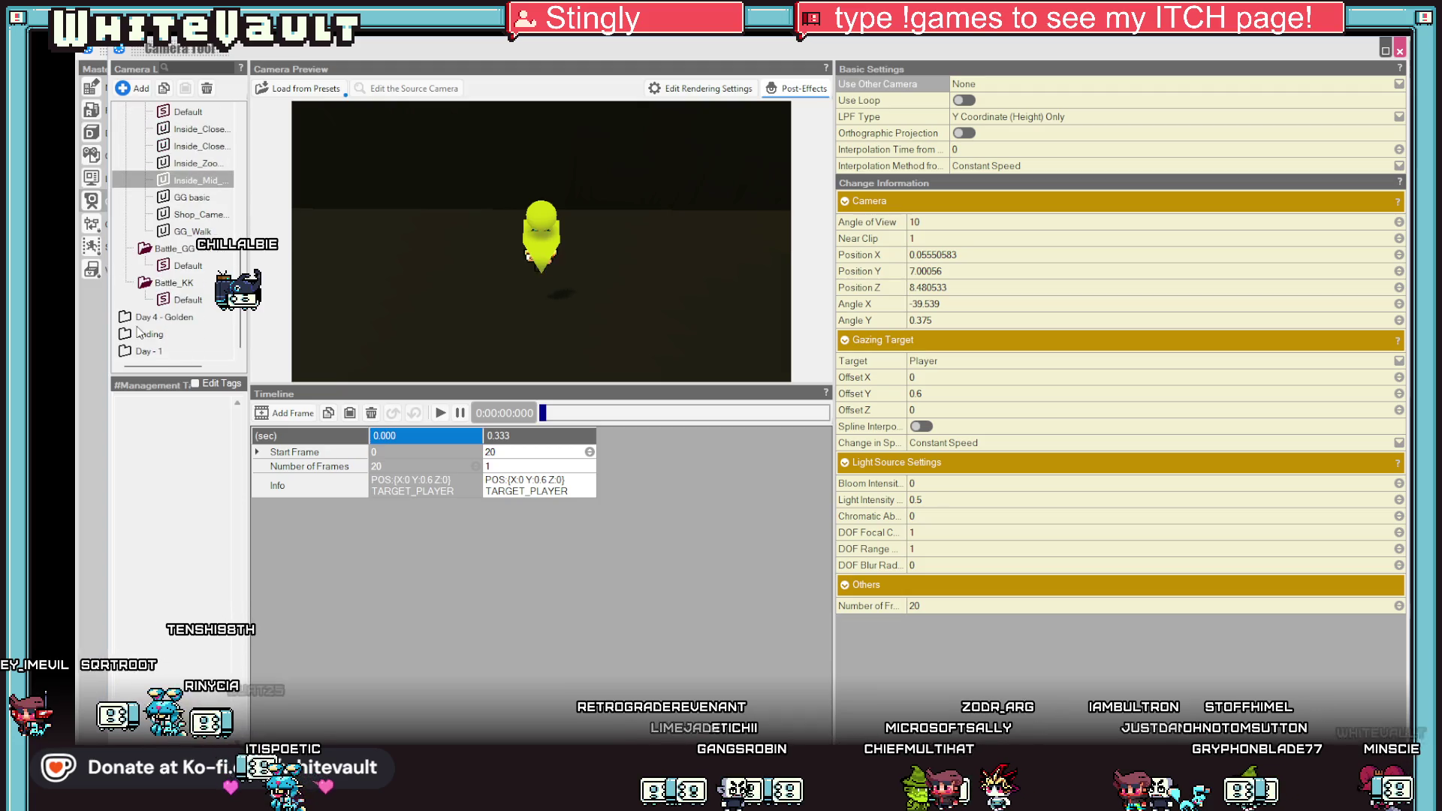
Expand the Ending group and show the Default camera of Ending_KK.
{"action": "left_click", "coordinate": [180, 283]}
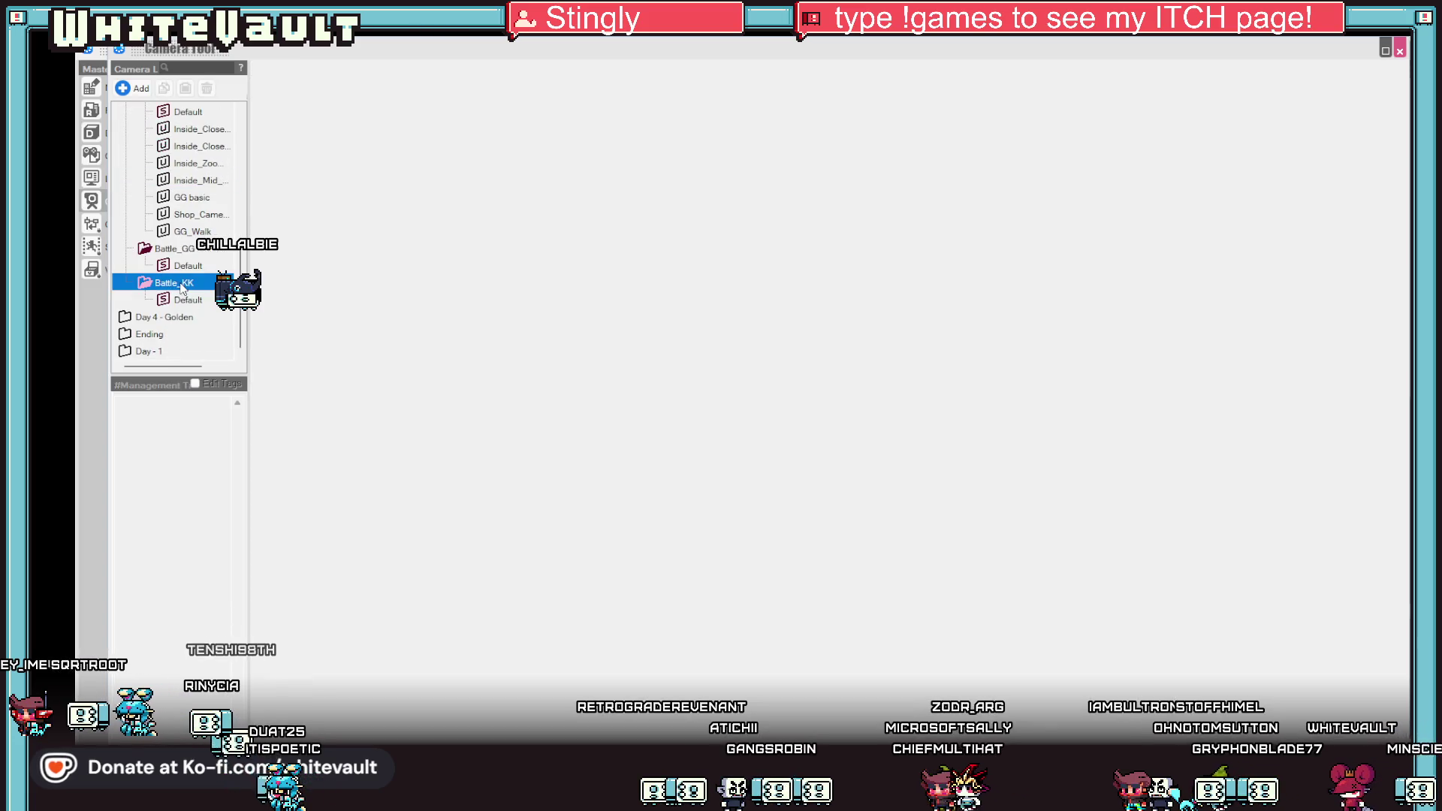
{"action": "double_click", "coordinate": [149, 334]}
{"action": "scroll", "coordinate": [186, 330], "scroll_direction": "down", "scroll_amount": 2}
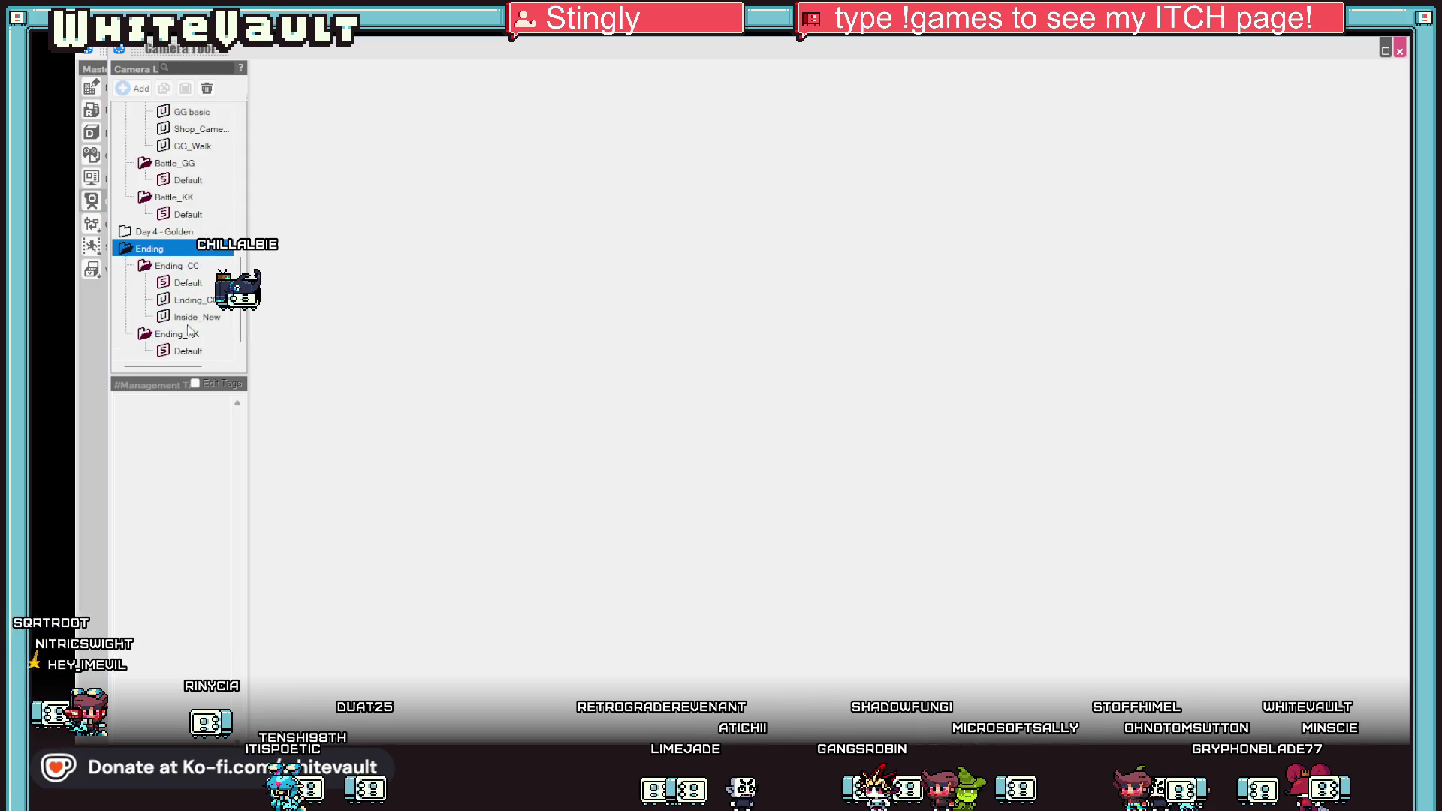
{"action": "scroll", "coordinate": [190, 344], "scroll_direction": "down", "scroll_amount": 1}
{"action": "right_click", "coordinate": [192, 323]}
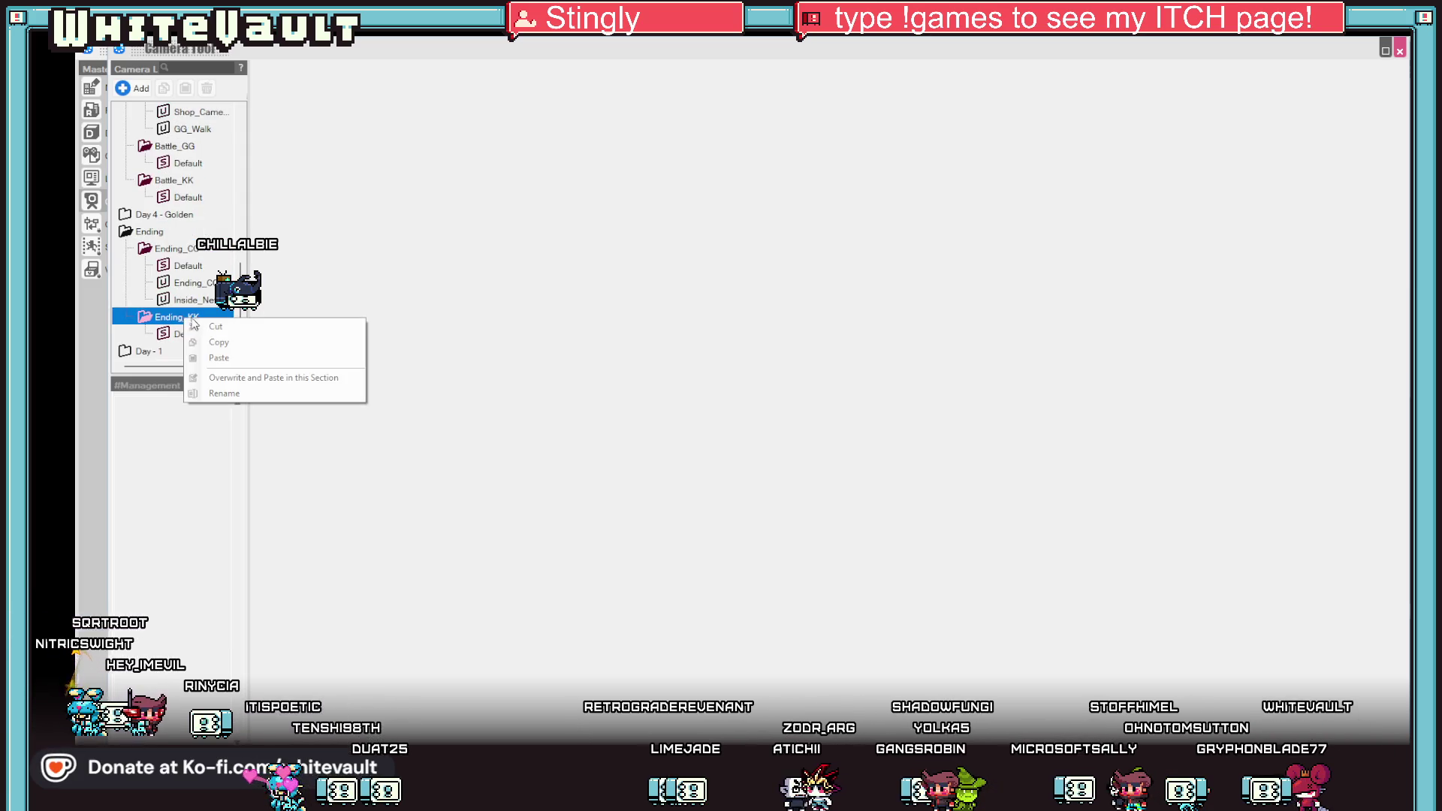
{"action": "left_click", "coordinate": [176, 402]}
{"action": "left_click", "coordinate": [180, 335]}
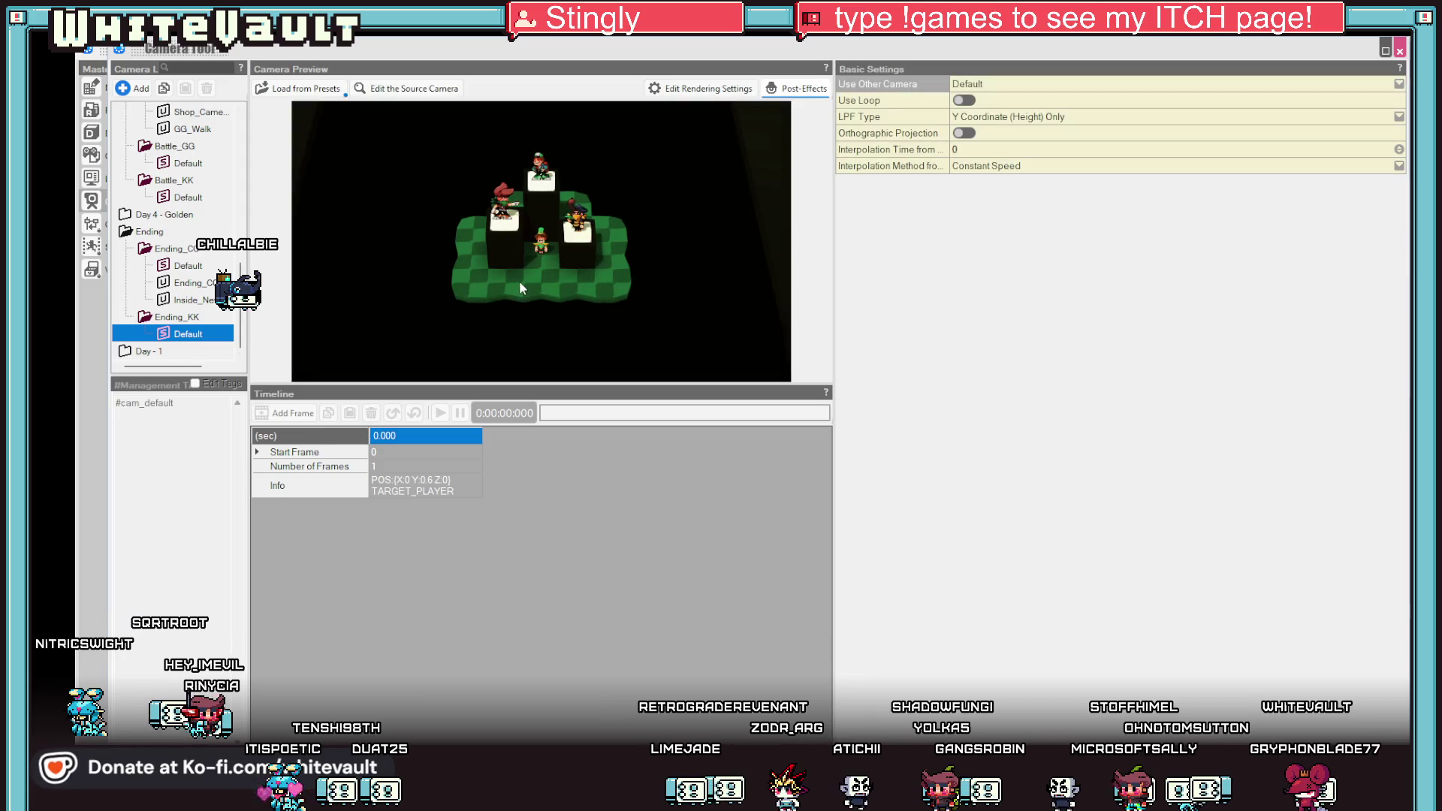
Add a new camera named Ending_Kabbit and give its timeline a second keyframe.
{"action": "left_click", "coordinate": [139, 88]}
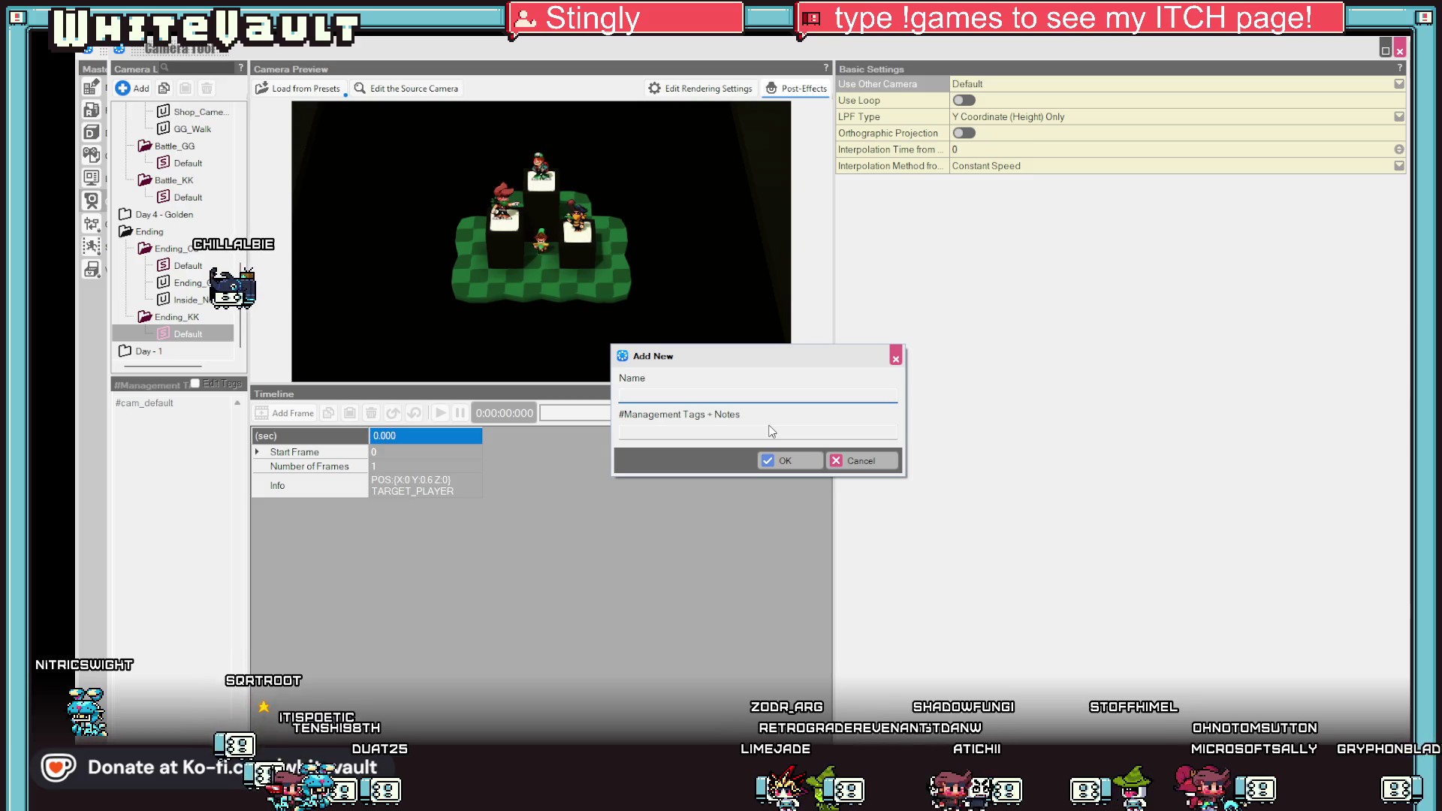
{"action": "type", "text": "Ending"}
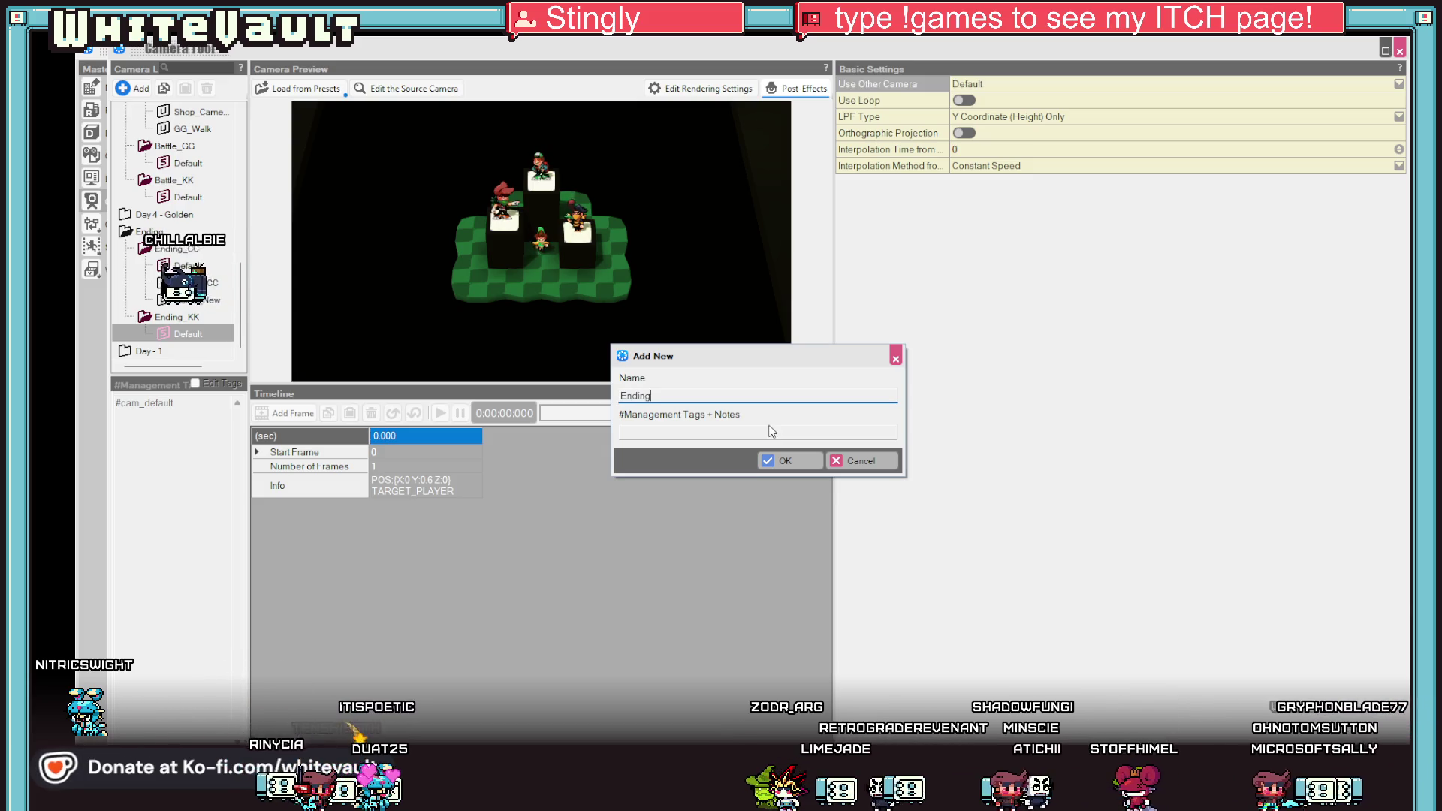
{"action": "type", "text": "_Kabbit"}
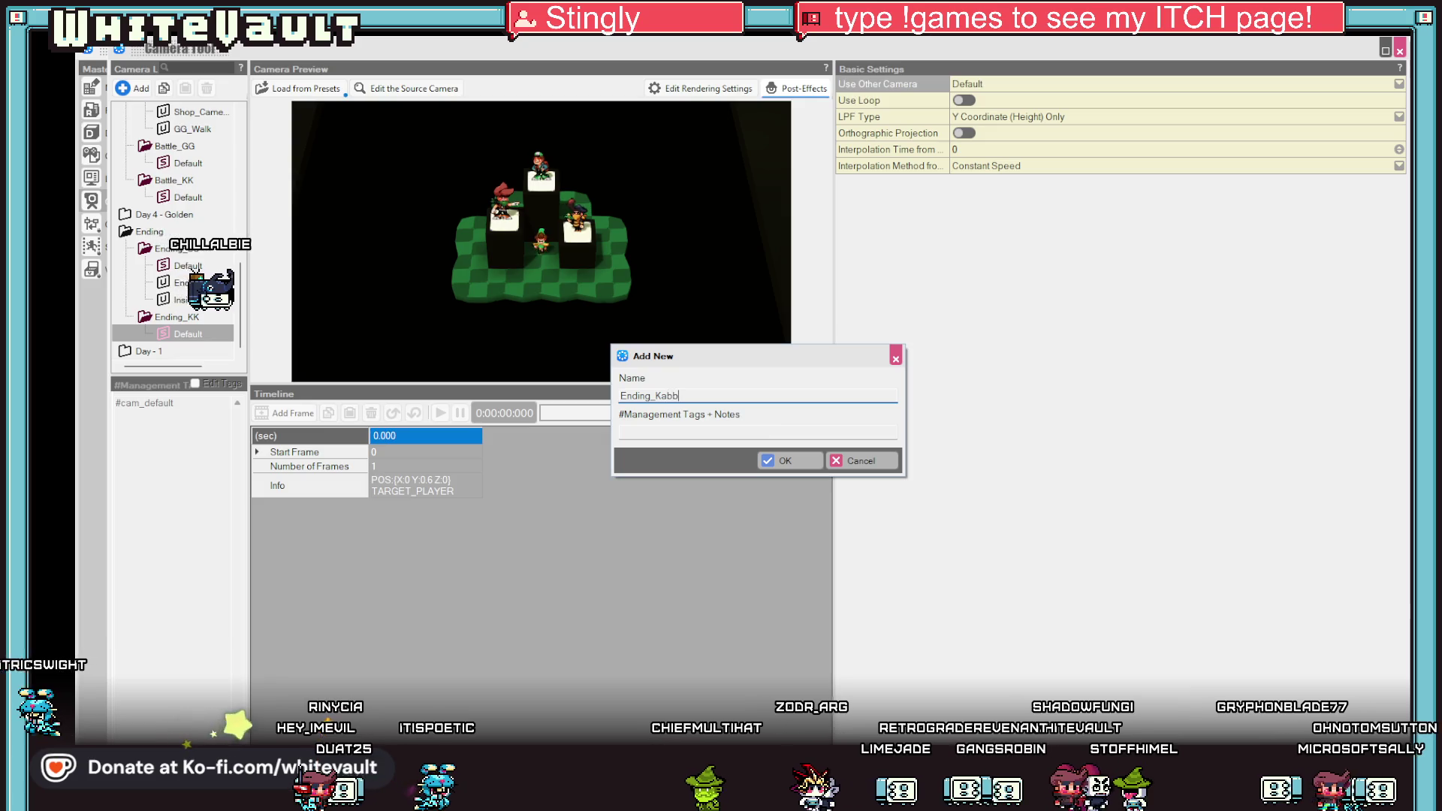
{"action": "left_click", "coordinate": [785, 460]}
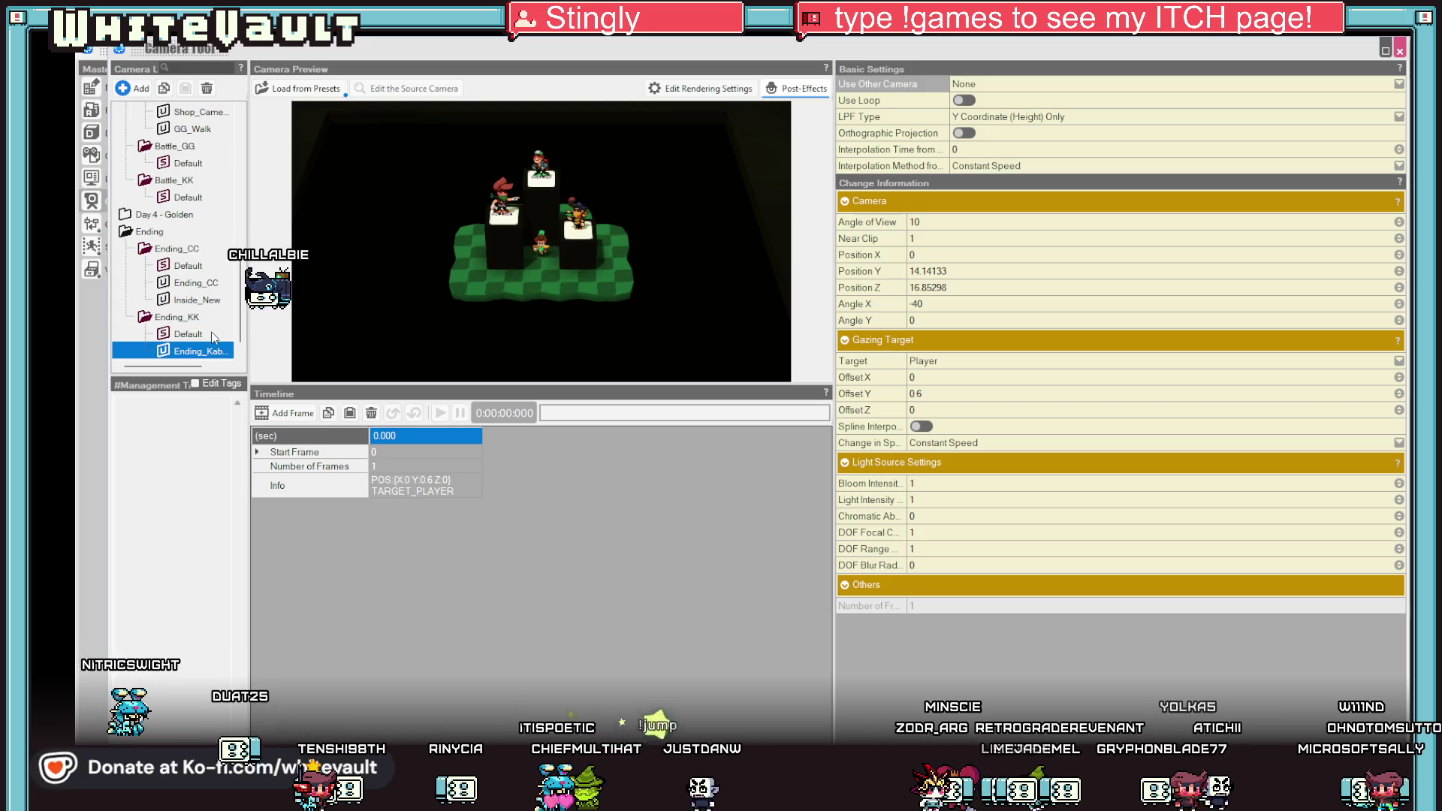
{"action": "left_click", "coordinate": [416, 468]}
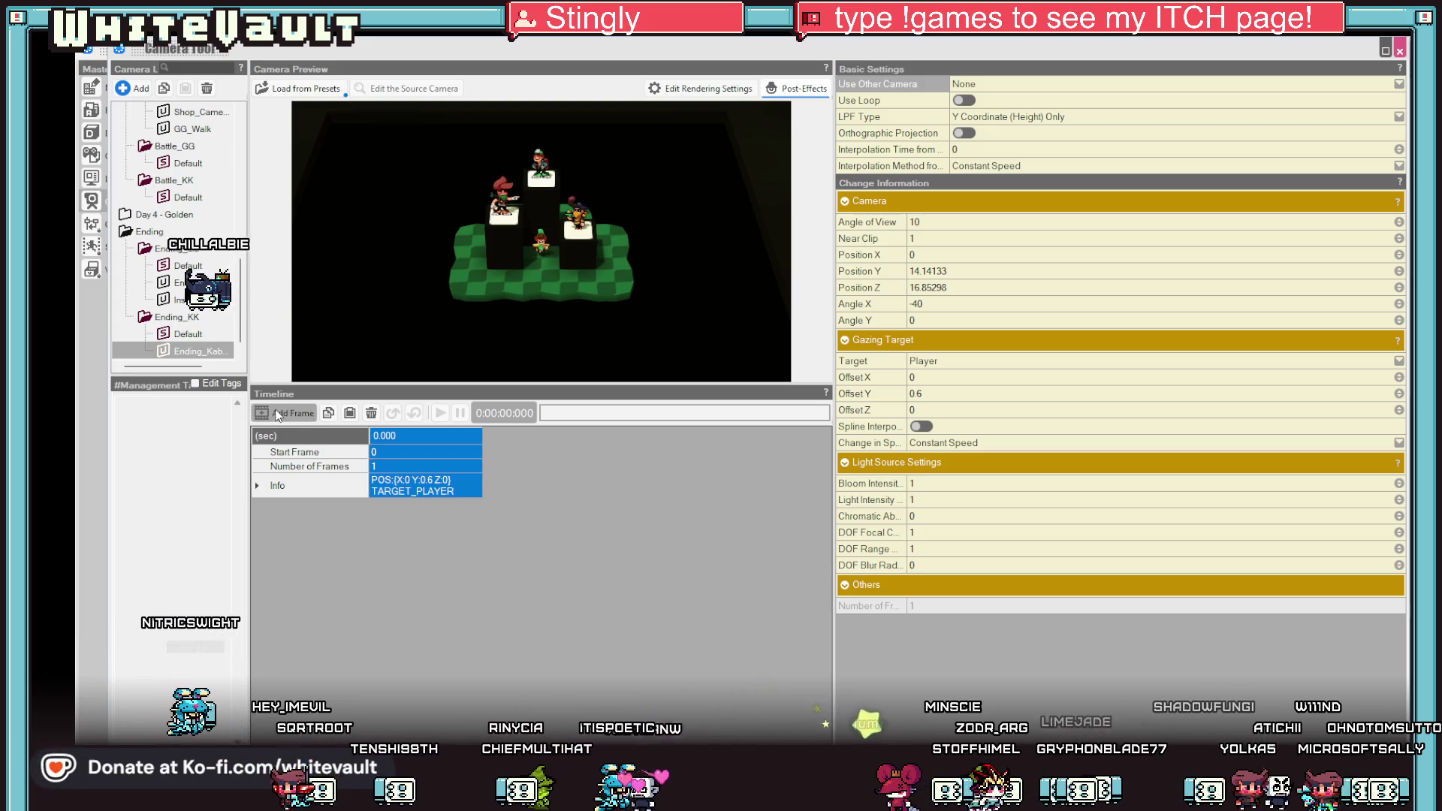
{"action": "left_click", "coordinate": [291, 413]}
Frame keyframe 0.000 as a centred close-up on the character atop the podium.
{"action": "left_click", "coordinate": [411, 456]}
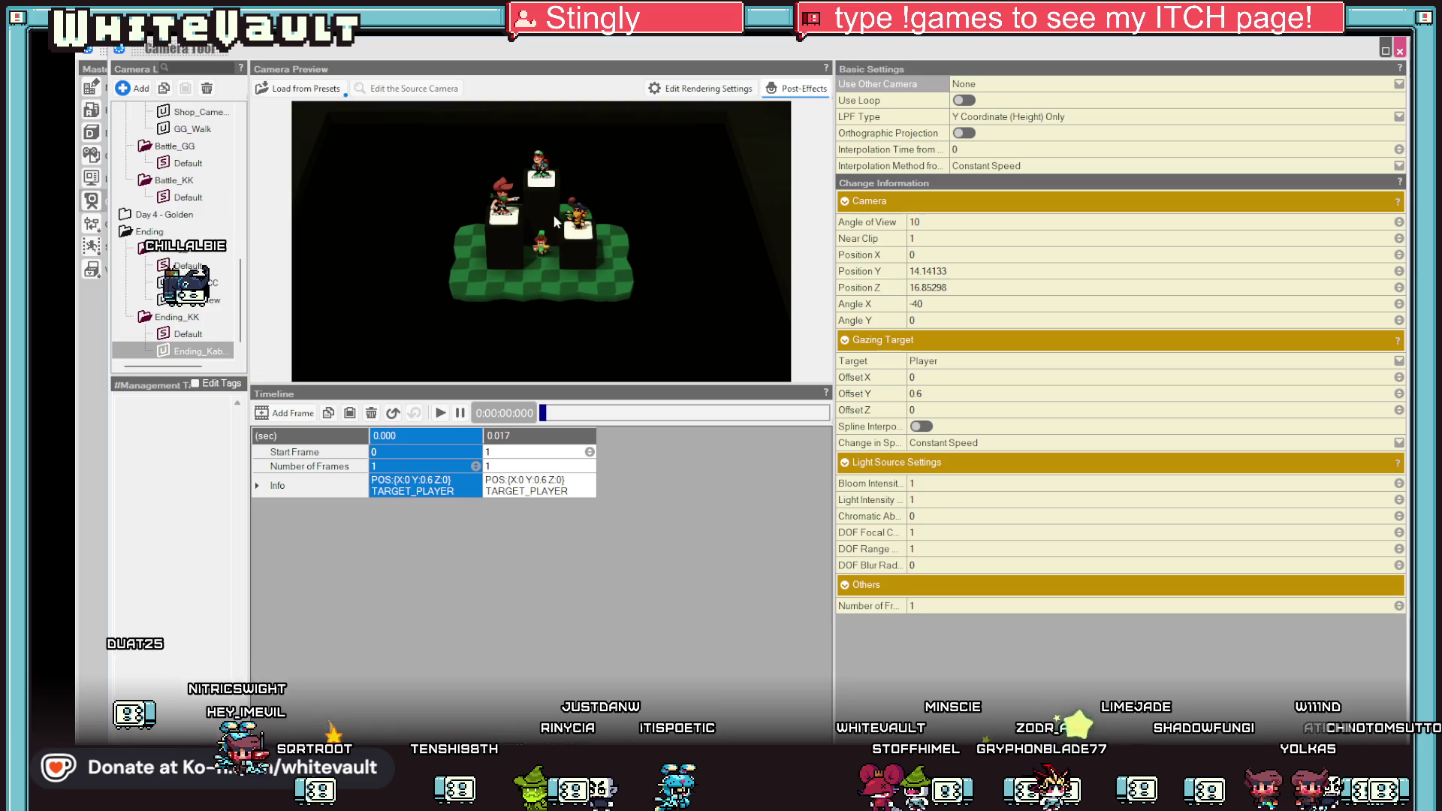
{"action": "scroll", "coordinate": [557, 161], "scroll_direction": "up", "scroll_amount": 1}
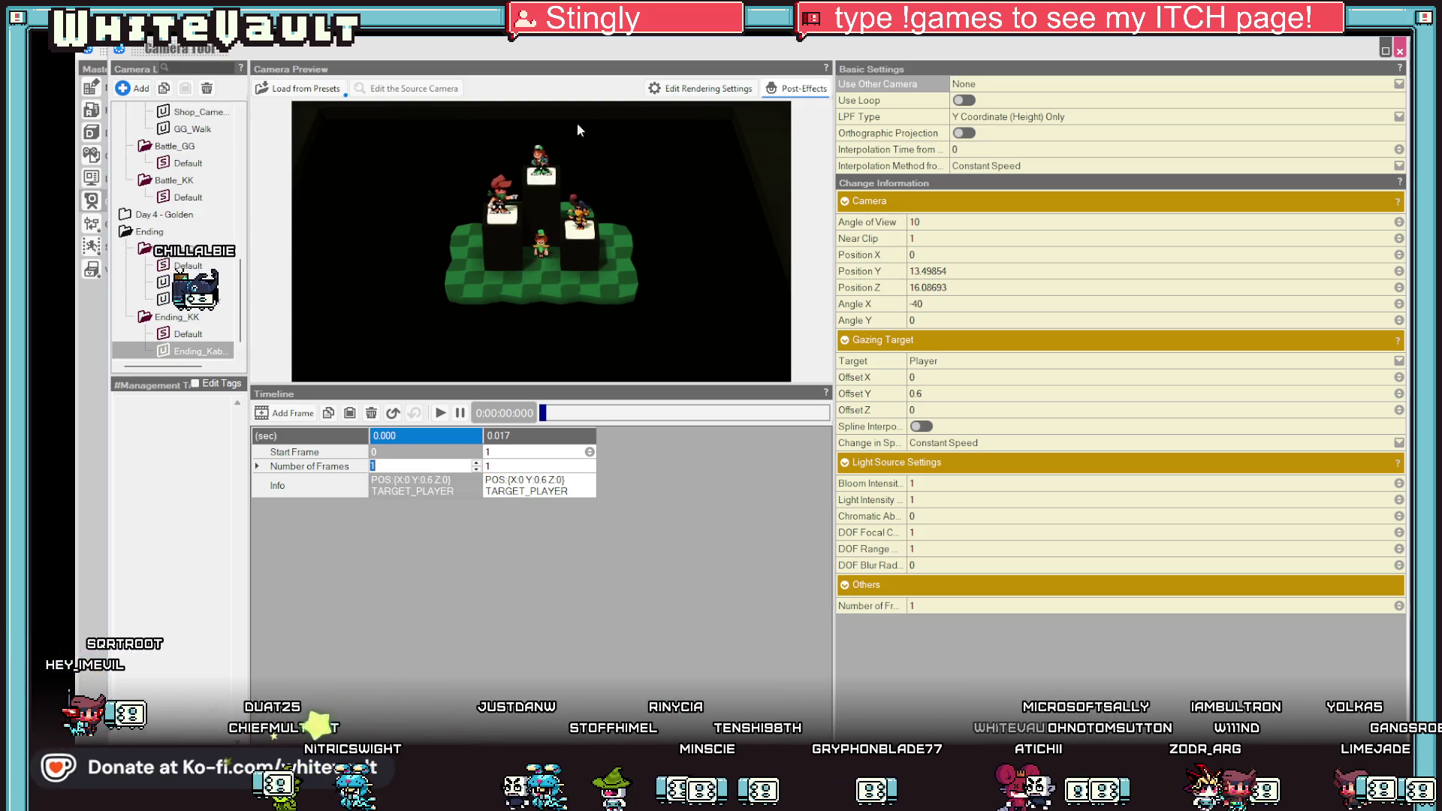
{"action": "left_click_drag", "start_coordinate": [569, 165], "coordinate": [540, 234]}
{"action": "scroll", "coordinate": [554, 227], "scroll_direction": "up", "scroll_amount": 5}
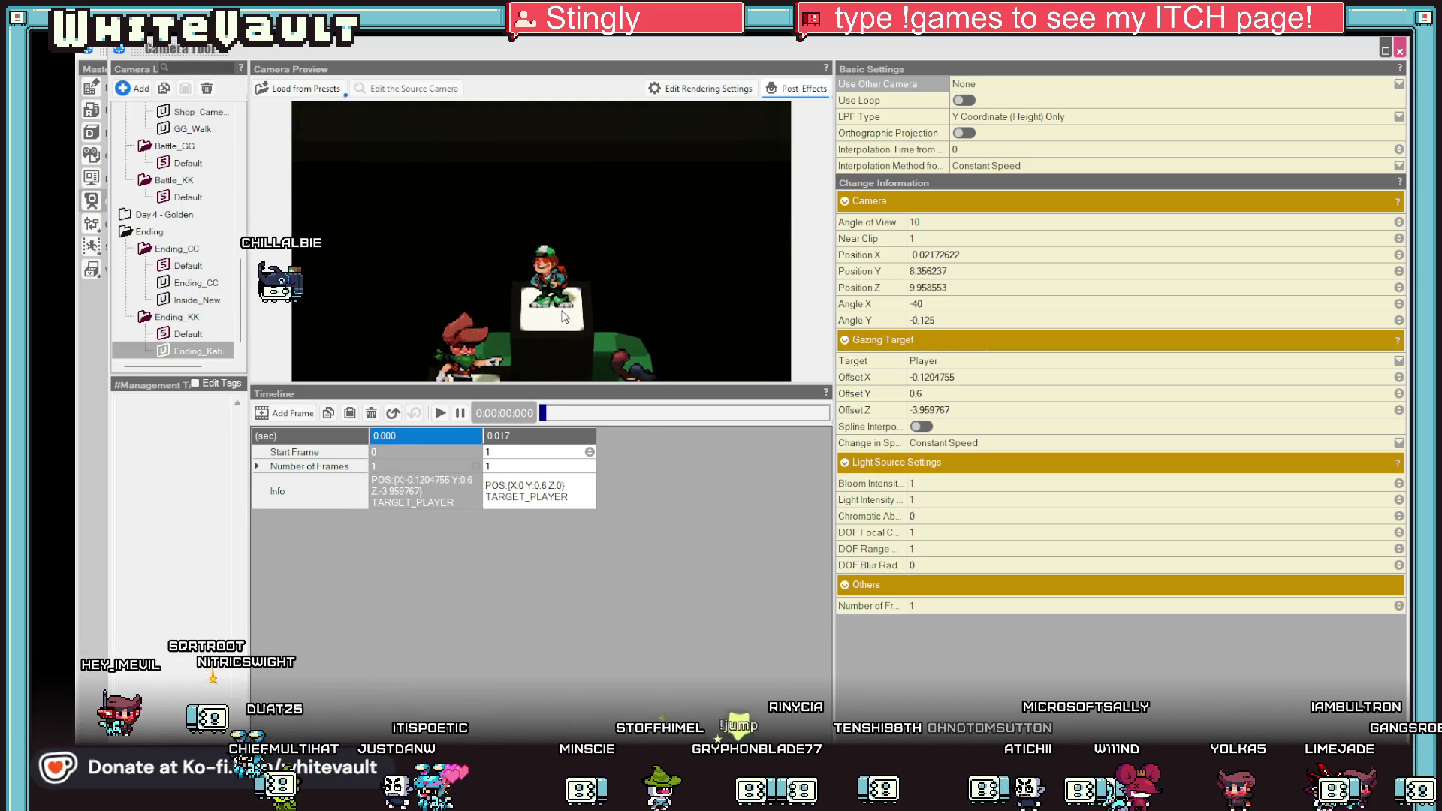
{"action": "scroll", "coordinate": [564, 318], "scroll_direction": "up", "scroll_amount": 5}
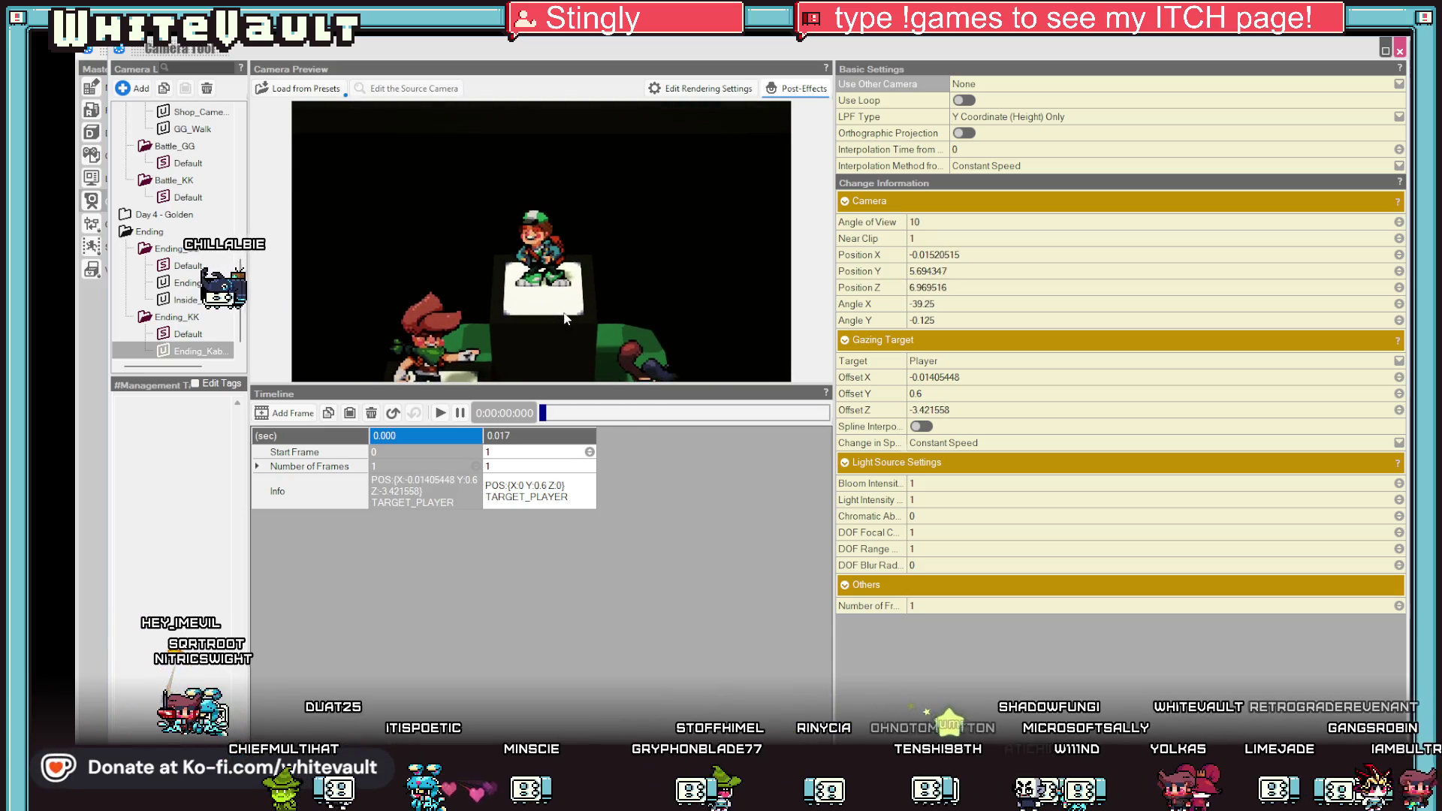
{"action": "scroll", "coordinate": [563, 319], "scroll_direction": "up", "scroll_amount": 3}
{"action": "scroll", "coordinate": [570, 306], "scroll_direction": "up", "scroll_amount": 3}
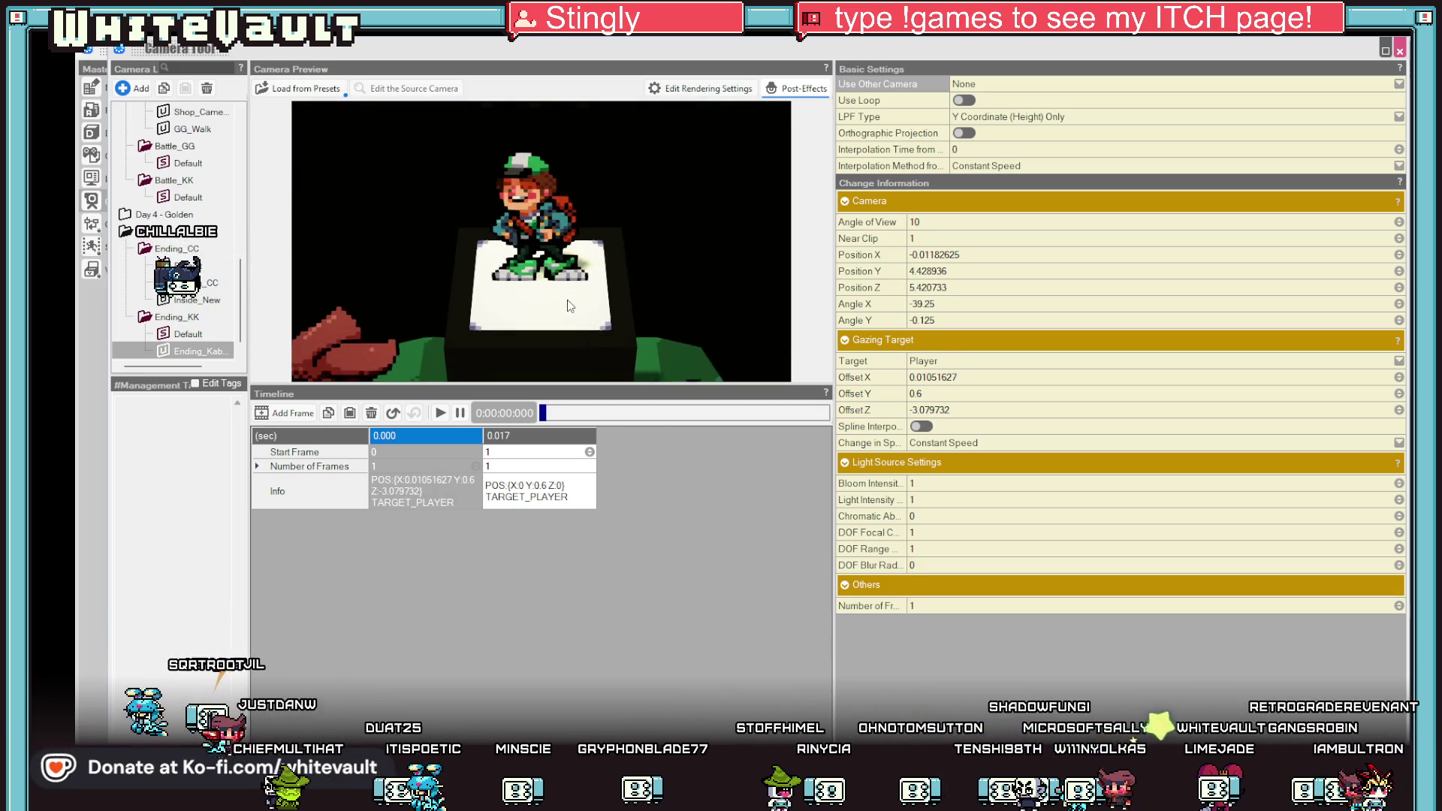
{"action": "left_click_drag", "start_coordinate": [570, 304], "coordinate": [570, 288]}
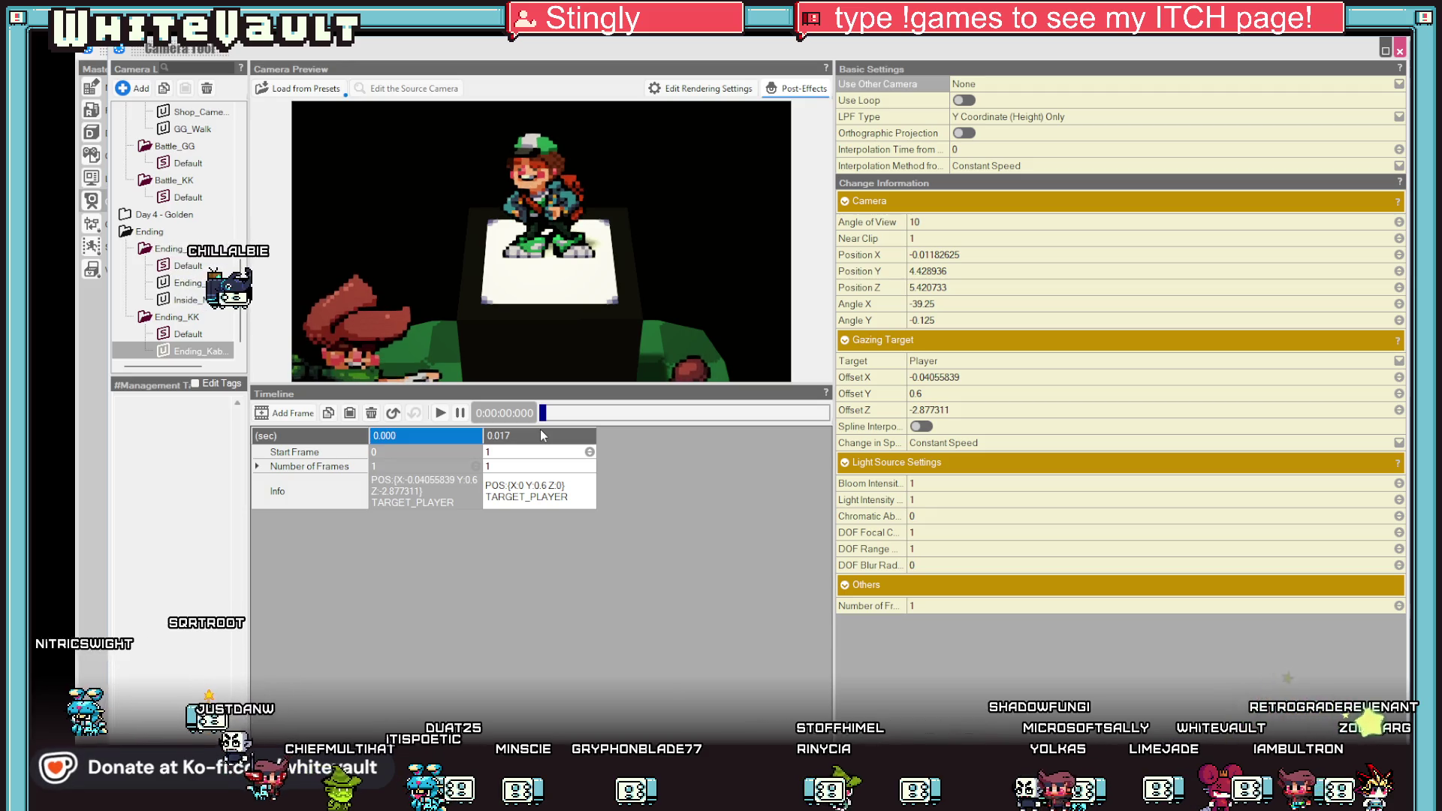
{"action": "left_click", "coordinate": [541, 435]}
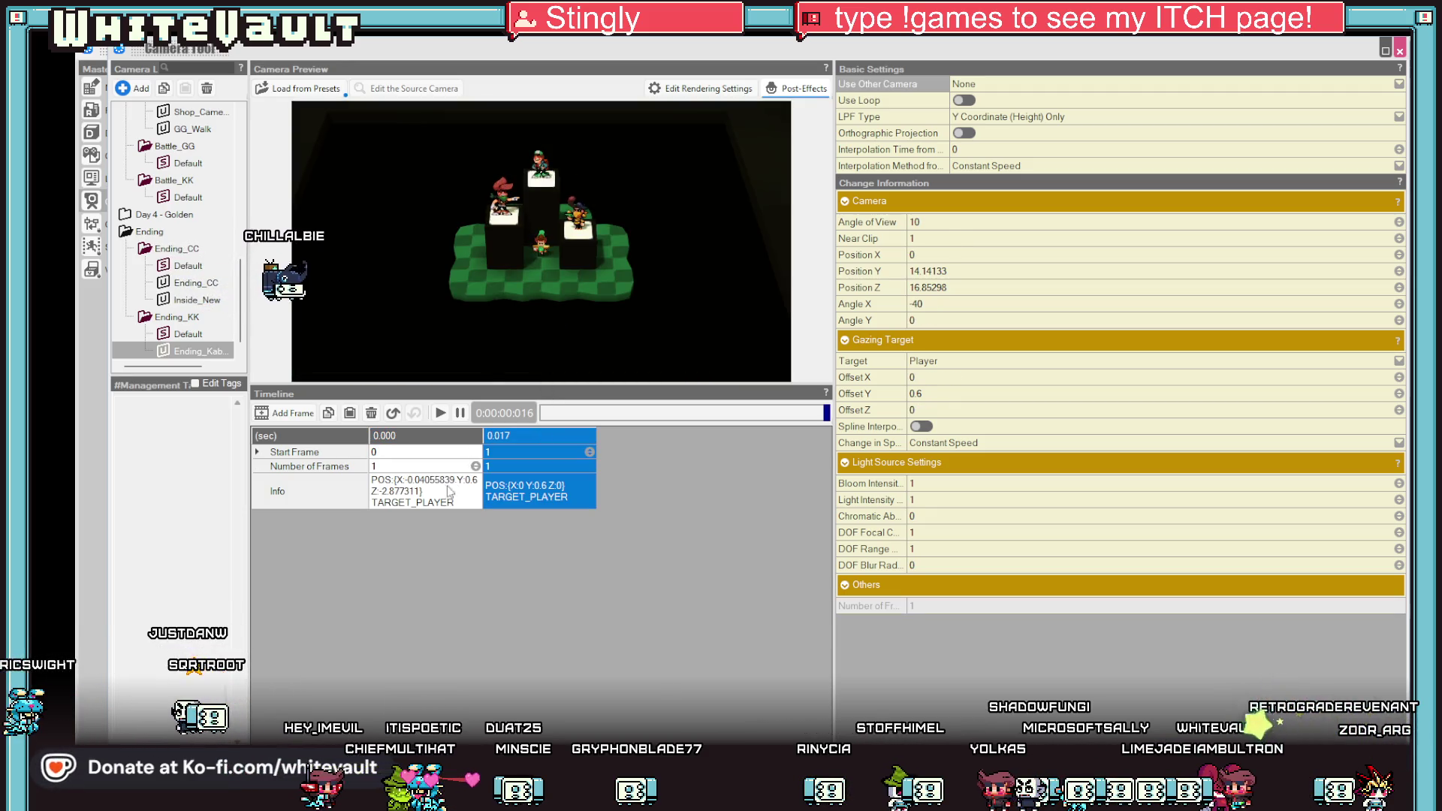
Copy the 0.000 keyframe's camera and paste it into the 0.017 keyframe.
{"action": "left_click", "coordinate": [449, 487]}
{"action": "right_click", "coordinate": [431, 436]}
{"action": "left_click", "coordinate": [525, 441]}
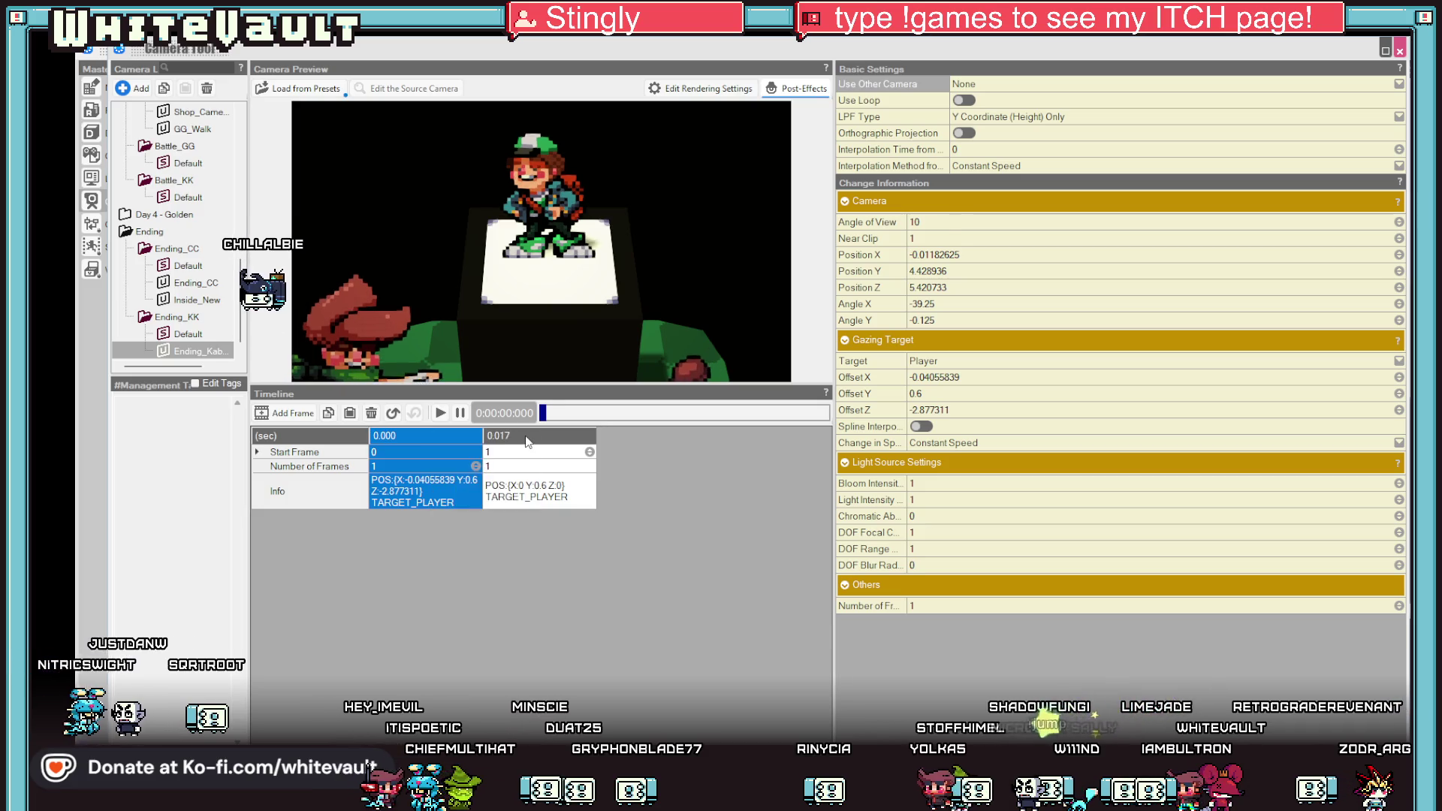
{"action": "right_click", "coordinate": [526, 437]}
{"action": "left_click", "coordinate": [552, 463]}
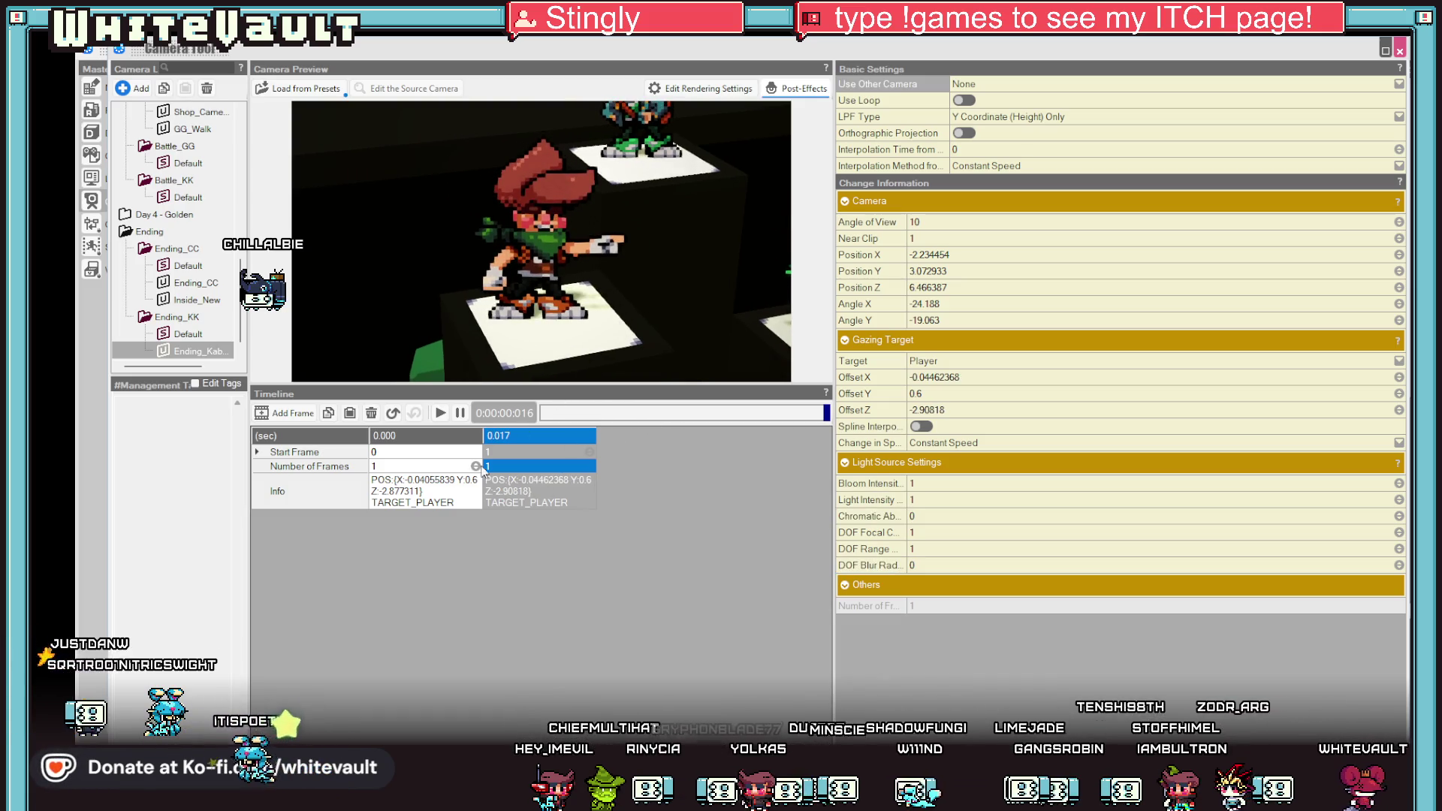
Duplicate the 0.017 keyframe to create a new keyframe at 0.033.
{"action": "right_click", "coordinate": [549, 442]}
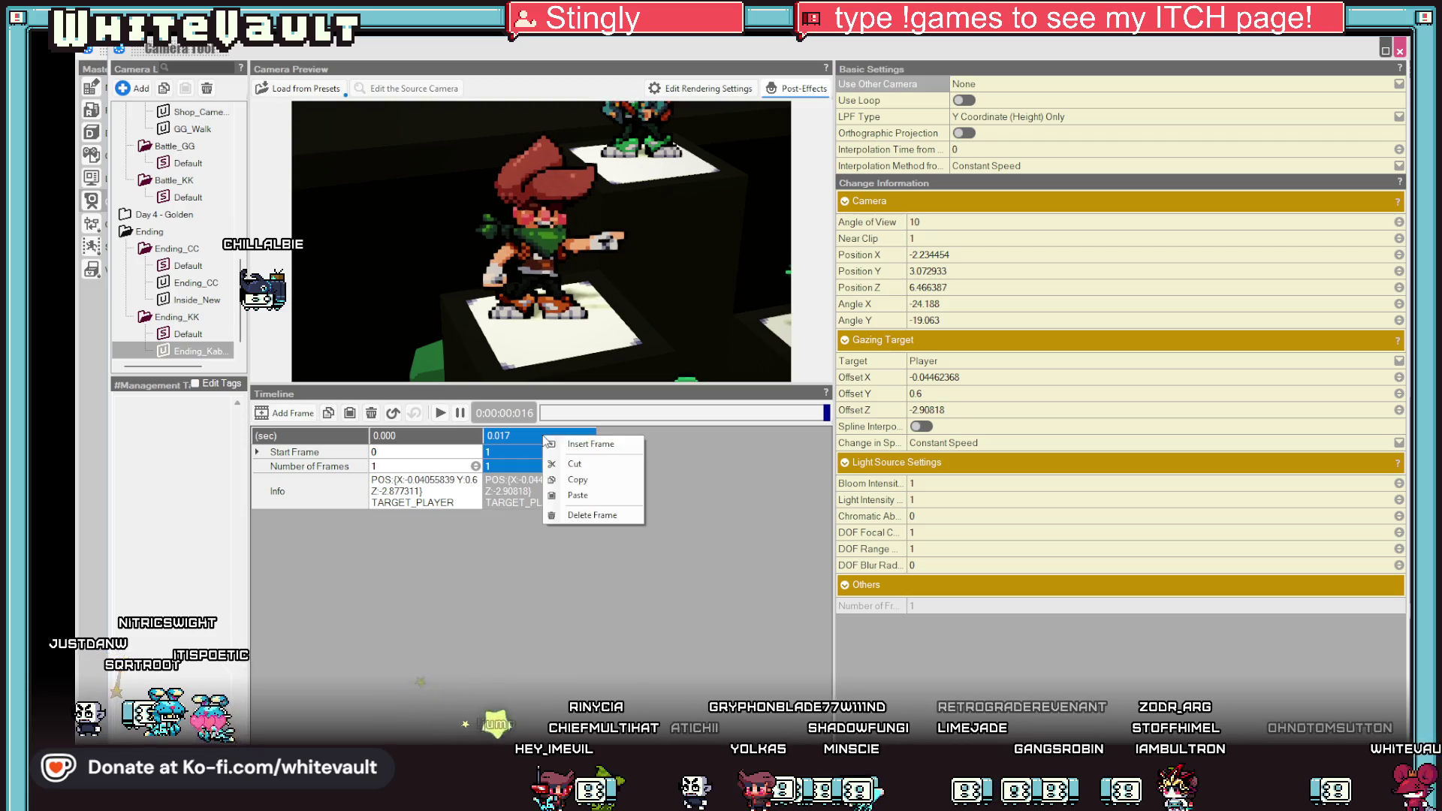
{"action": "left_click", "coordinate": [513, 501]}
{"action": "right_click", "coordinate": [530, 437]}
{"action": "left_click", "coordinate": [561, 479]}
{"action": "key", "text": "ctrl+v"}
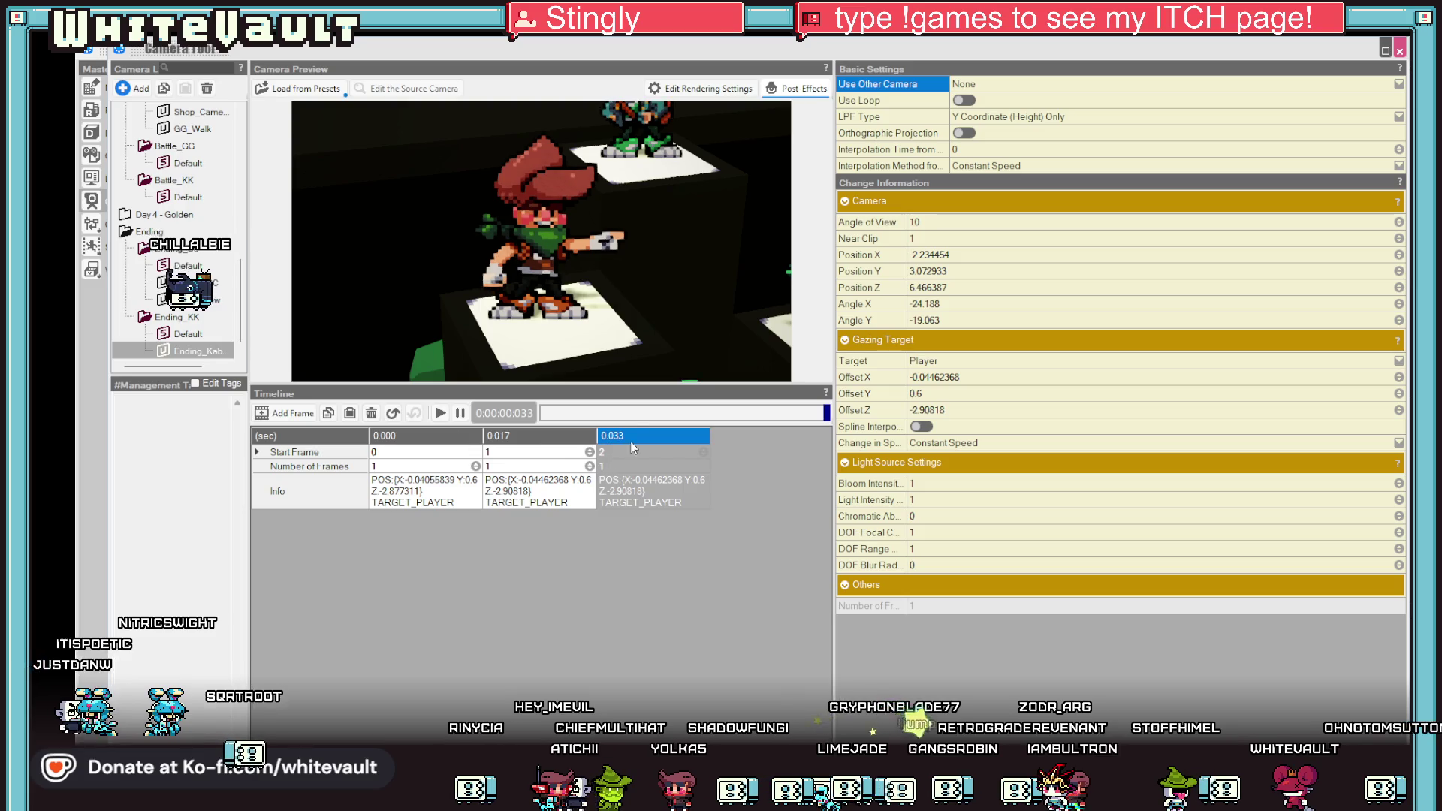
{"action": "left_click", "coordinate": [629, 438]}
Aim the 0.033 keyframe's camera at the striped character holding a green item.
{"action": "right_click", "coordinate": [630, 439]}
{"action": "key", "text": "Escape"}
{"action": "left_click", "coordinate": [651, 447]}
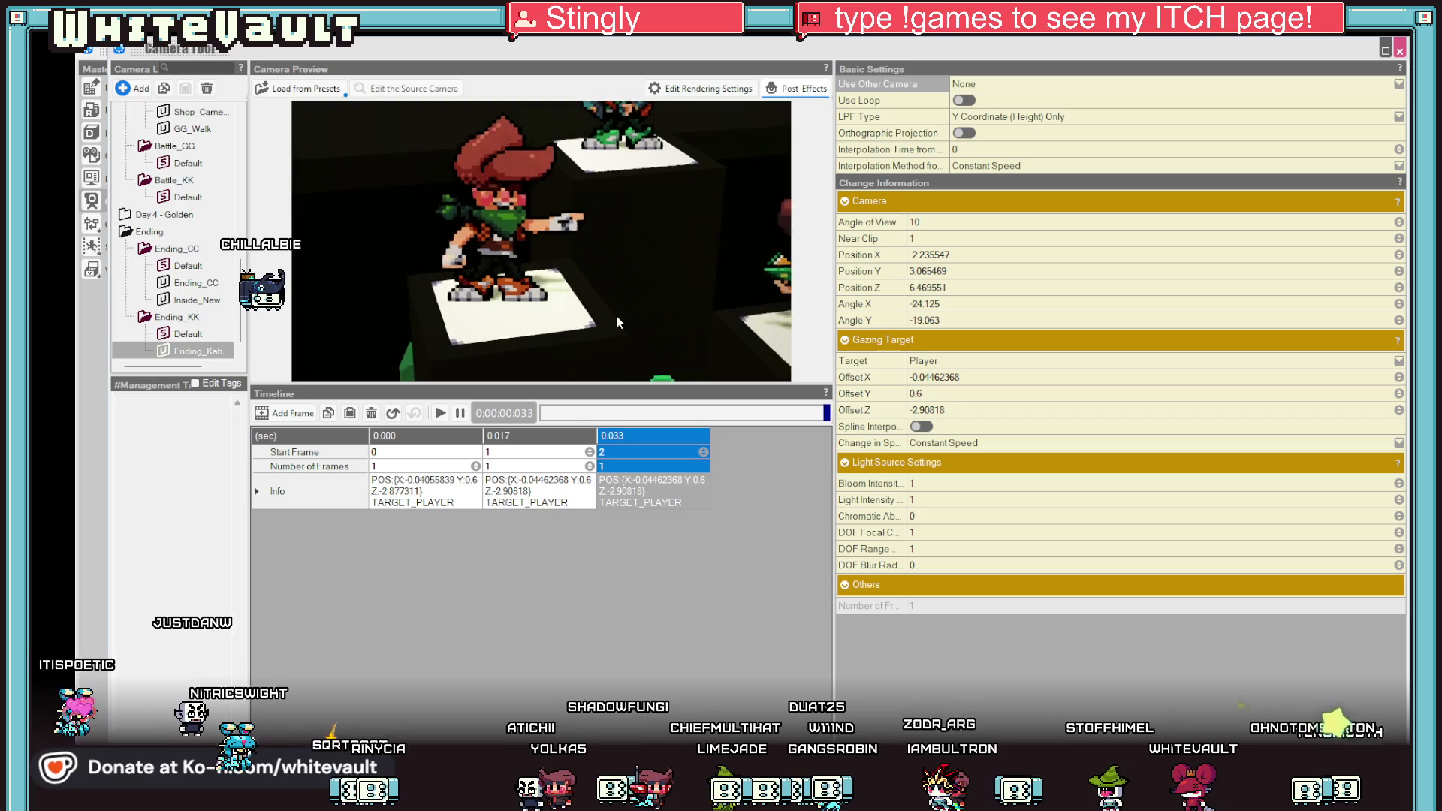
{"action": "left_click_drag", "start_coordinate": [624, 317], "coordinate": [578, 329]}
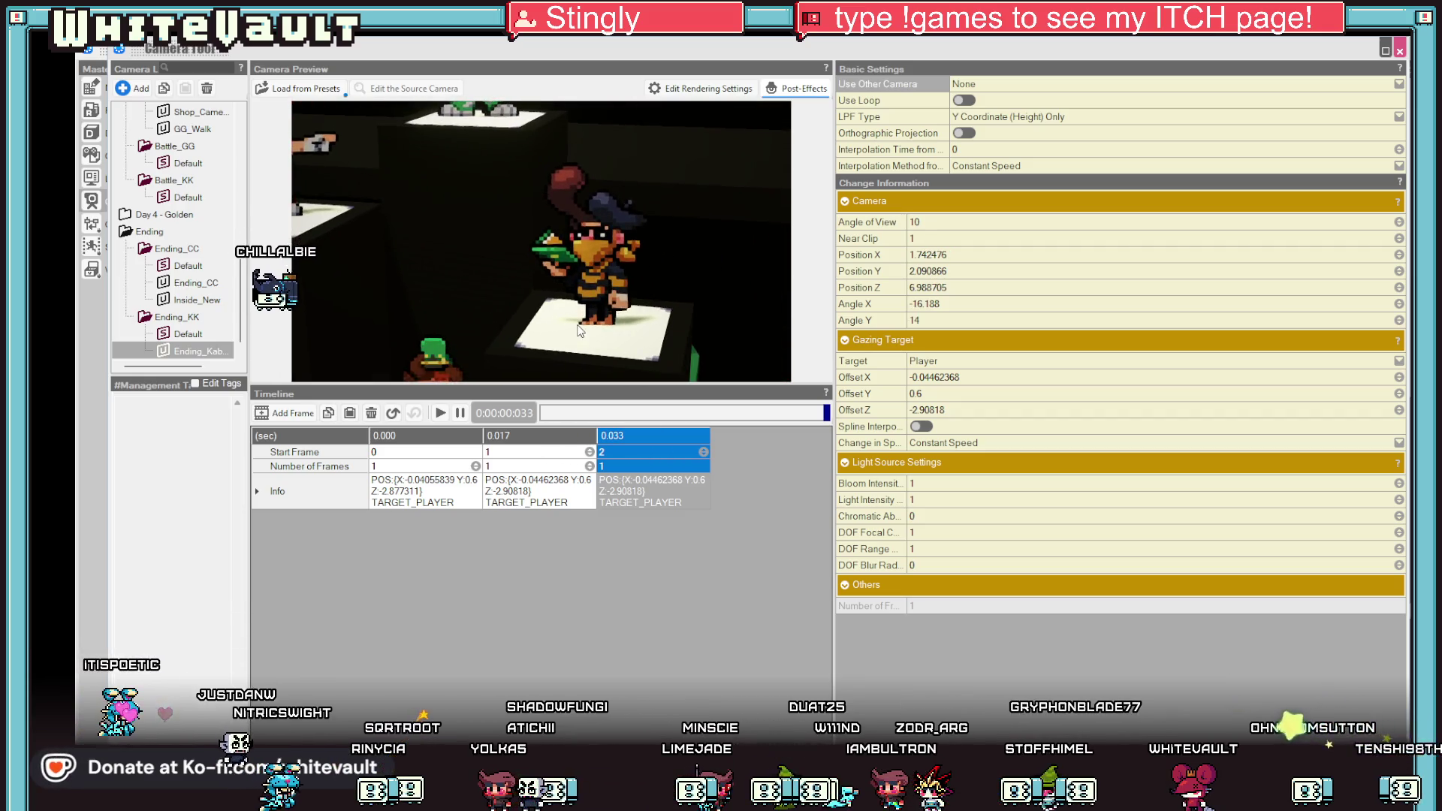
{"action": "right_click", "coordinate": [674, 429]}
{"action": "left_click", "coordinate": [705, 474]}
{"action": "right_click", "coordinate": [675, 437]}
{"action": "left_click", "coordinate": [766, 492]}
Insert a fourth keyframe at 0.050 and select it.
{"action": "right_click", "coordinate": [666, 432]}
{"action": "left_click", "coordinate": [729, 484]}
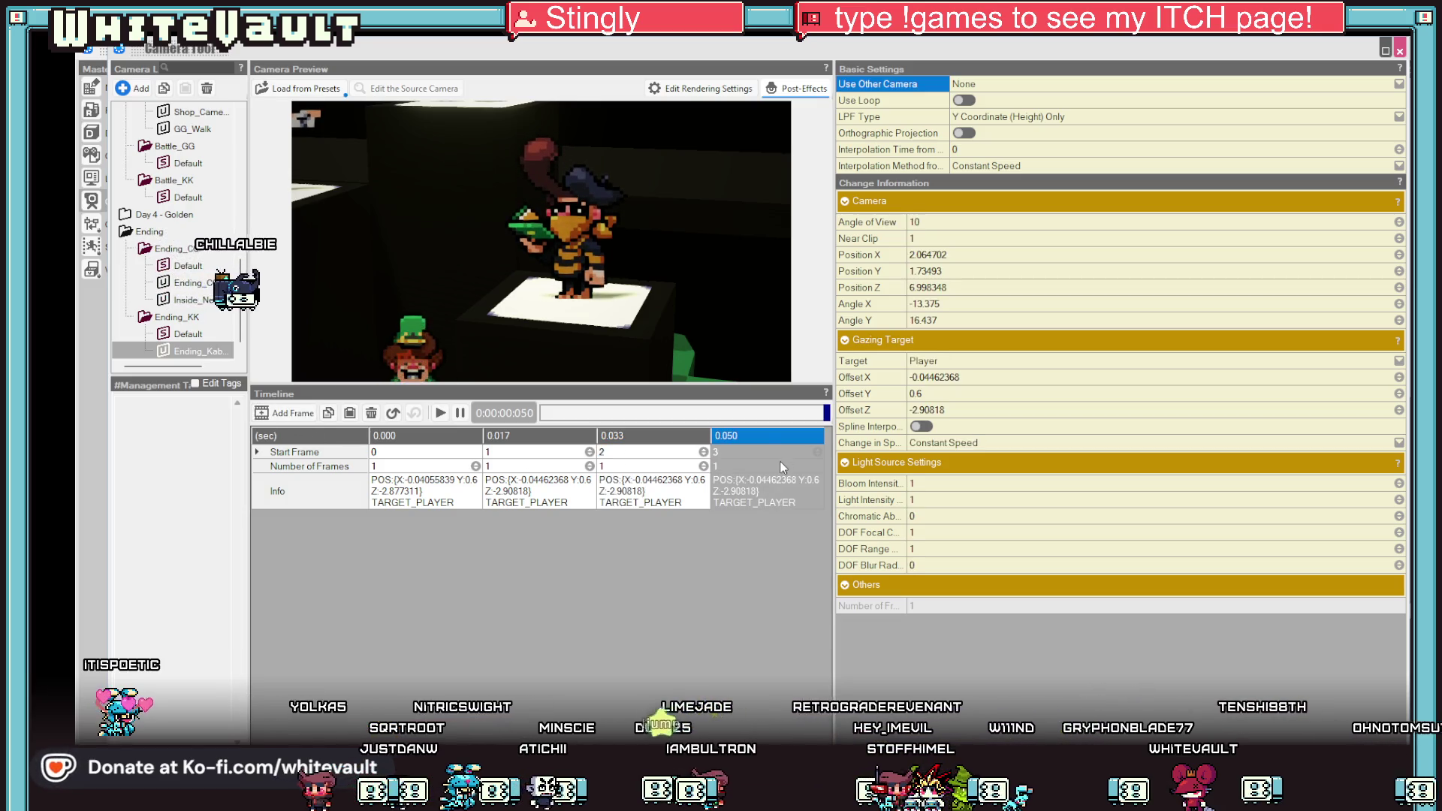
{"action": "right_click", "coordinate": [777, 434]}
{"action": "left_click", "coordinate": [833, 486]}
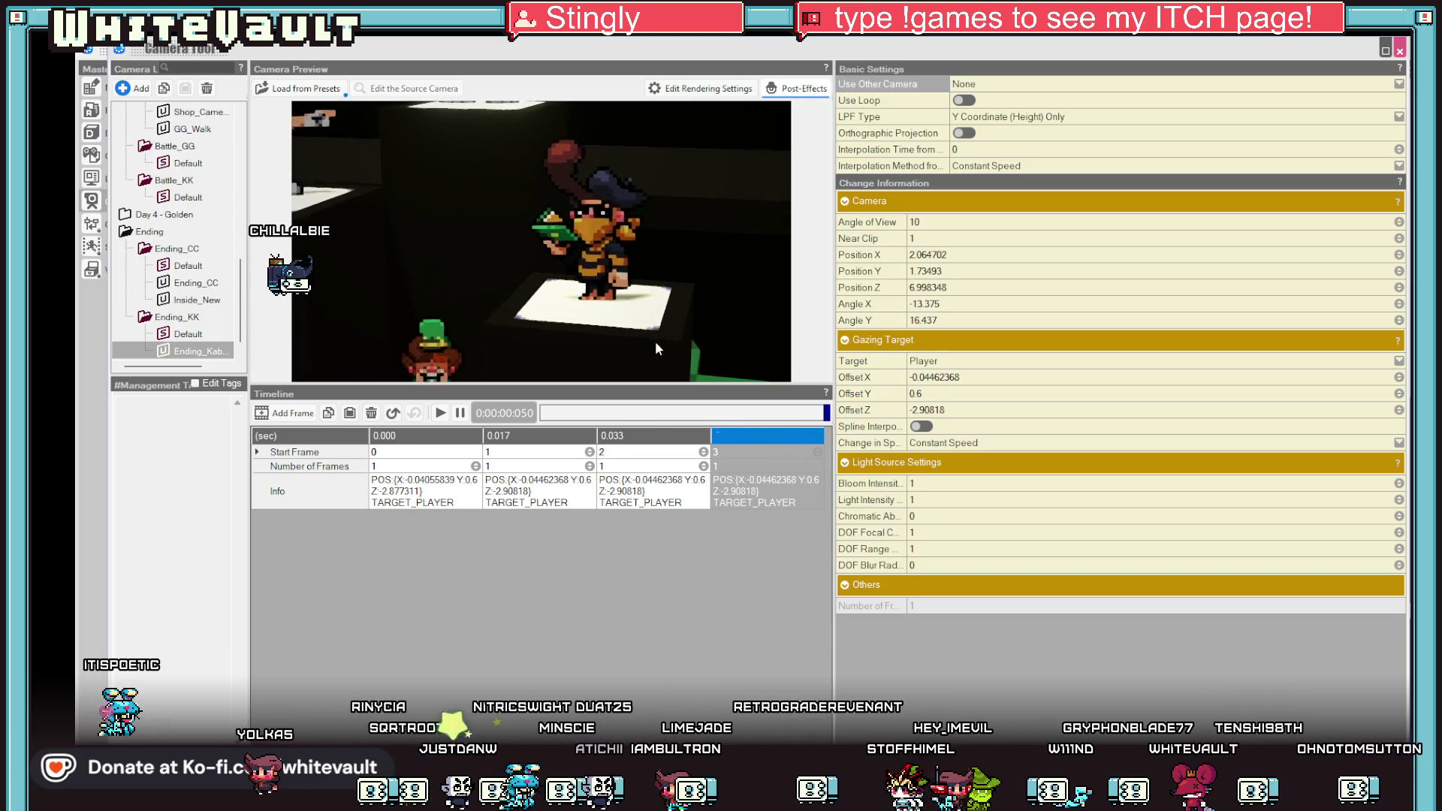
Orbit the 0.050 keyframe's camera around the stage toward a wider angle.
{"action": "left_click_drag", "start_coordinate": [655, 341], "coordinate": [557, 287]}
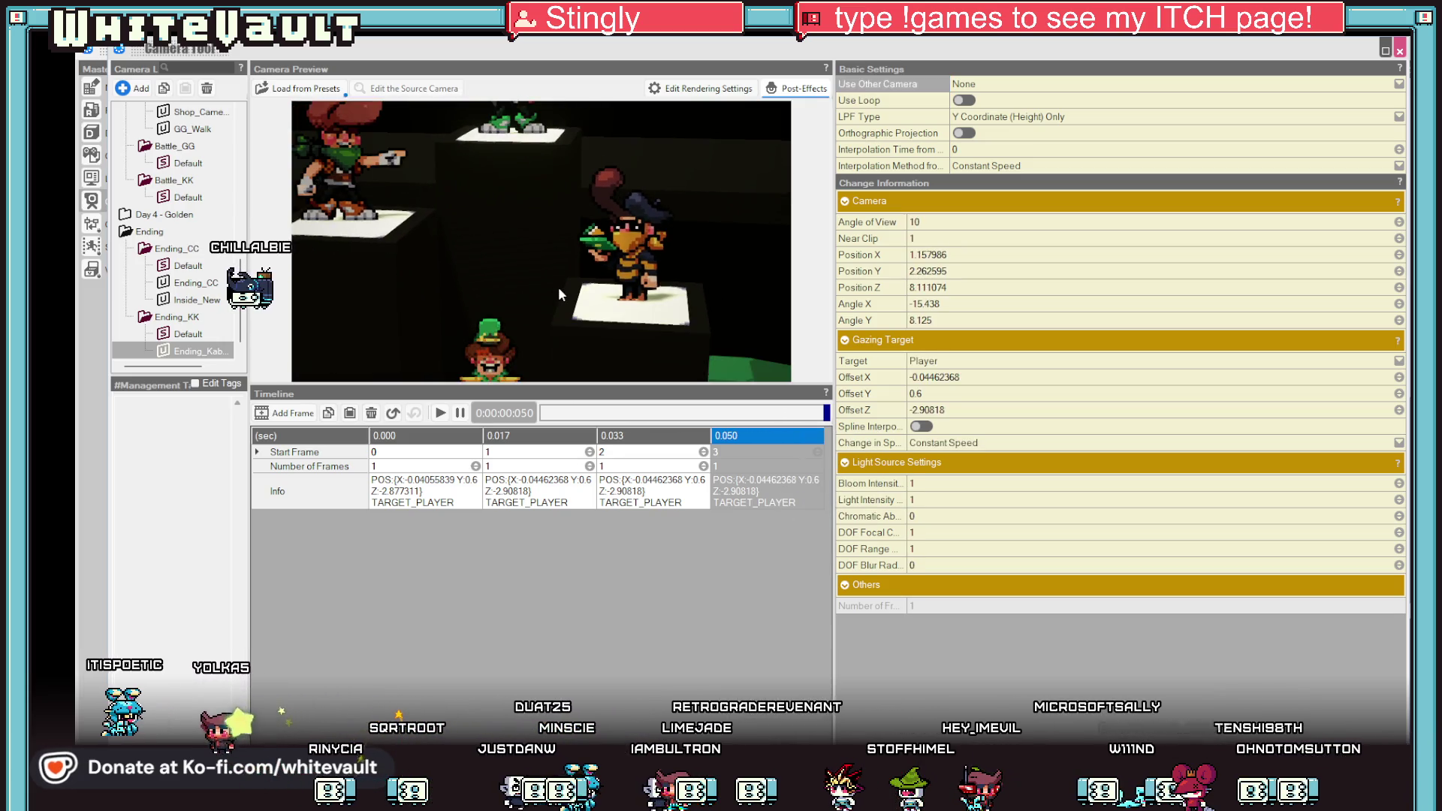
{"action": "mouse_move", "coordinate": [557, 288]}
{"action": "left_mouse_down"}
{"action": "mouse_move", "coordinate": [639, 331]}
{"action": "mouse_move", "coordinate": [644, 201]}
{"action": "left_mouse_up"}
{"action": "scroll", "coordinate": [627, 293], "scroll_direction": "down", "scroll_amount": 2}
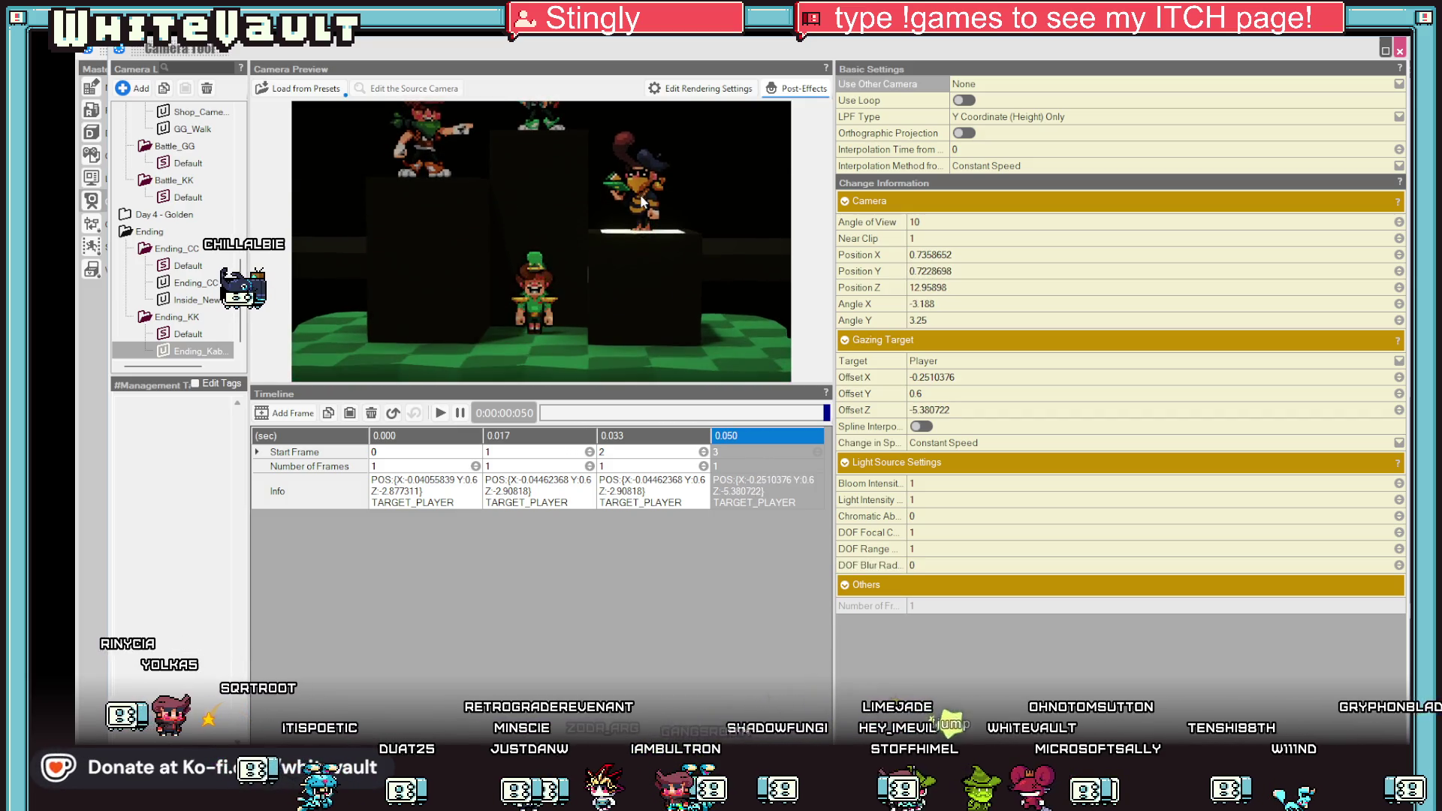
{"action": "scroll", "coordinate": [661, 289], "scroll_direction": "down", "scroll_amount": 2}
{"action": "left_click_drag", "start_coordinate": [661, 292], "coordinate": [662, 214]}
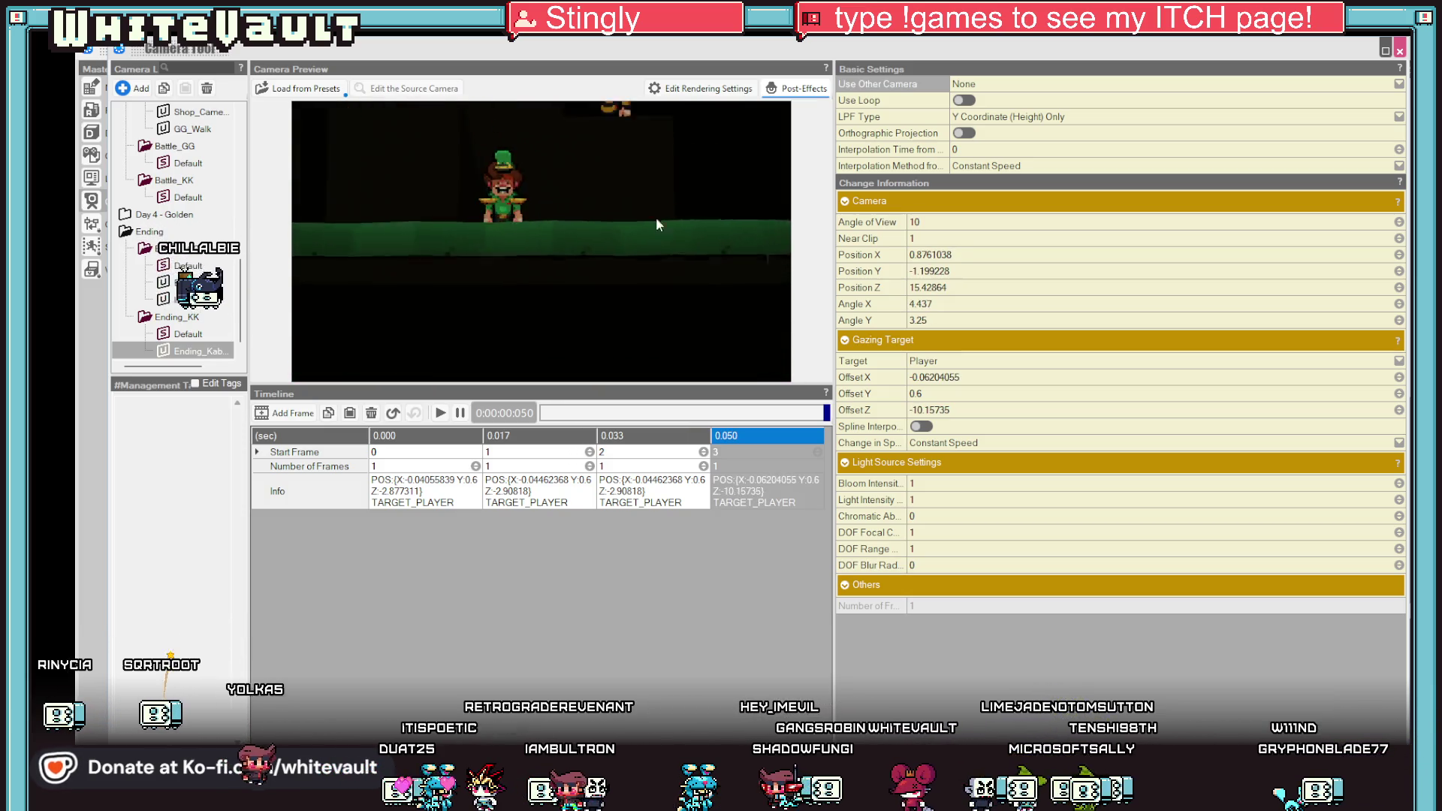
{"action": "left_click_drag", "start_coordinate": [650, 204], "coordinate": [658, 347]}
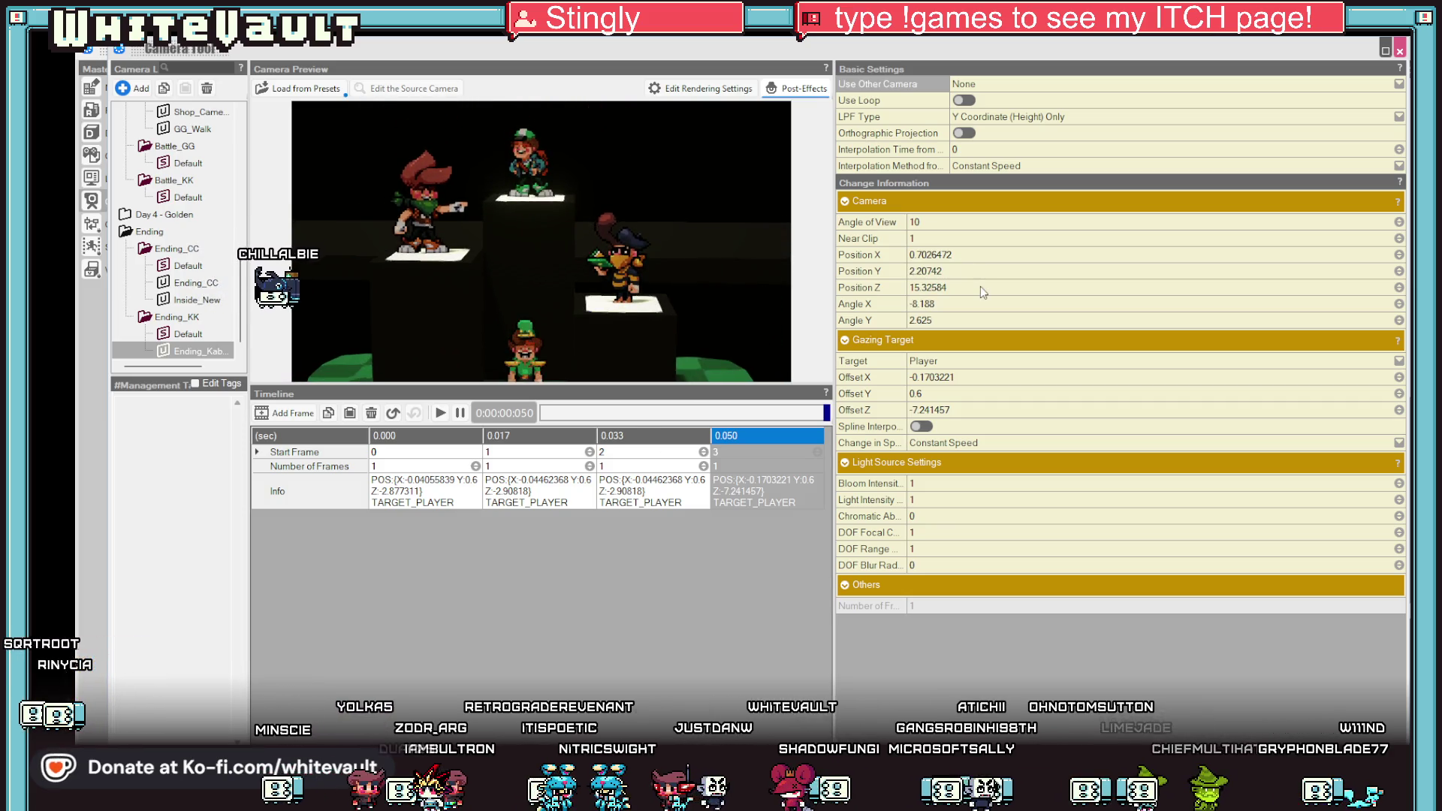
{"action": "left_click_drag", "start_coordinate": [685, 285], "coordinate": [699, 276]}
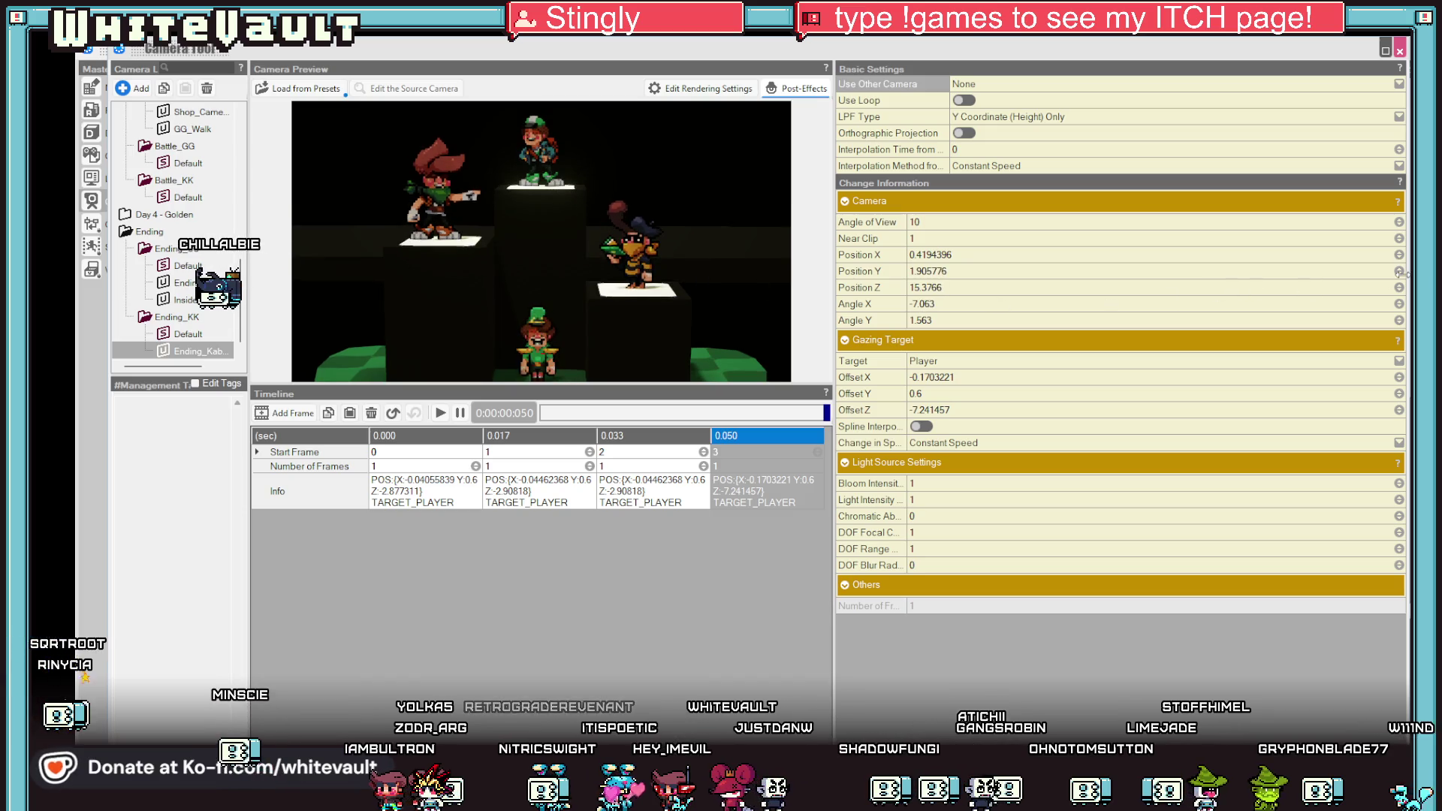
Adjust the camera's height, horizontal position and pitch, re-aiming at the characters.
{"action": "left_click_drag", "start_coordinate": [1398, 272], "coordinate": [1397, 285]}
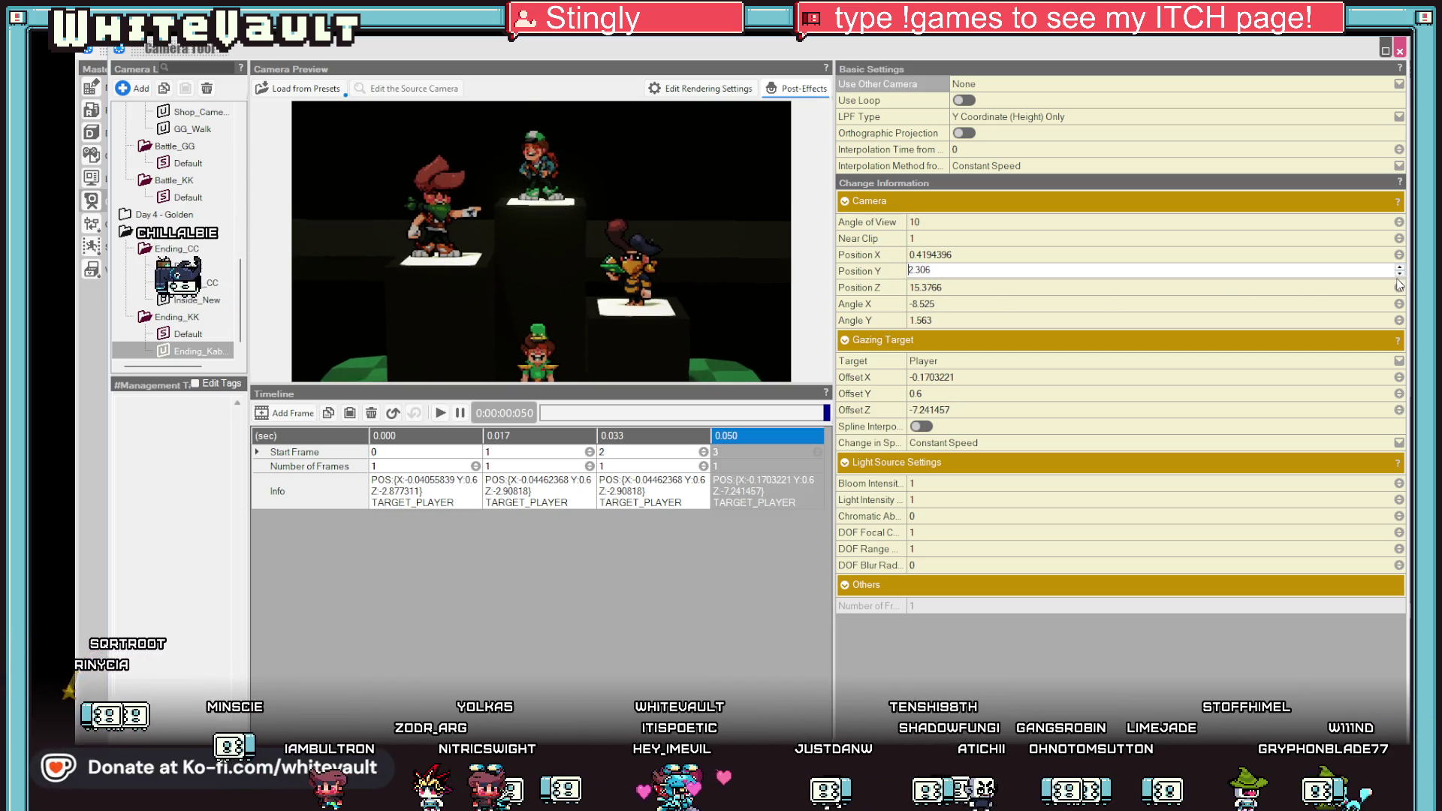
{"action": "left_click", "coordinate": [1397, 275]}
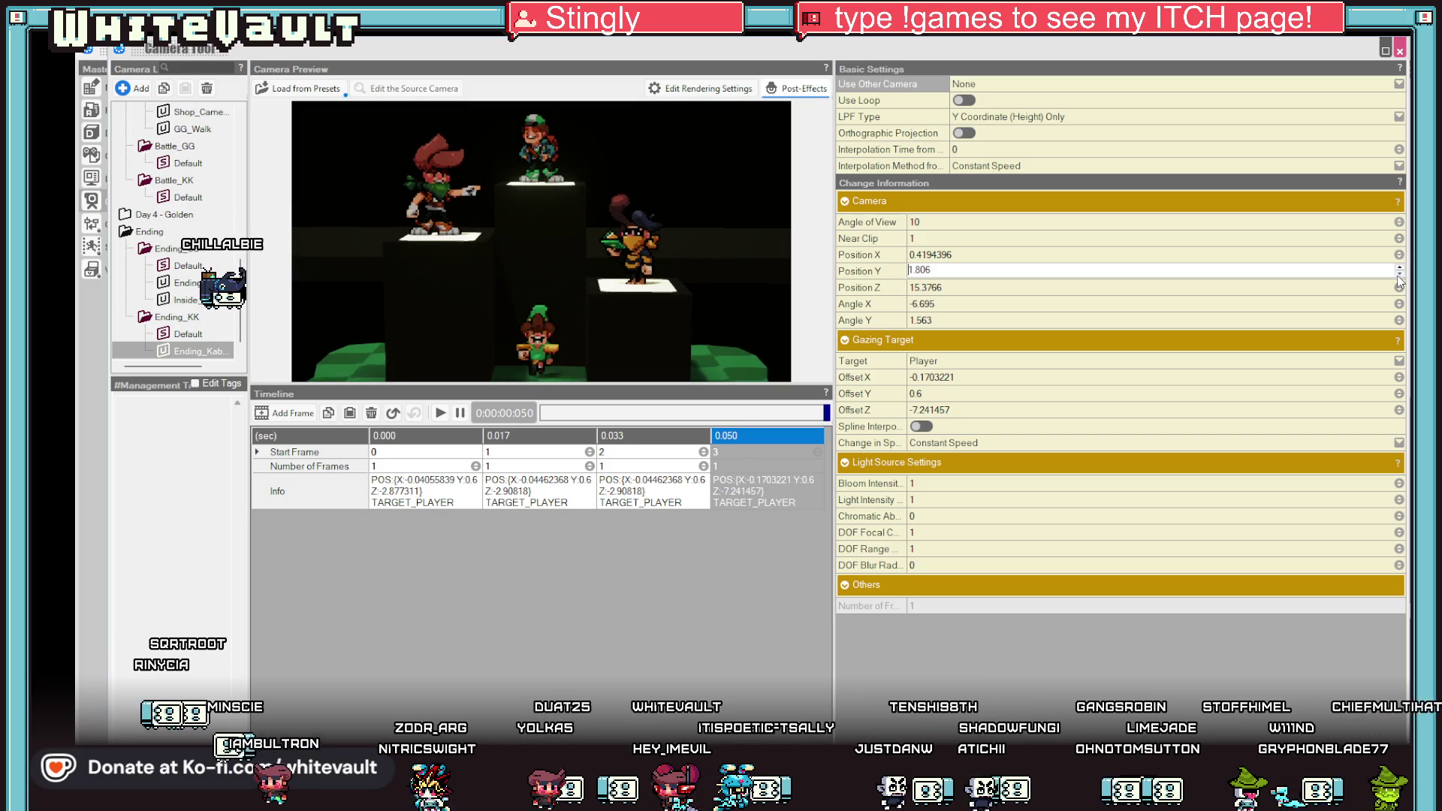
{"action": "mouse_move", "coordinate": [1398, 282]}
{"action": "left_mouse_down"}
{"action": "mouse_move", "coordinate": [898, 305]}
{"action": "mouse_move", "coordinate": [672, 204]}
{"action": "mouse_move", "coordinate": [681, 292]}
{"action": "left_mouse_up"}
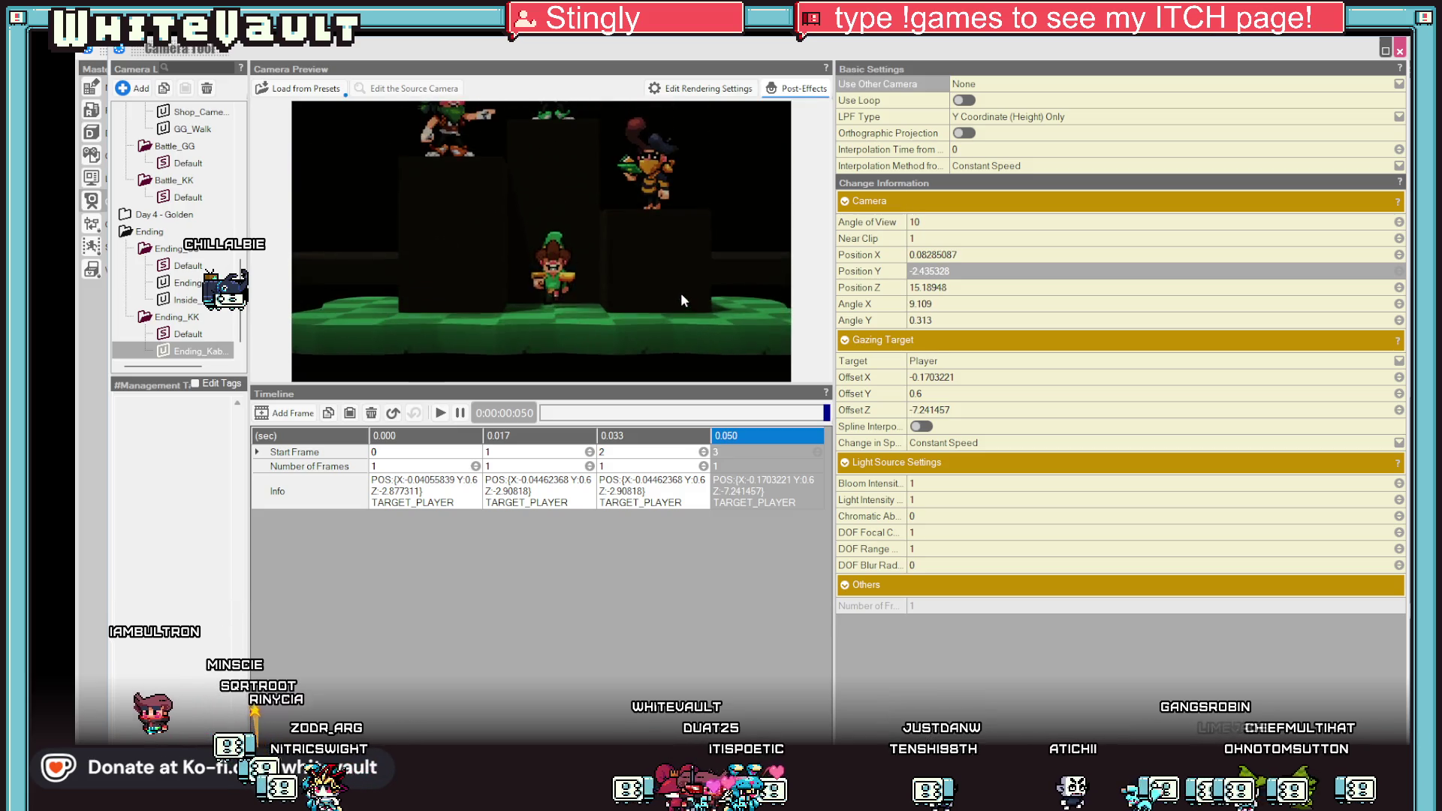
{"action": "left_click", "coordinate": [1402, 255]}
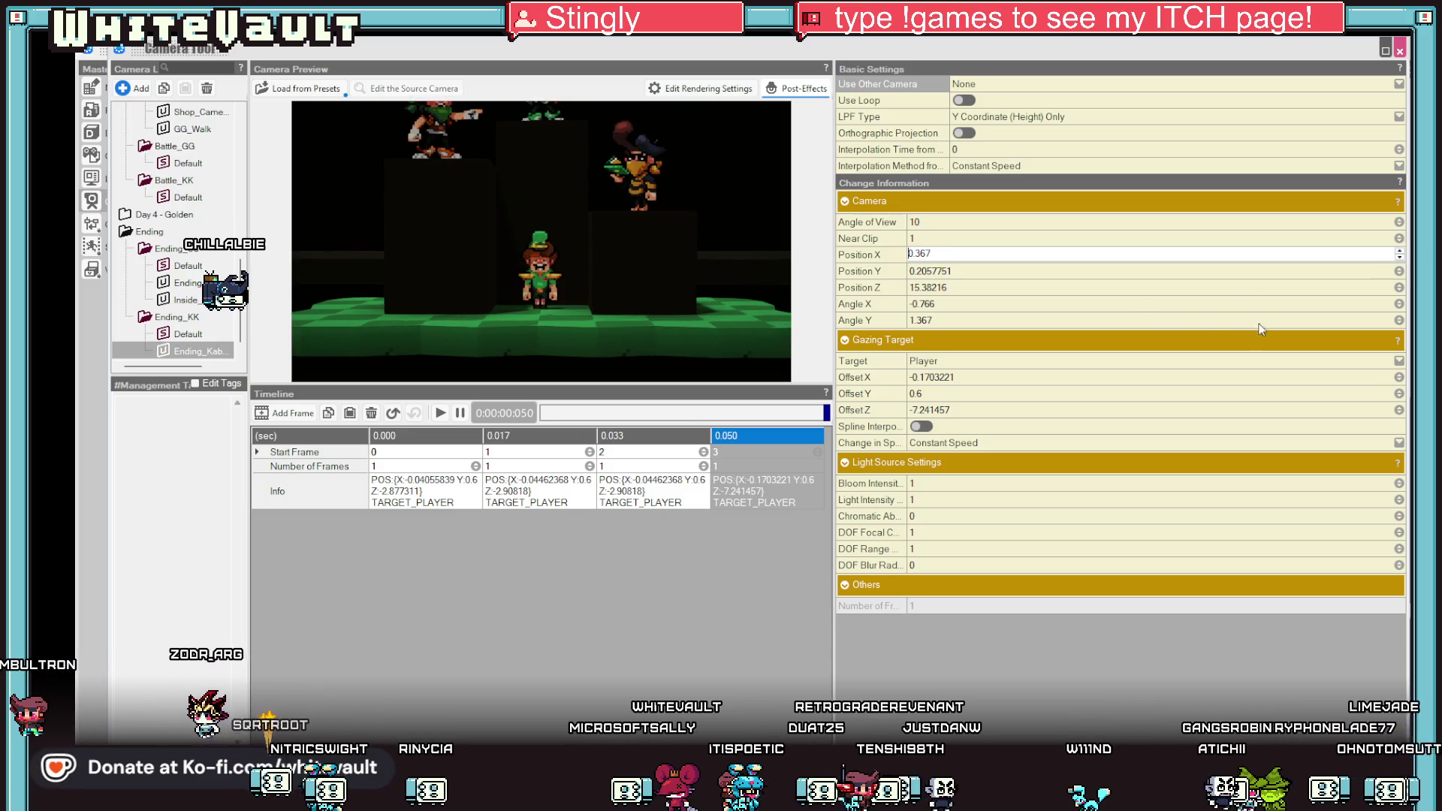
{"action": "left_click", "coordinate": [1399, 304]}
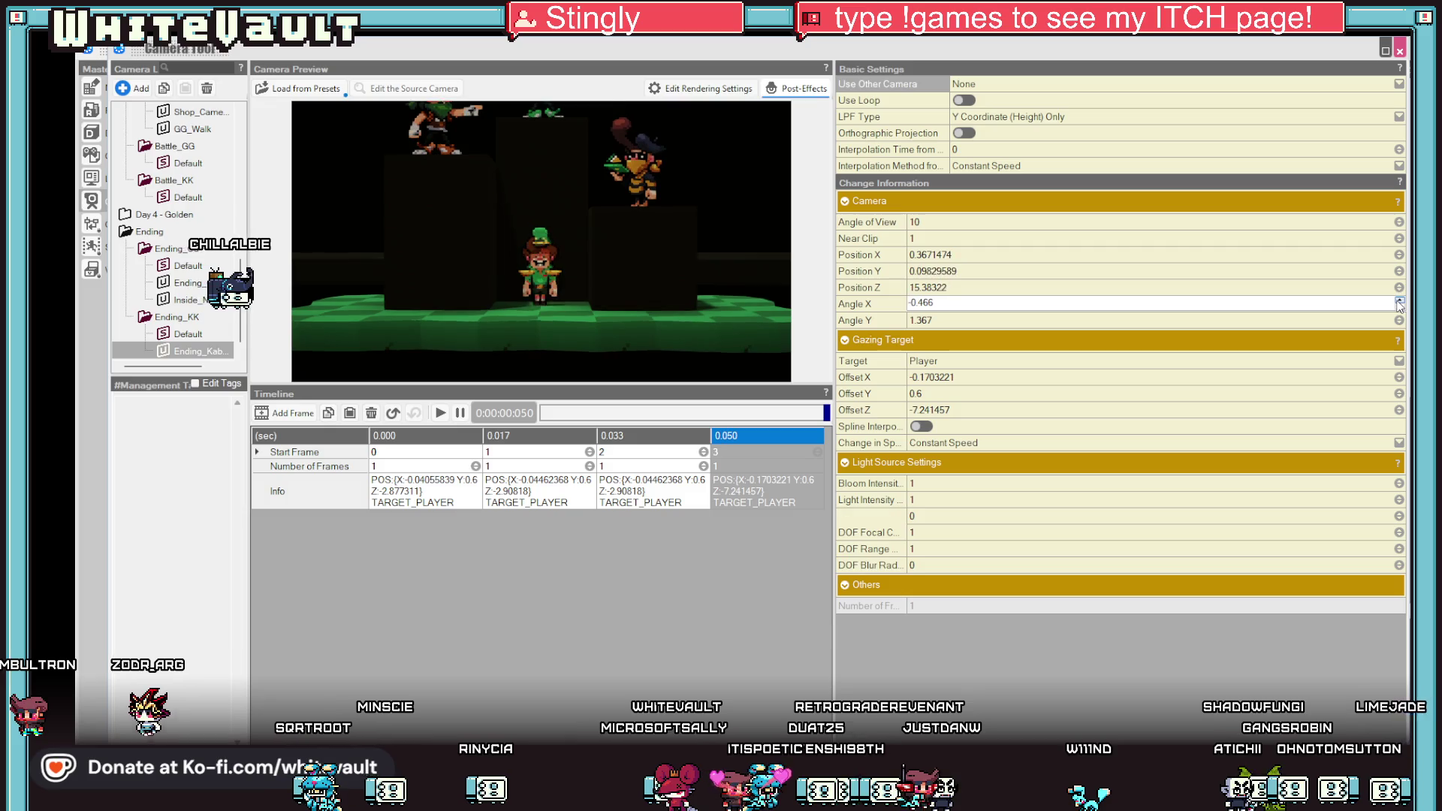
{"action": "left_click", "coordinate": [1399, 301]}
{"action": "mouse_move", "coordinate": [1398, 316]}
{"action": "left_mouse_down"}
{"action": "mouse_move", "coordinate": [629, 269]}
{"action": "mouse_move", "coordinate": [626, 151]}
{"action": "mouse_move", "coordinate": [650, 321]}
{"action": "mouse_move", "coordinate": [653, 112]}
{"action": "mouse_move", "coordinate": [627, 212]}
{"action": "left_mouse_up"}
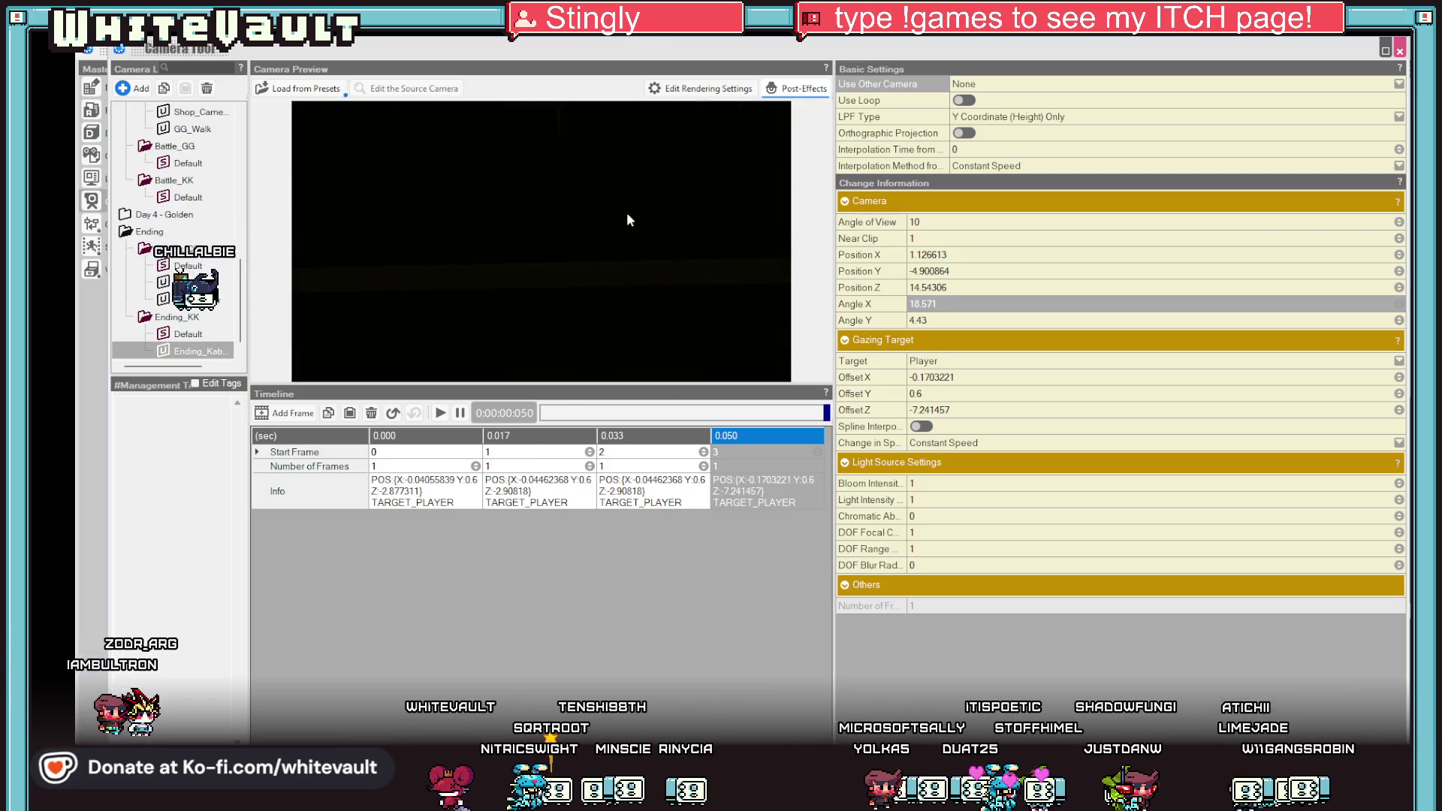
{"action": "mouse_move", "coordinate": [631, 362]}
{"action": "left_mouse_down"}
{"action": "mouse_move", "coordinate": [647, 36]}
{"action": "mouse_move", "coordinate": [635, 183]}
{"action": "mouse_move", "coordinate": [605, 189]}
{"action": "mouse_move", "coordinate": [611, 218]}
{"action": "mouse_move", "coordinate": [662, 245]}
{"action": "mouse_move", "coordinate": [651, 272]}
{"action": "mouse_move", "coordinate": [671, 266]}
{"action": "mouse_move", "coordinate": [628, 358]}
{"action": "mouse_move", "coordinate": [625, 326]}
{"action": "left_mouse_up"}
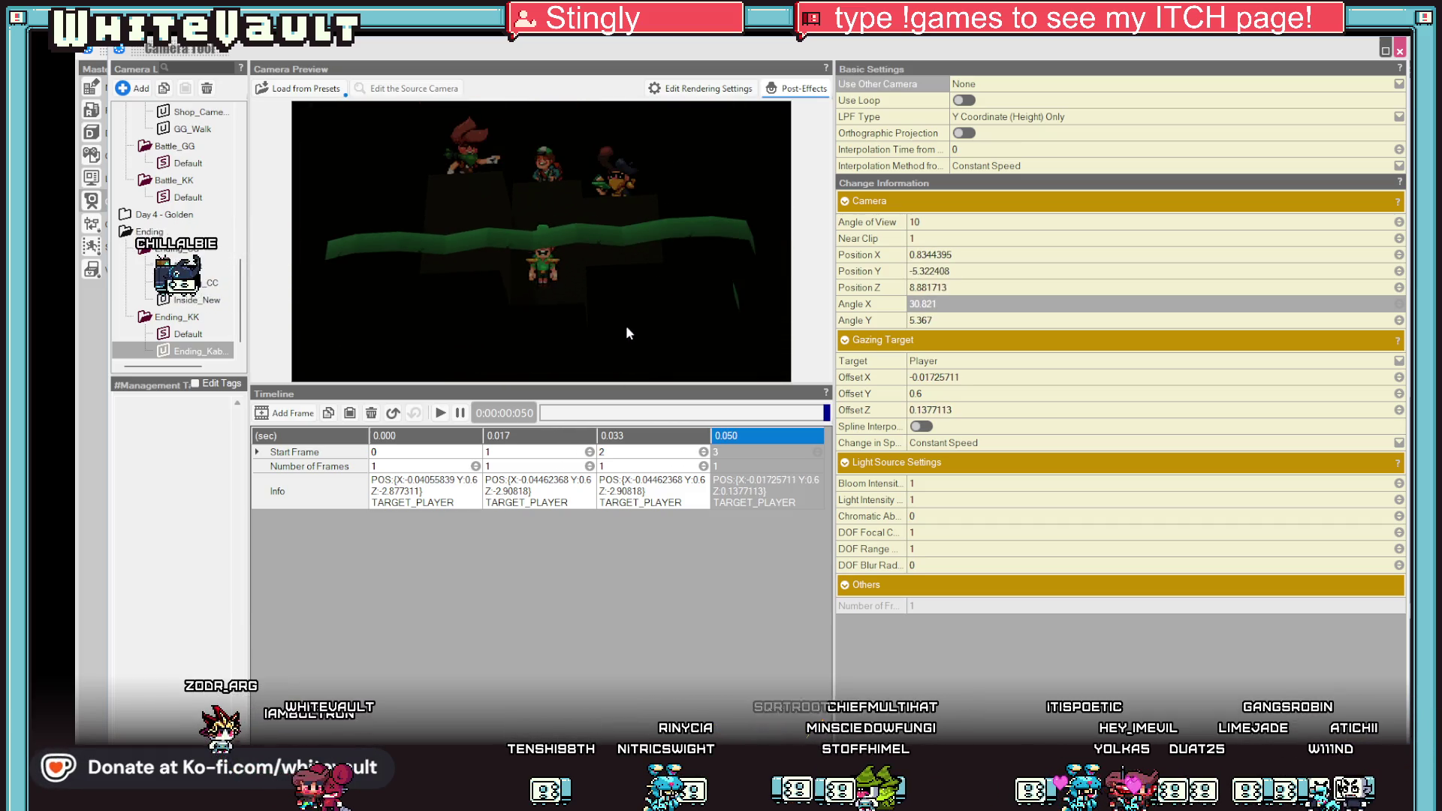
Paste the 0.033 shot into 0.050 and pull it back to a wide shot of all four podiums.
{"action": "left_click", "coordinate": [672, 495]}
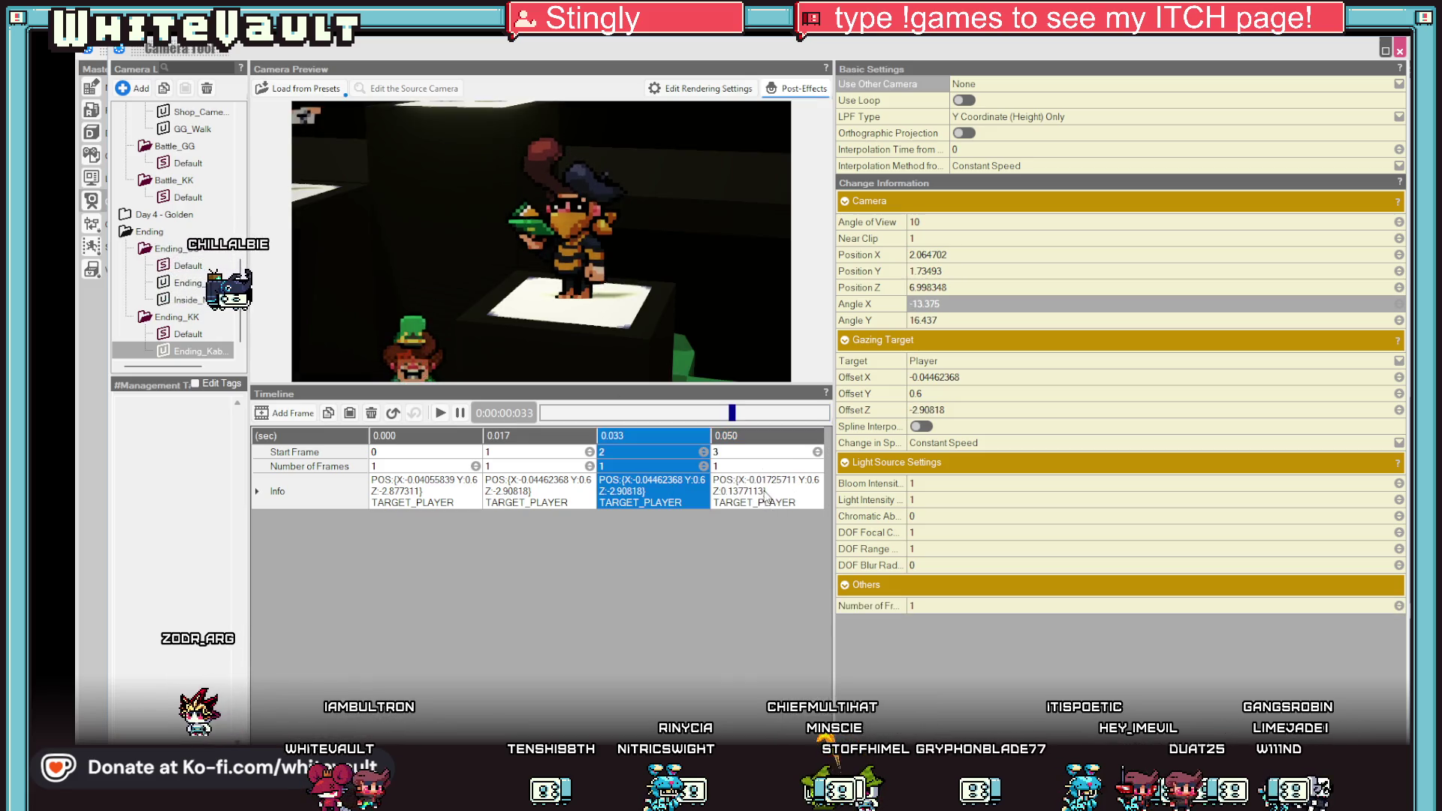
{"action": "right_click", "coordinate": [677, 437]}
{"action": "key", "text": "Escape"}
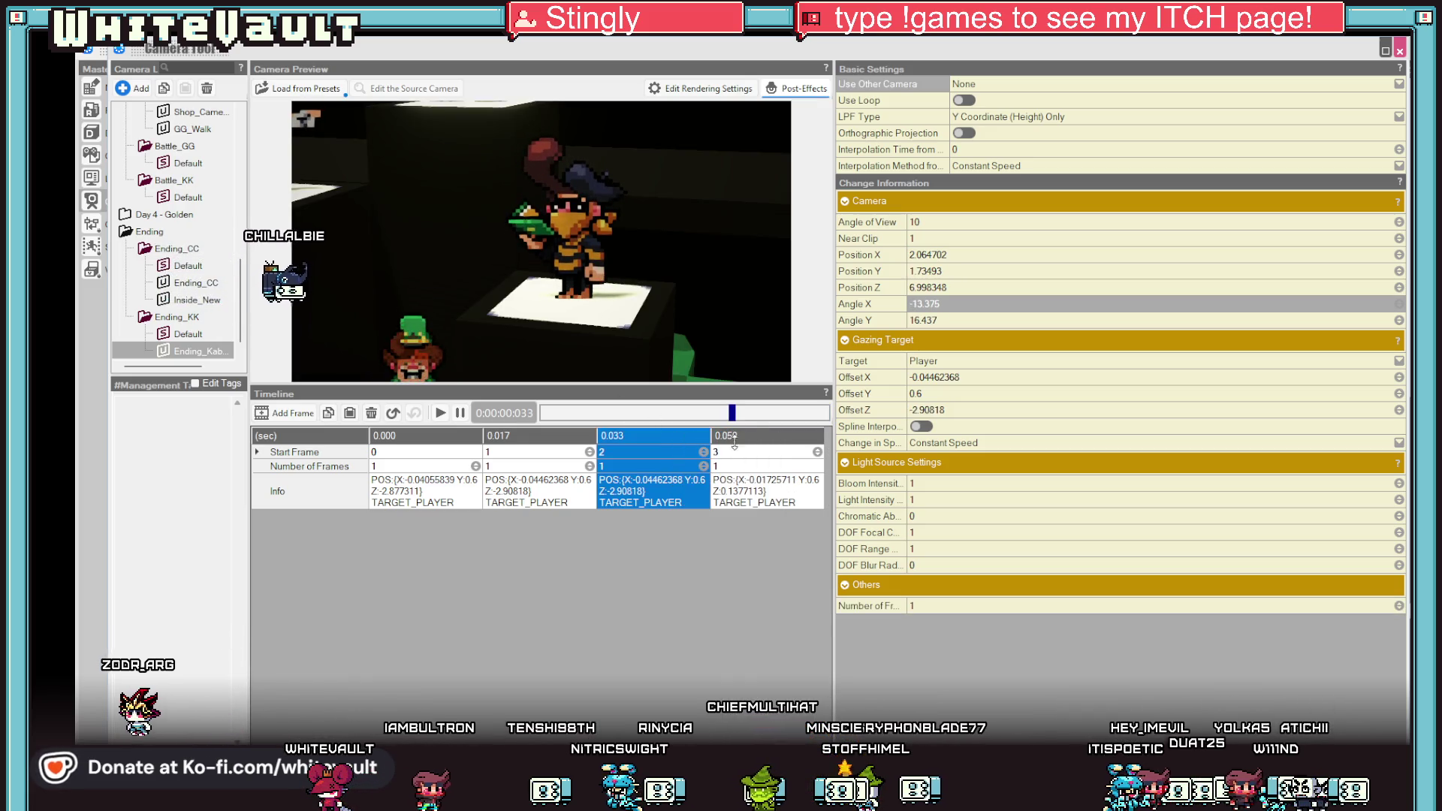
{"action": "right_click", "coordinate": [755, 442]}
{"action": "left_click", "coordinate": [788, 497]}
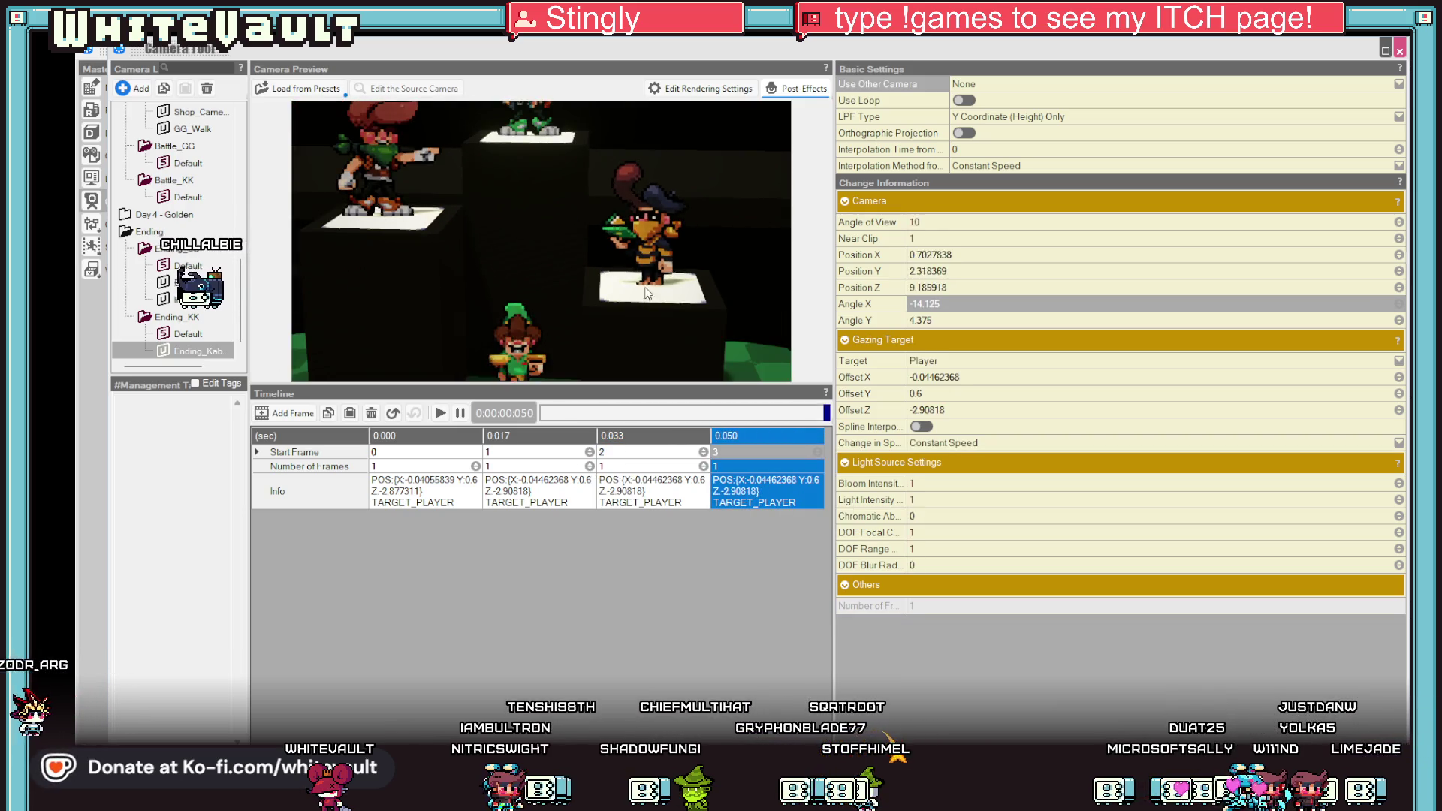
{"action": "mouse_move", "coordinate": [616, 244]}
{"action": "left_mouse_down"}
{"action": "mouse_move", "coordinate": [639, 238]}
{"action": "mouse_move", "coordinate": [603, 279]}
{"action": "left_mouse_up"}
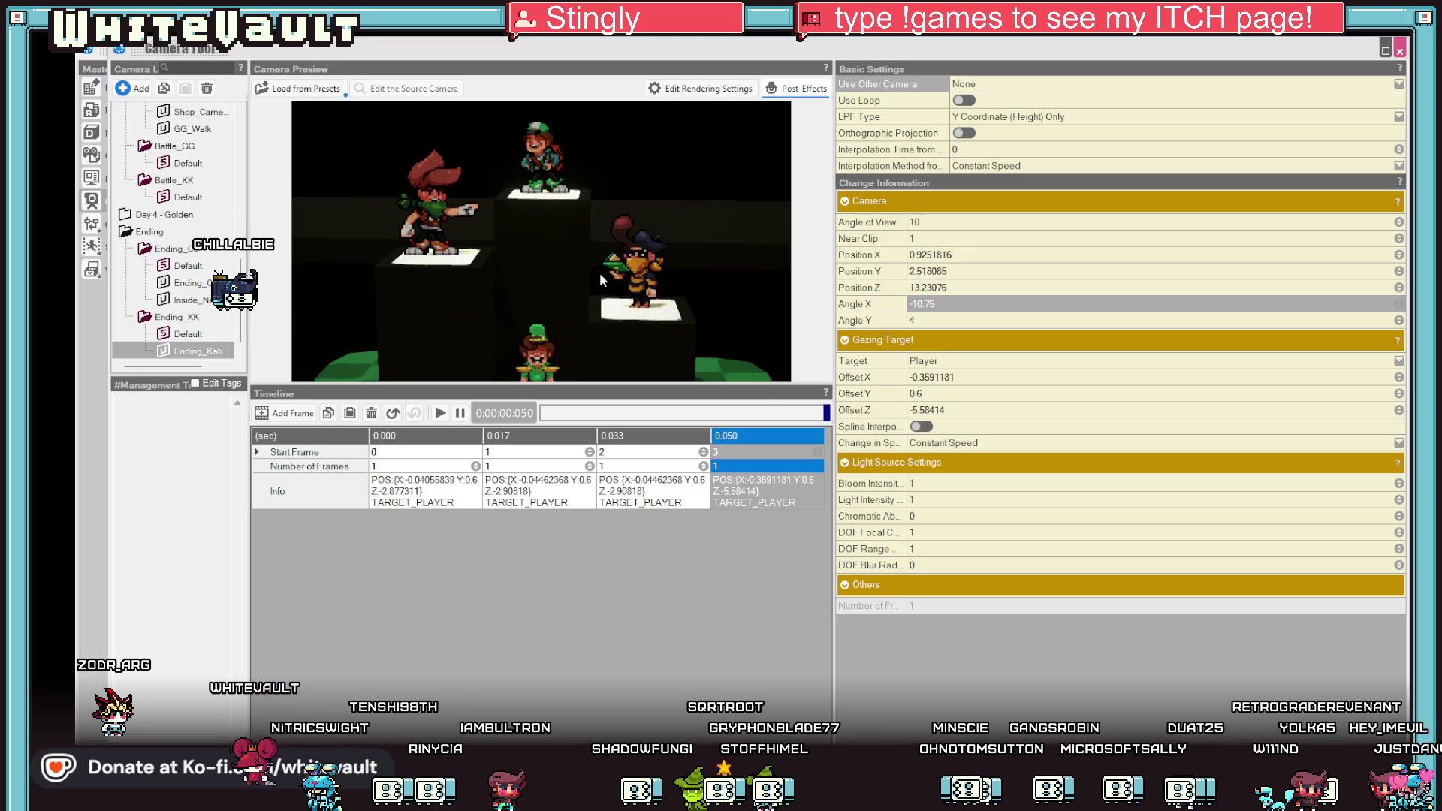
Play the camera animation, then set the close-up keyframe's start frame to 30.
{"action": "left_click", "coordinate": [505, 452]}
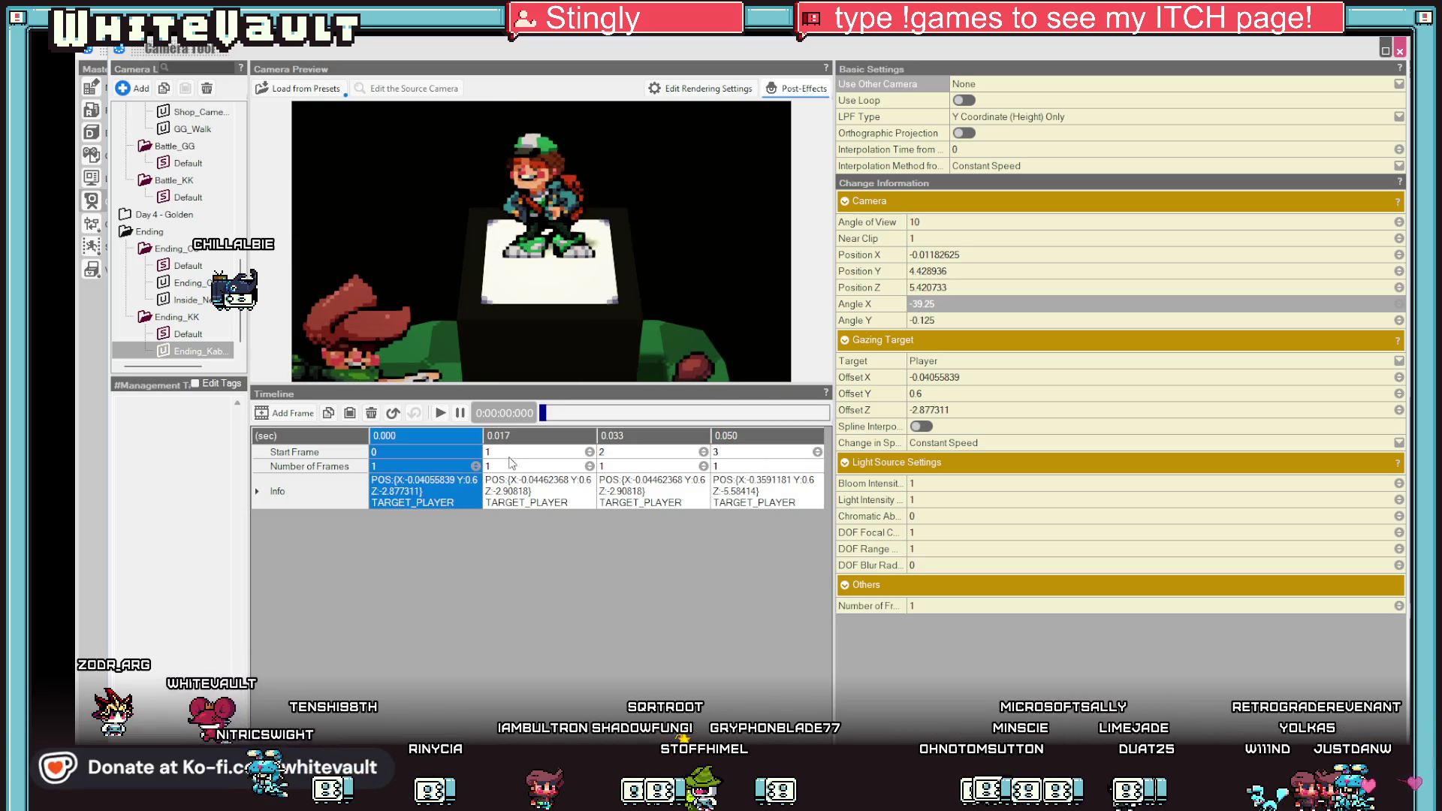
{"action": "left_click", "coordinate": [440, 414]}
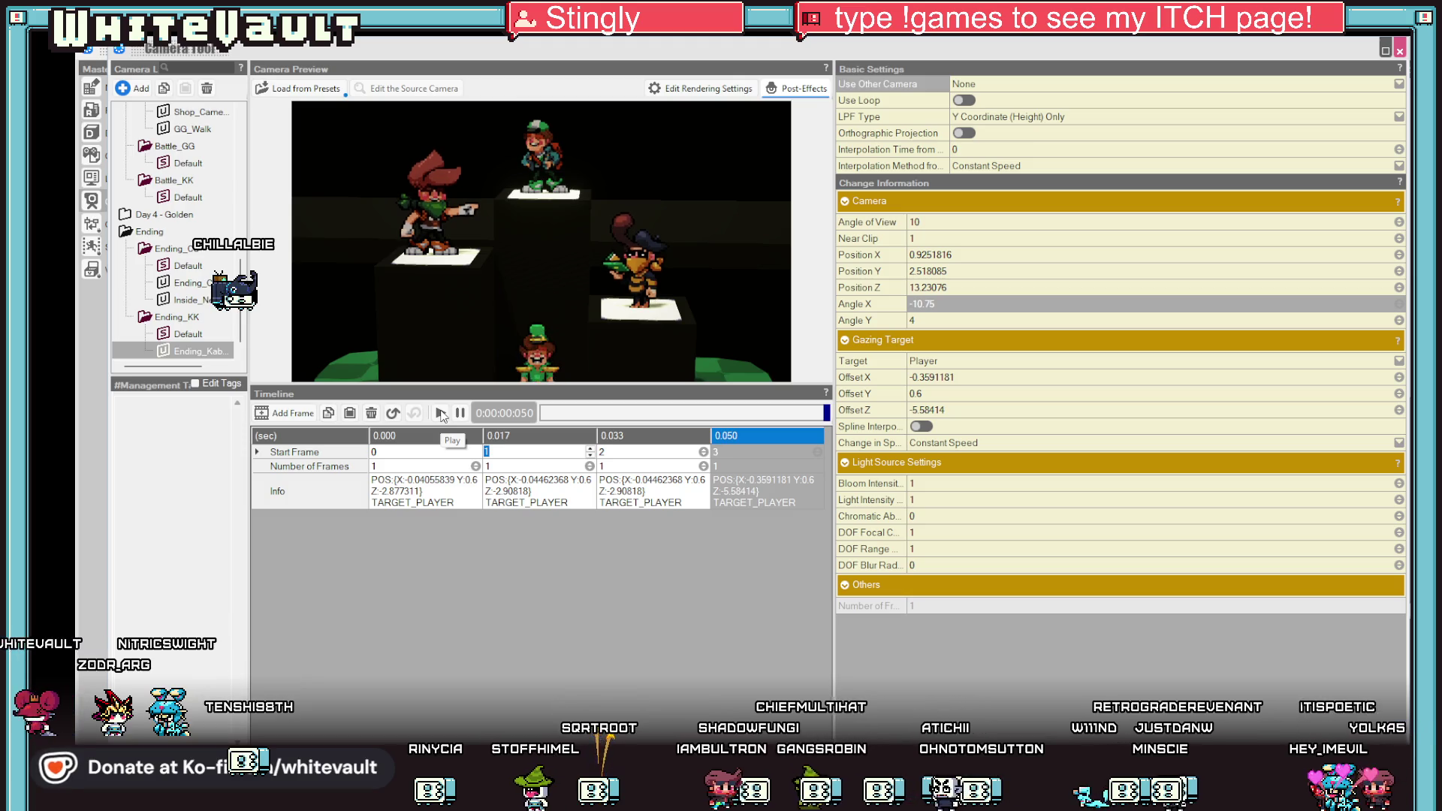
{"action": "left_click", "coordinate": [472, 483]}
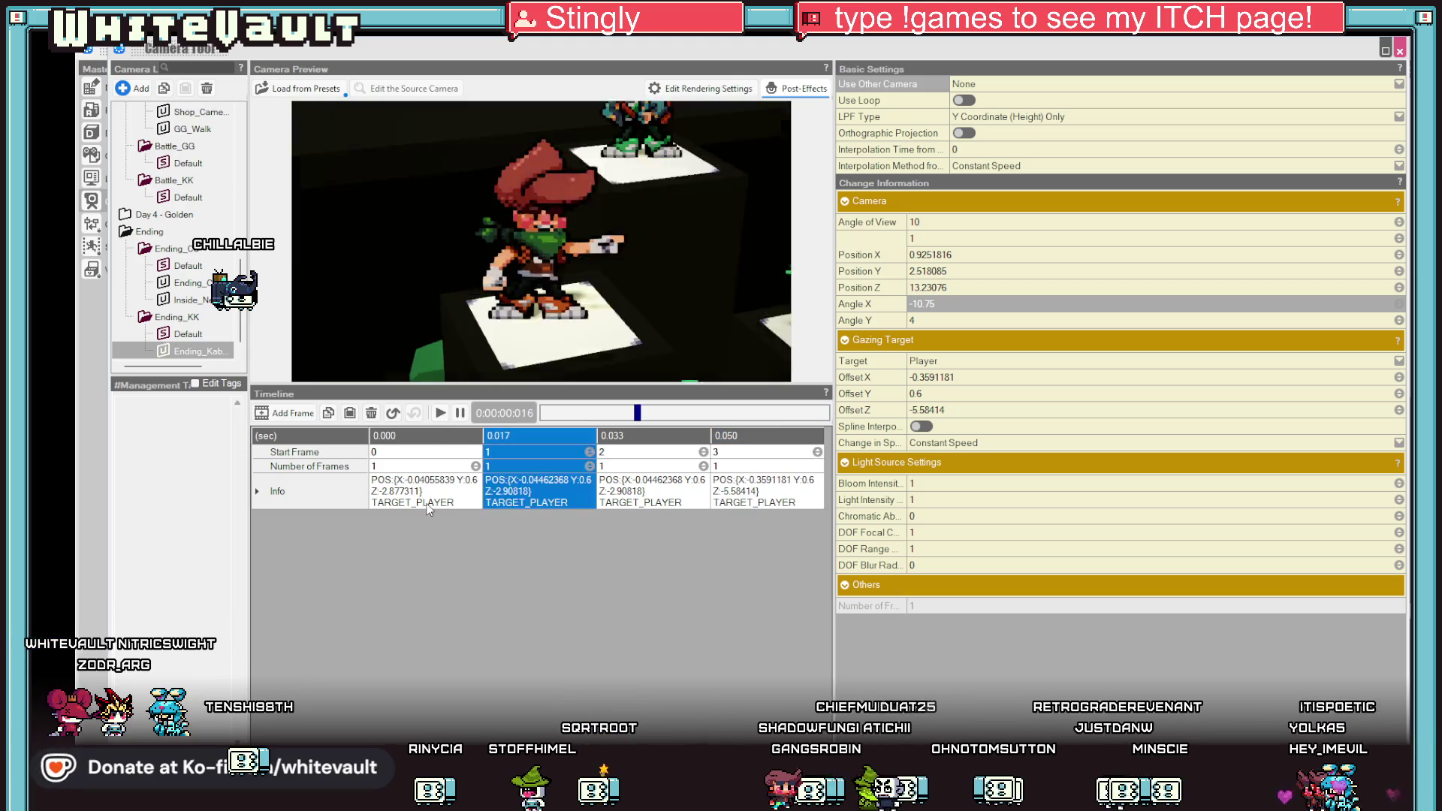
{"action": "left_click", "coordinate": [516, 452]}
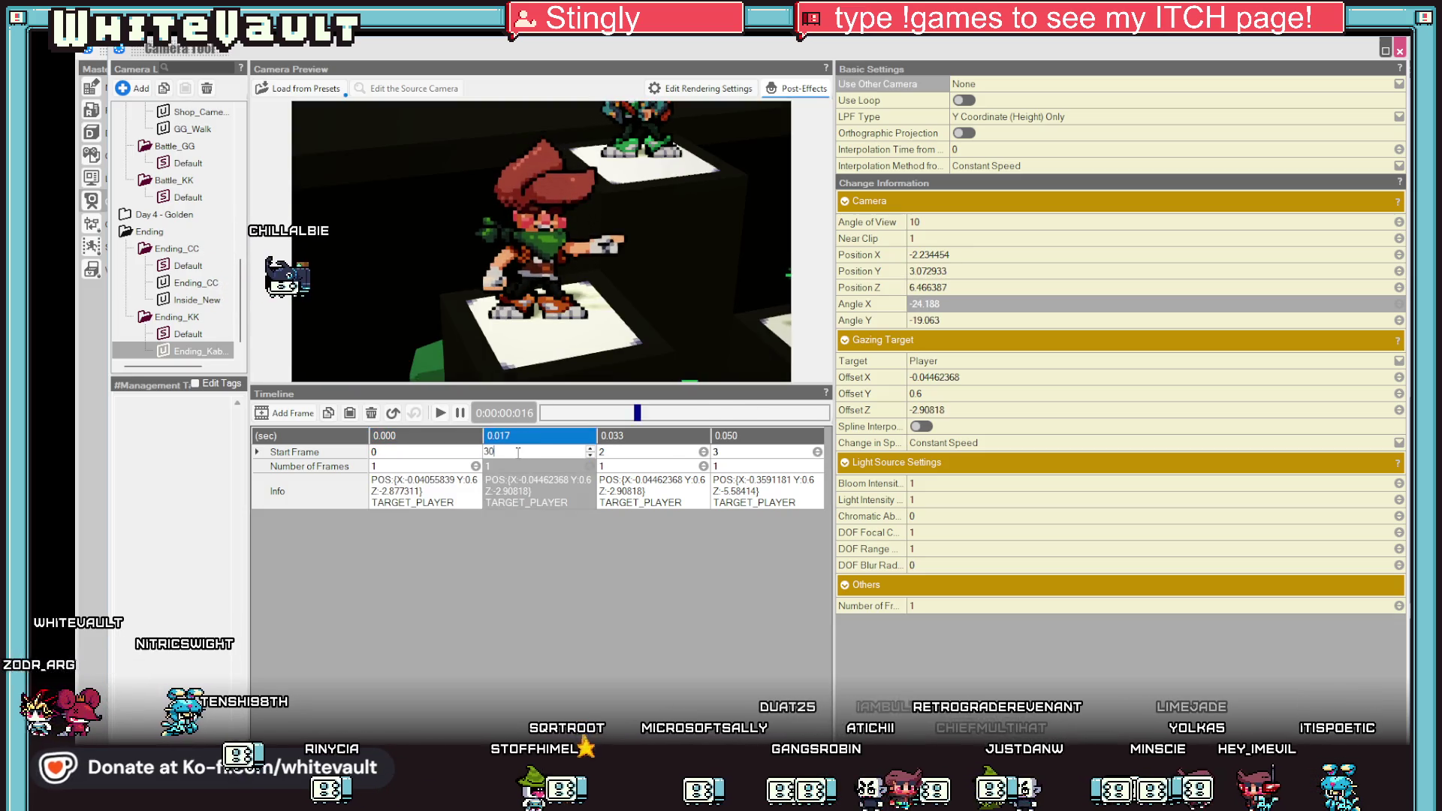
{"action": "type", "text": "30"}
{"action": "key", "text": "Return"}
Set the first three keyframes to 20, 40 and 60 frames (starting 0, 20, 60, 120).
{"action": "left_click", "coordinate": [517, 452]}
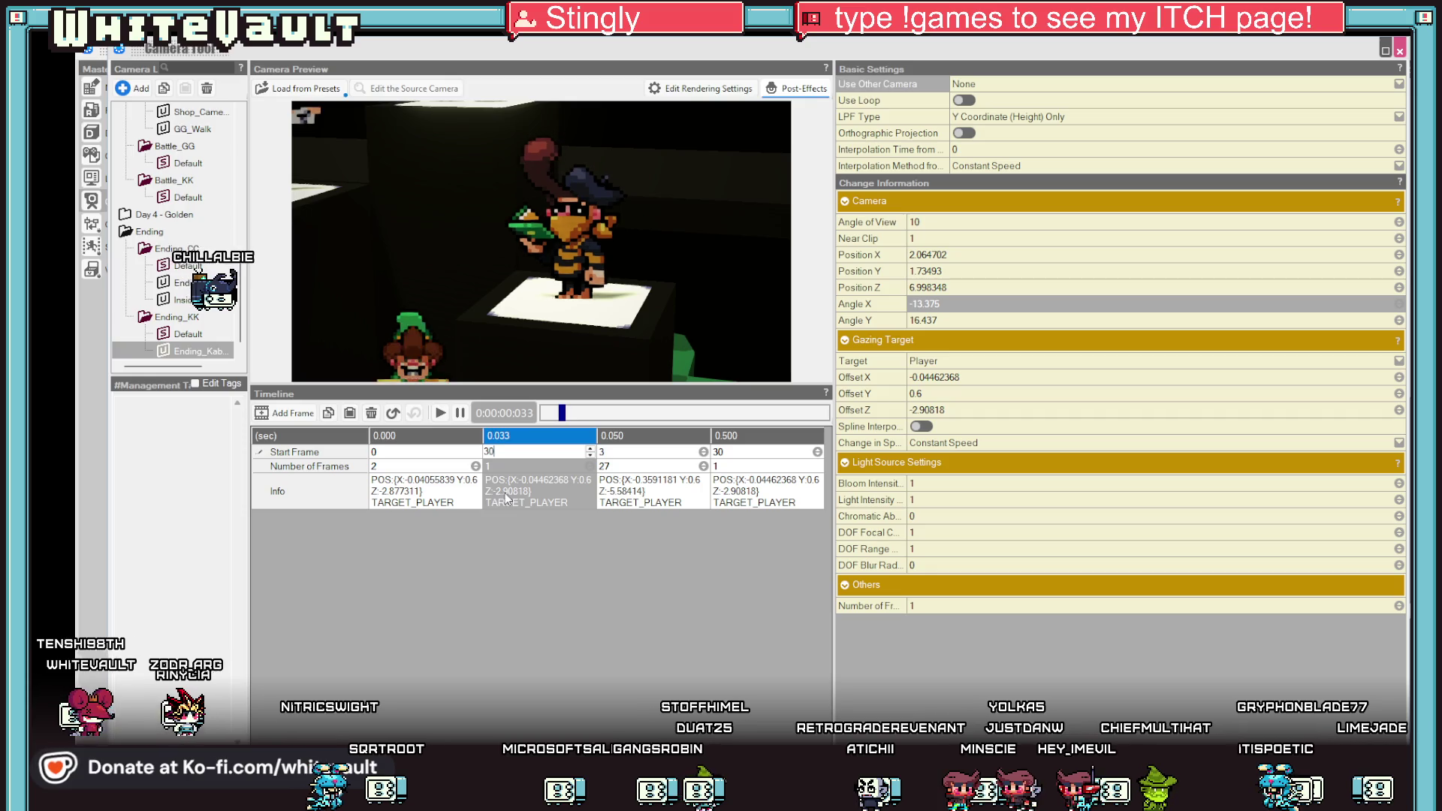
{"action": "left_click", "coordinate": [531, 481]}
{"action": "left_click", "coordinate": [533, 453]}
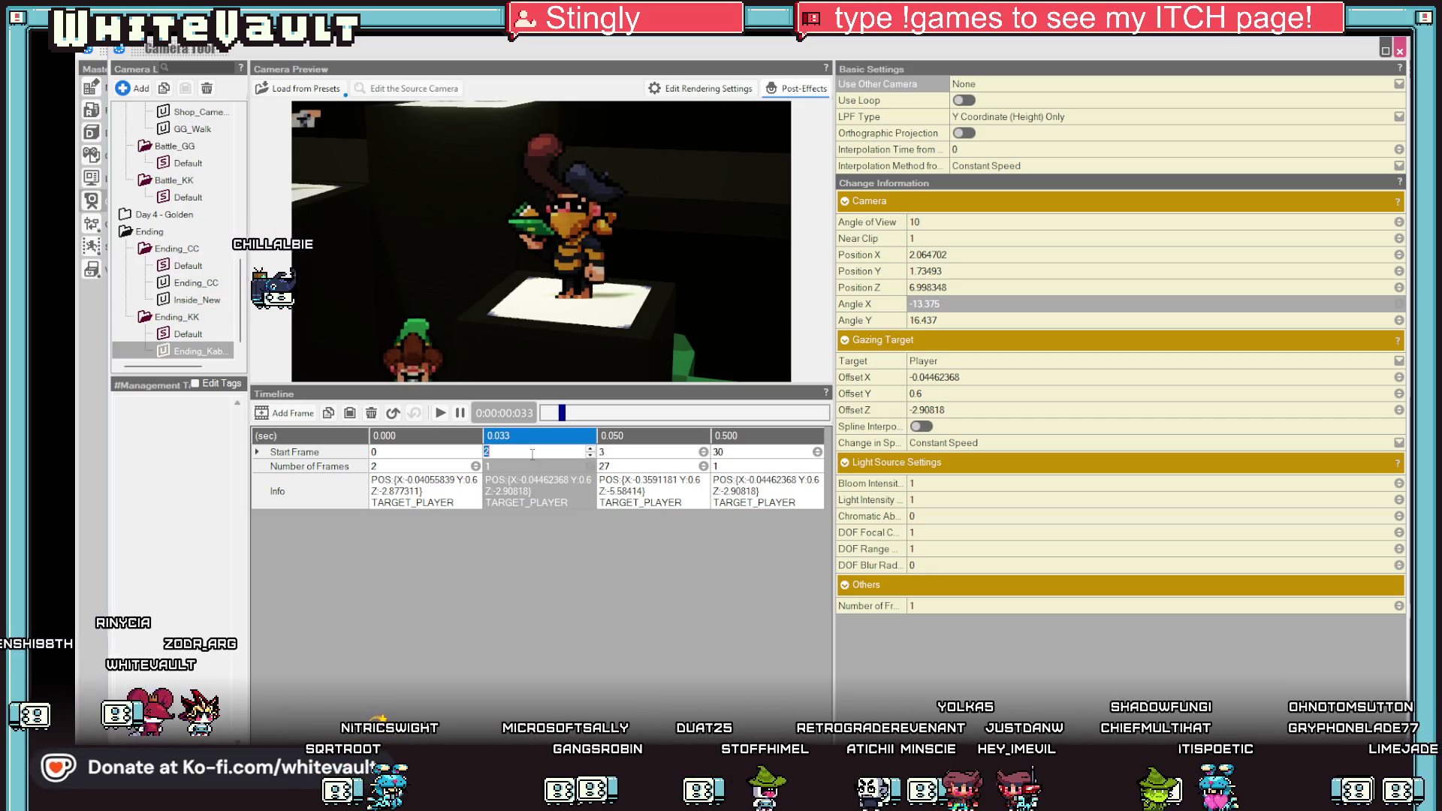
{"action": "left_click", "coordinate": [394, 466]}
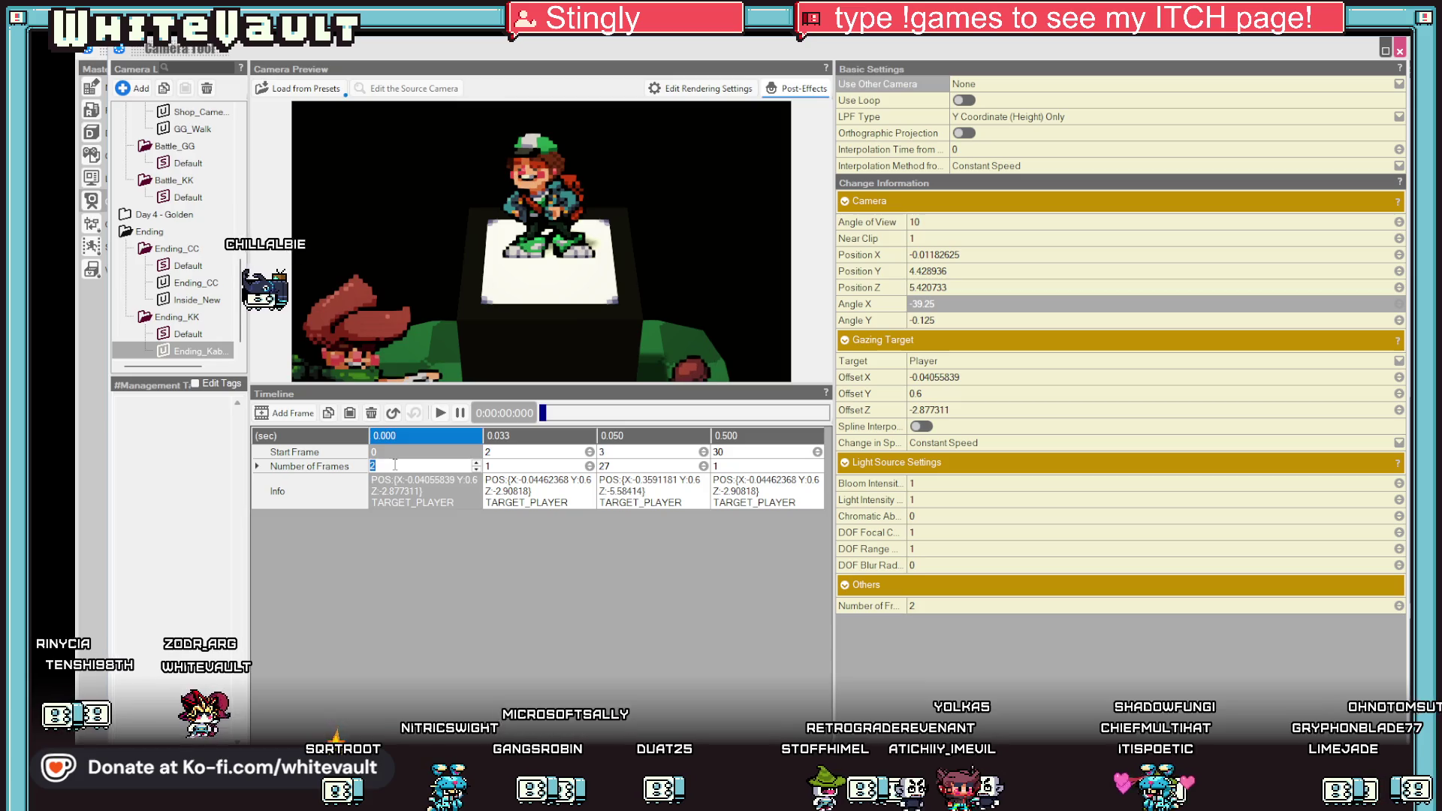
{"action": "type", "text": "0"}
{"action": "left_click", "coordinate": [518, 451]}
{"action": "type", "text": "40"}
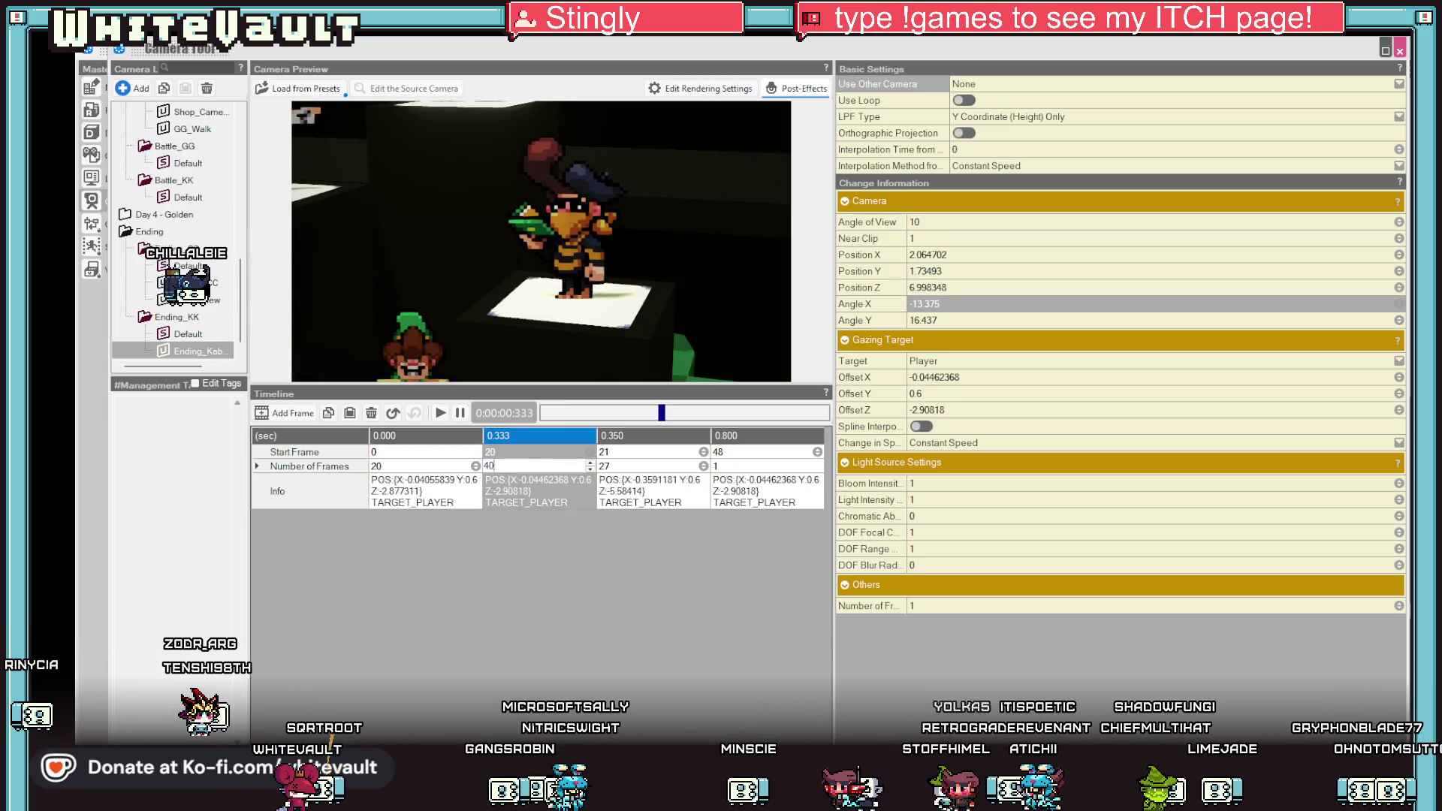
{"action": "left_click", "coordinate": [621, 452]}
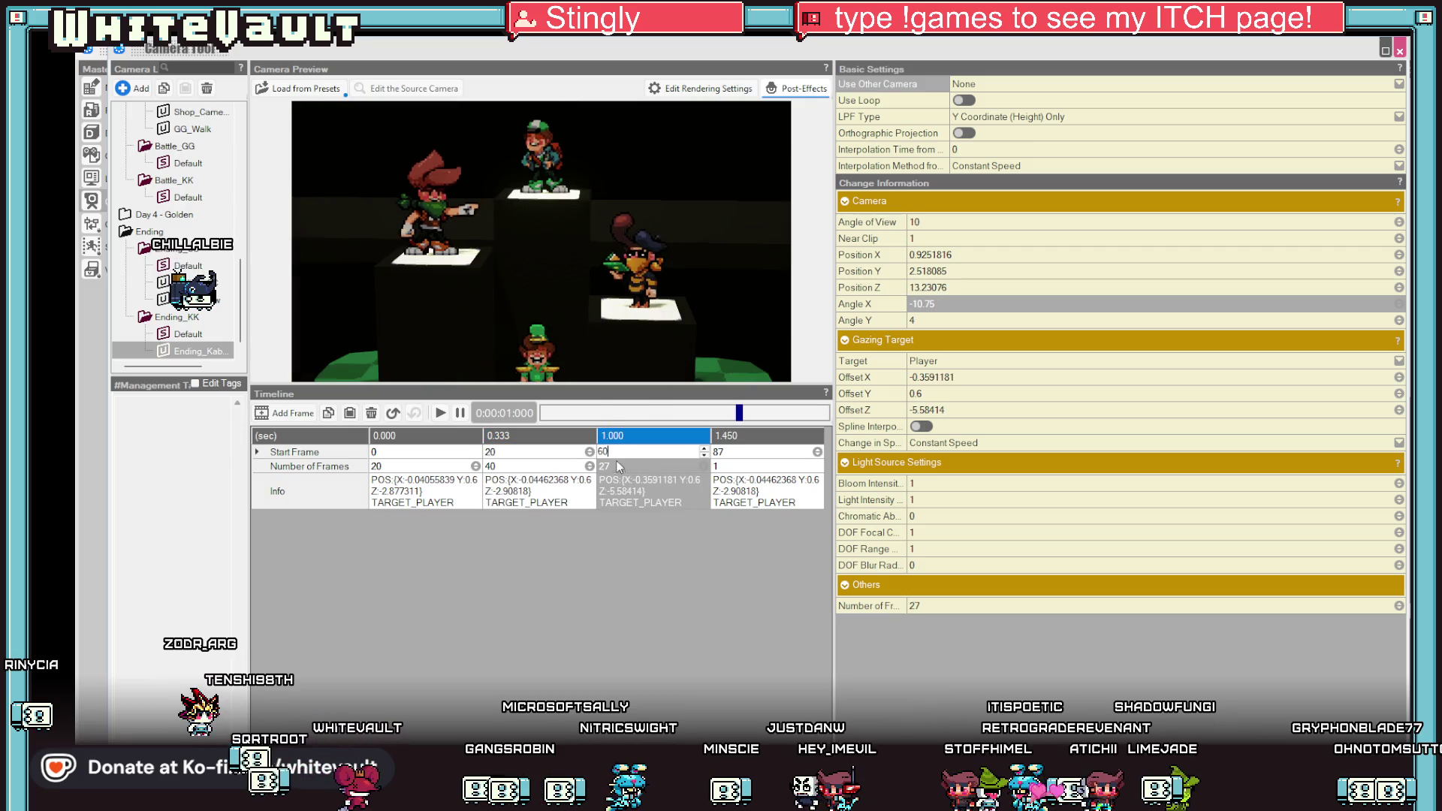
{"action": "left_click", "coordinate": [618, 463]}
{"action": "type", "text": "60"}
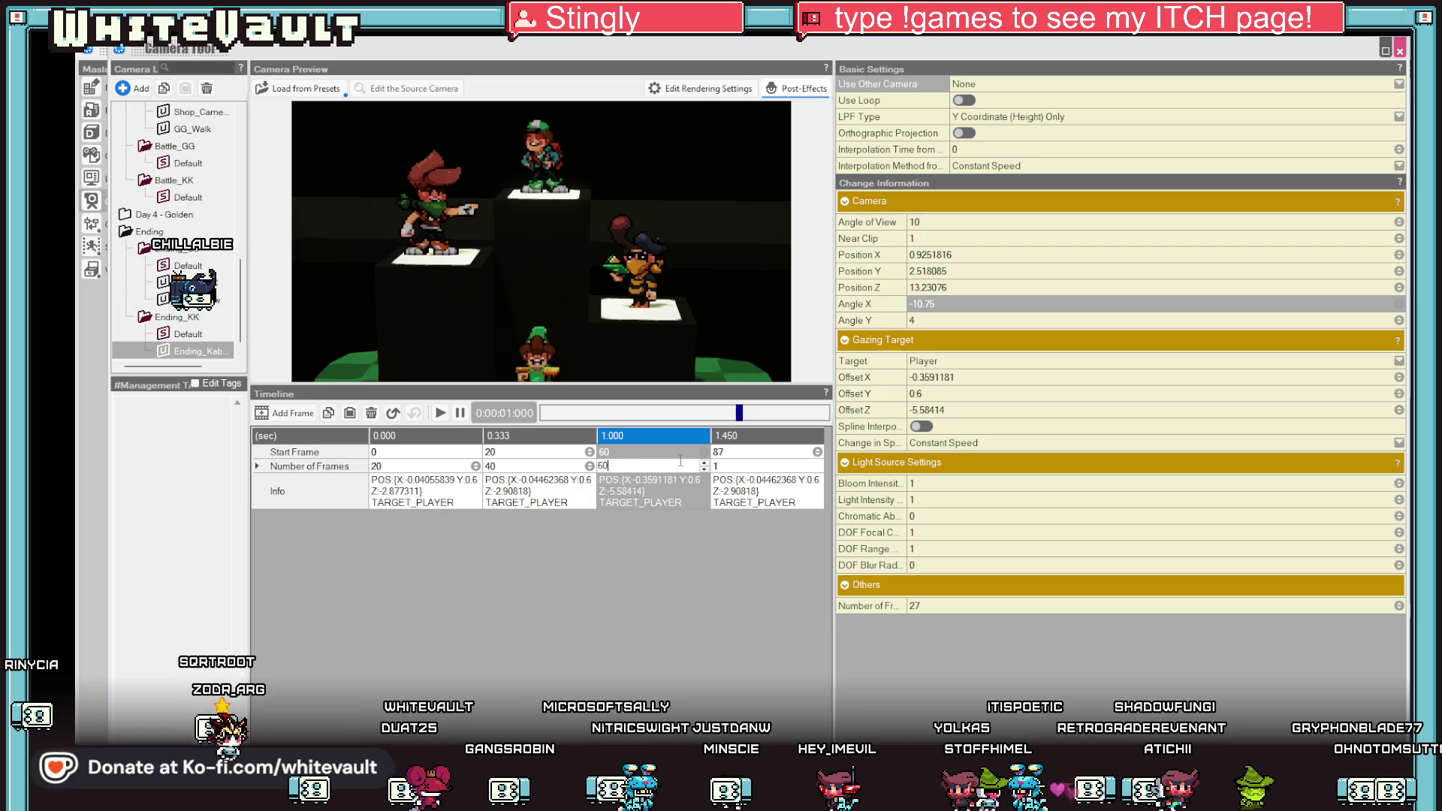
{"action": "left_click", "coordinate": [717, 455]}
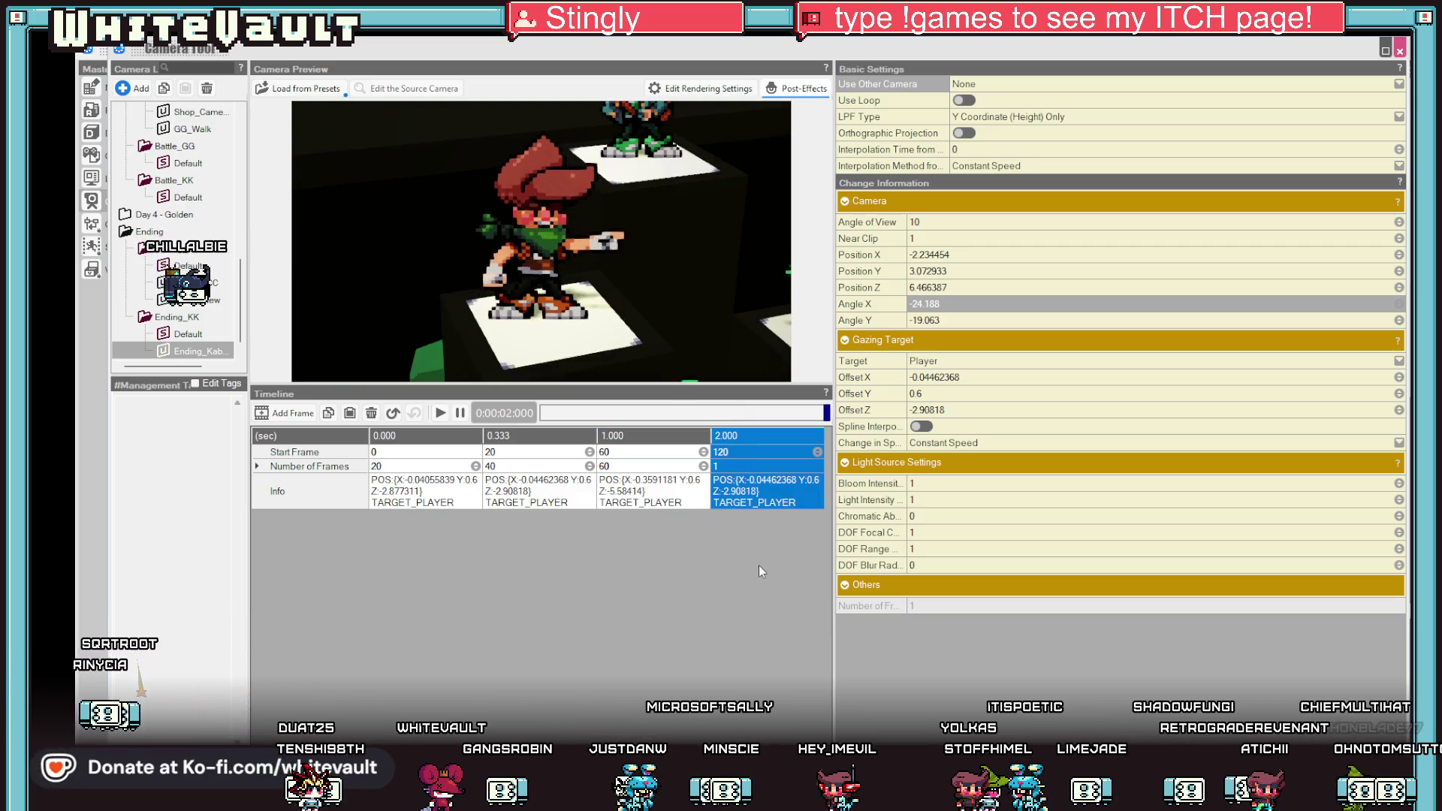
Play the retimed animation and review the 2.000, 0.333 and 0.000 keyframe shots.
{"action": "left_click", "coordinate": [439, 413]}
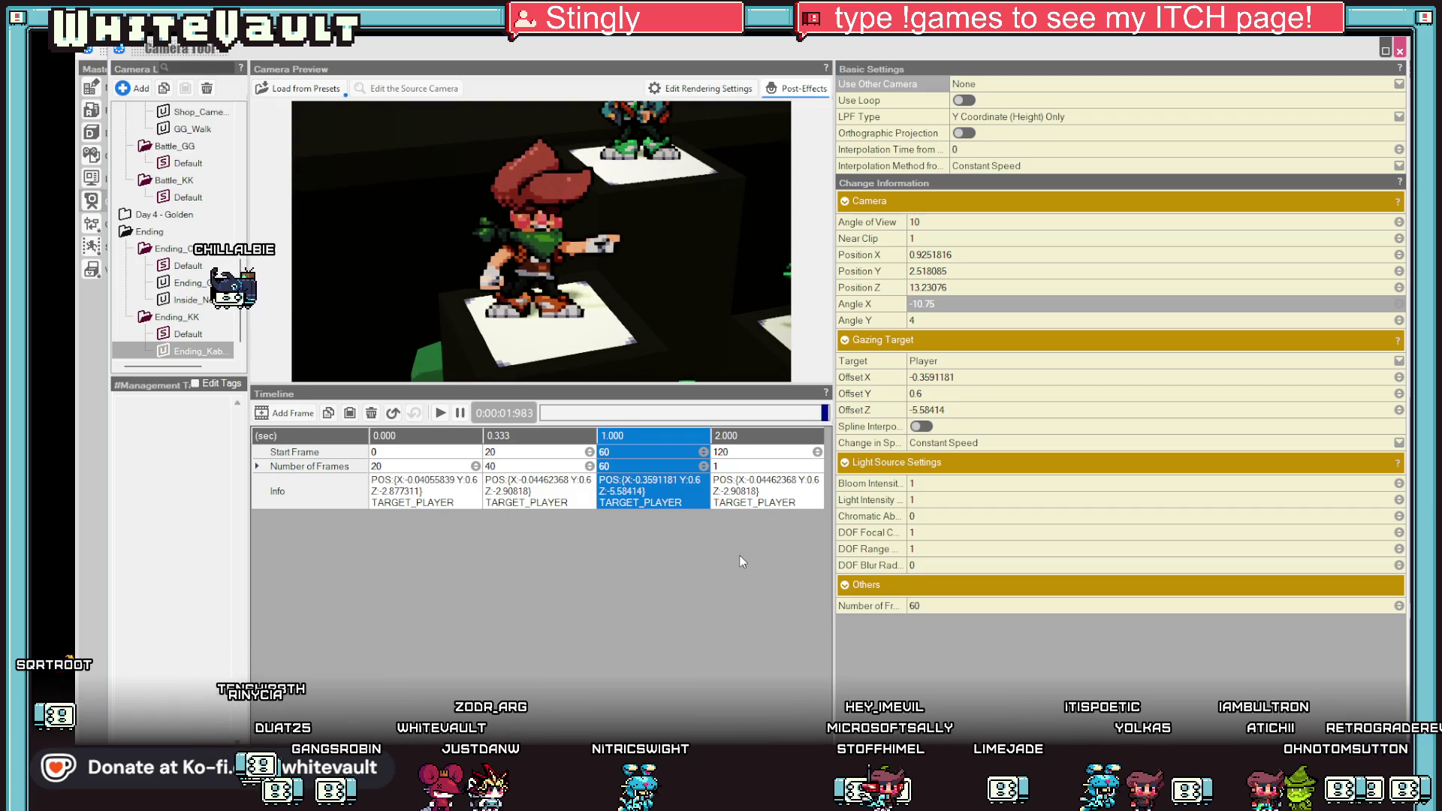
{"action": "left_click", "coordinate": [774, 481]}
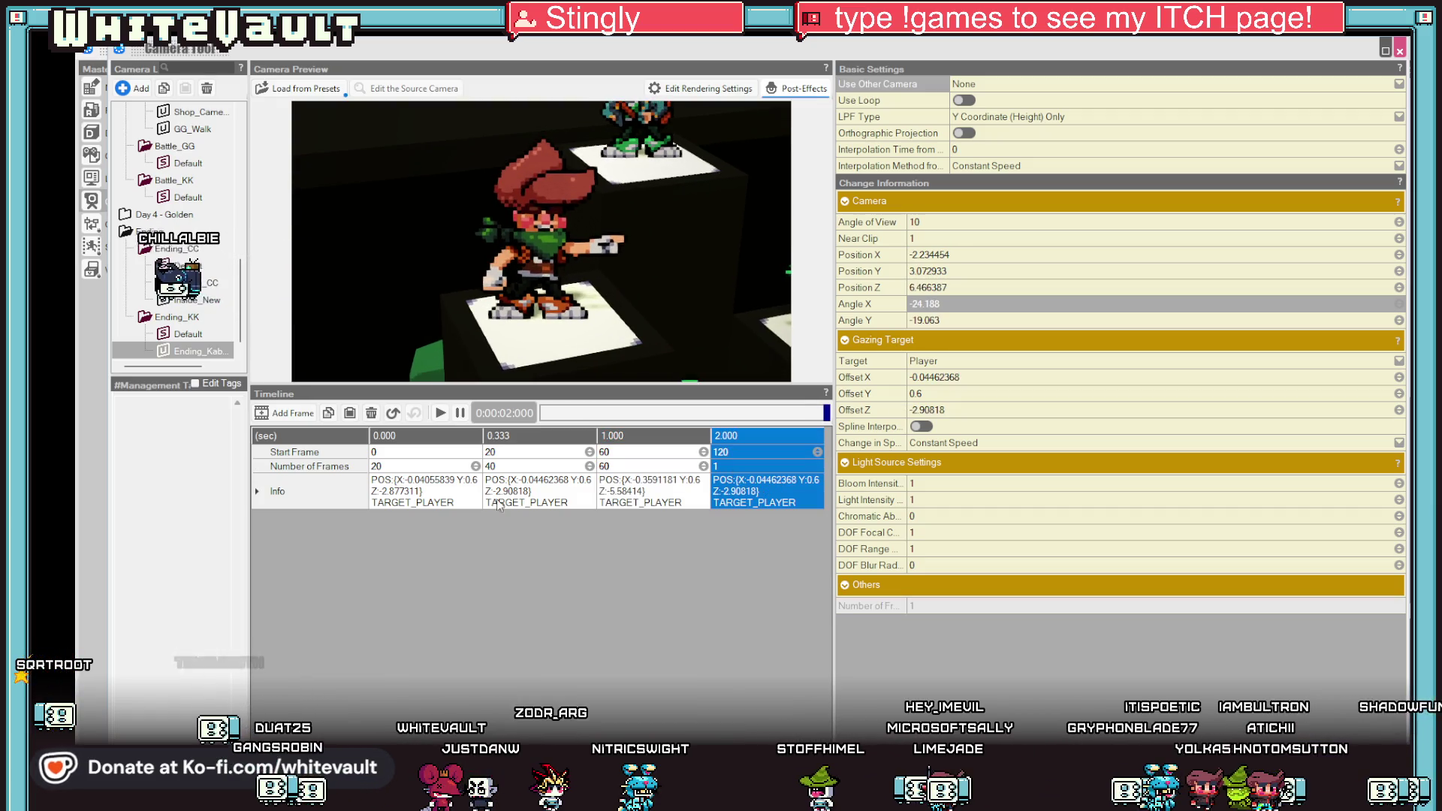
{"action": "left_click", "coordinate": [547, 493]}
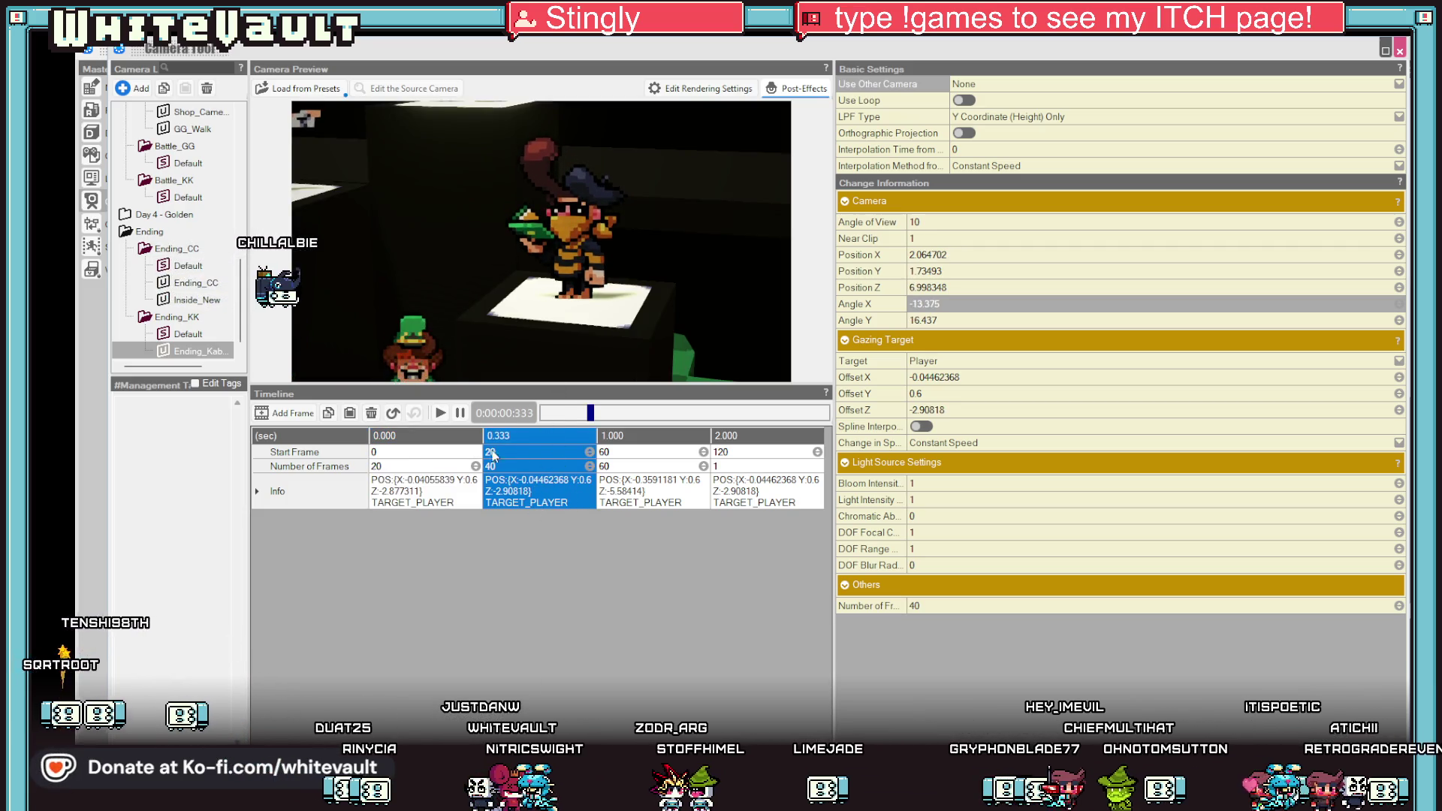
{"action": "left_click", "coordinate": [428, 451]}
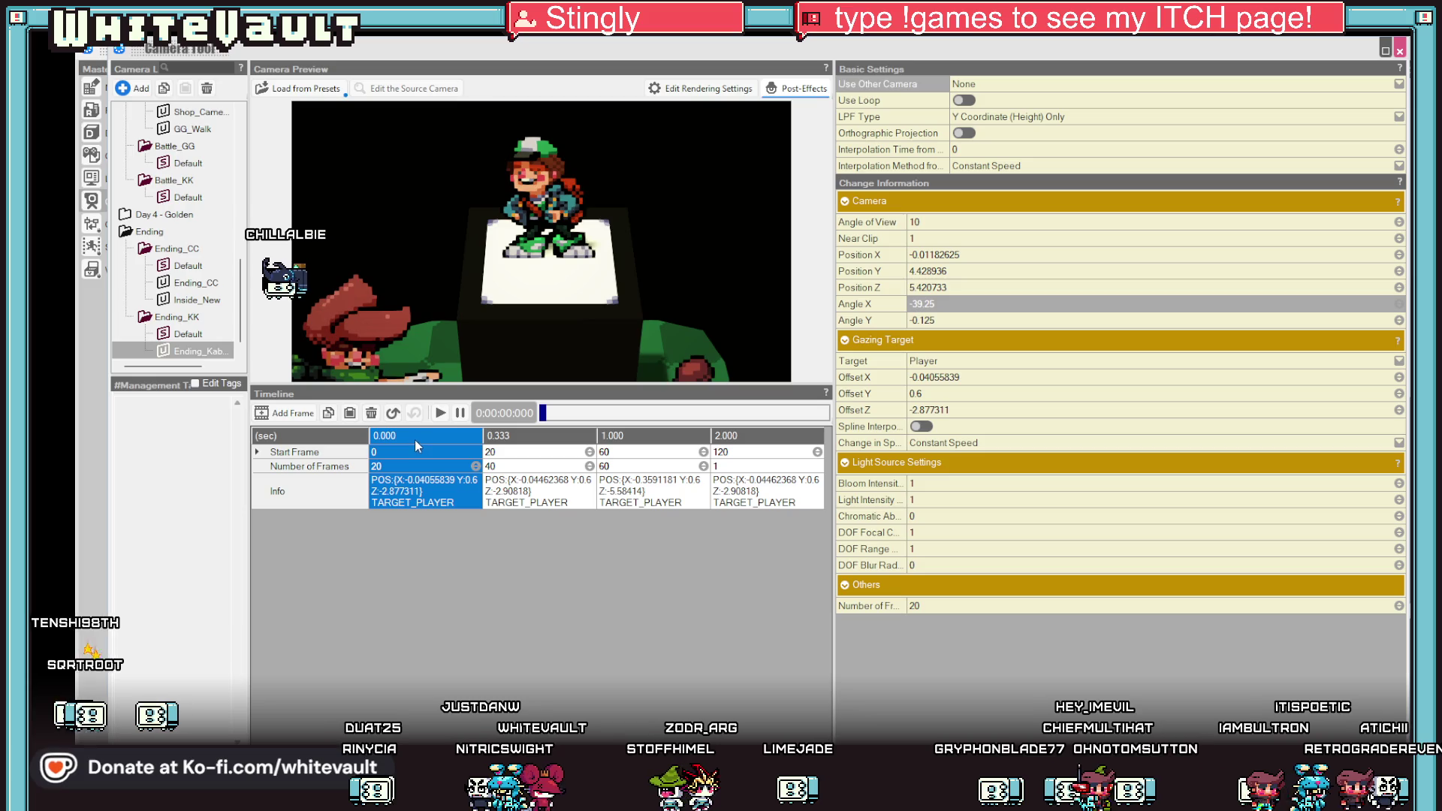
Insert a one-frame opening keyframe and review the shifted 0.017, 0.350 and 1.017 shots.
{"action": "left_click", "coordinate": [283, 413]}
{"action": "left_click_drag", "start_coordinate": [814, 198], "coordinate": [820, 167]}
{"action": "left_click", "coordinate": [479, 484]}
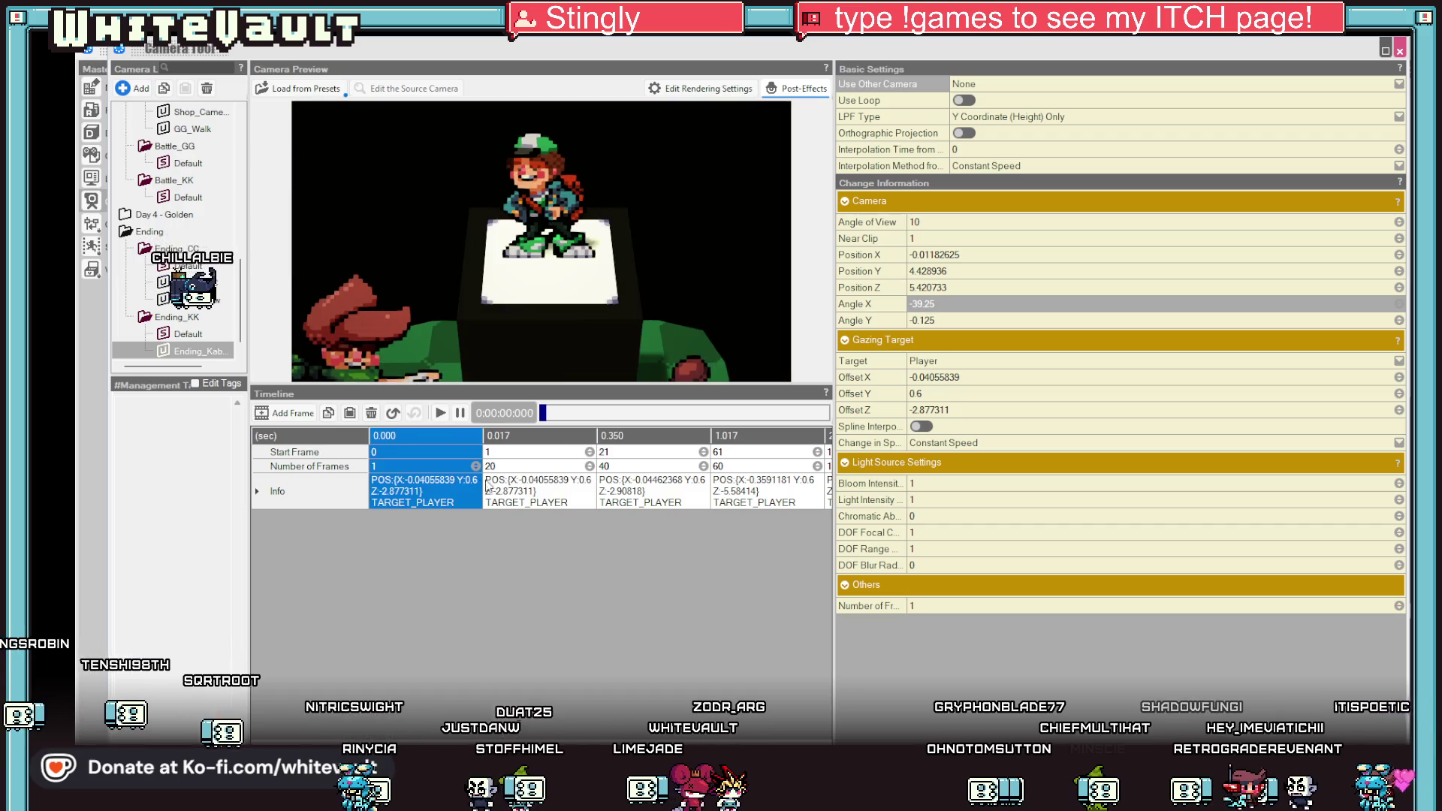
{"action": "left_click", "coordinate": [519, 489]}
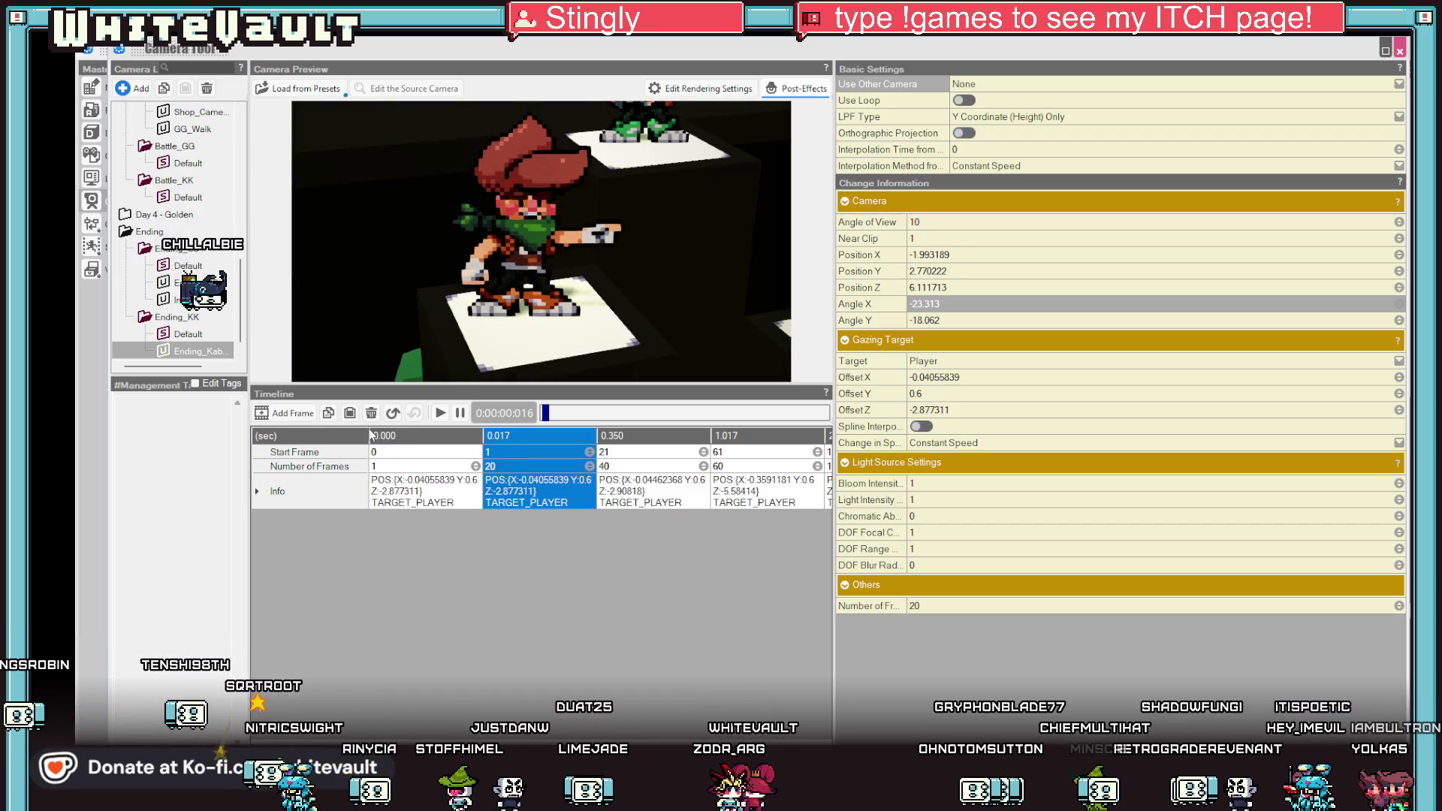
{"action": "left_click", "coordinate": [637, 486]}
{"action": "left_click", "coordinate": [755, 490]}
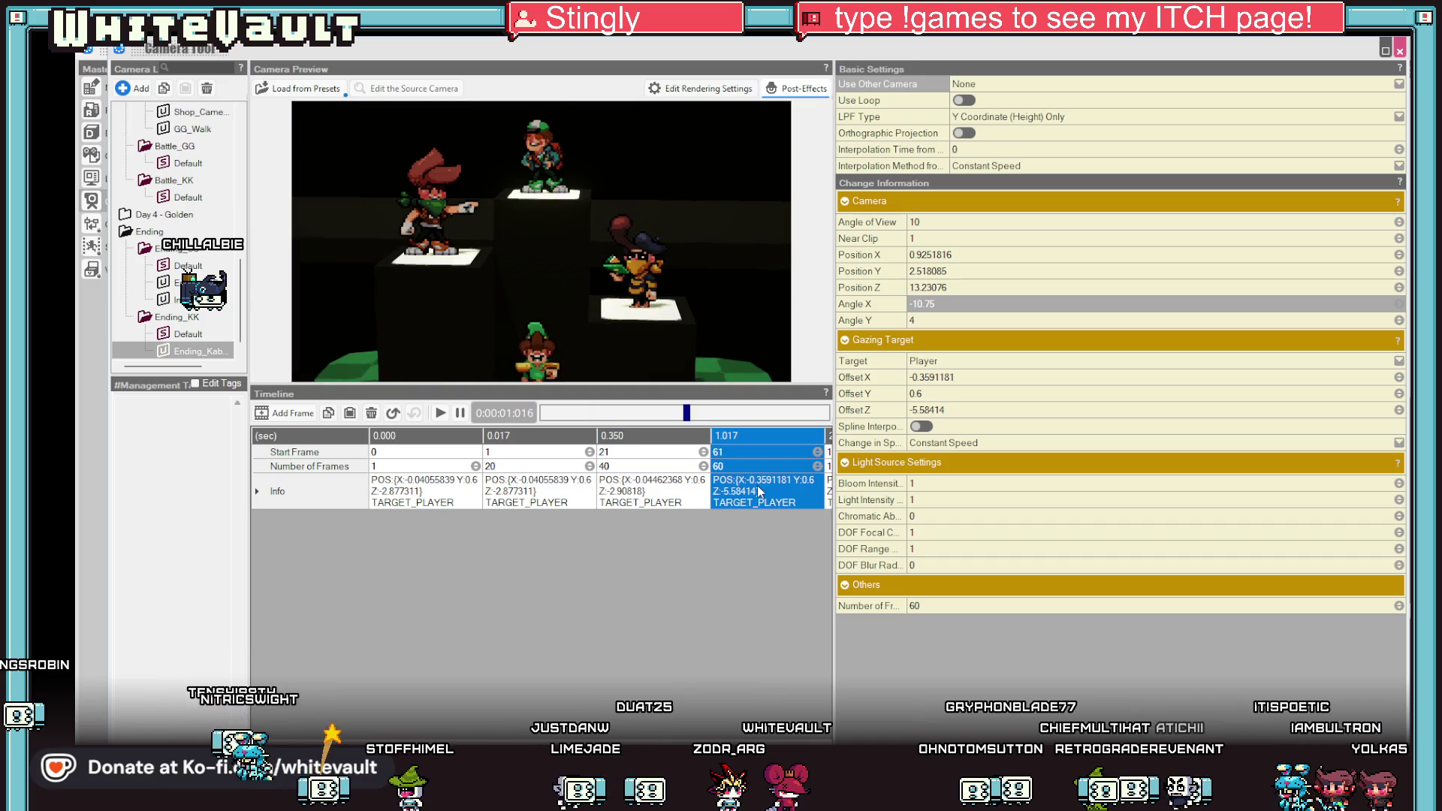
Play the camera through twice and preview the second keyframe's shot.
{"action": "left_click", "coordinate": [442, 412]}
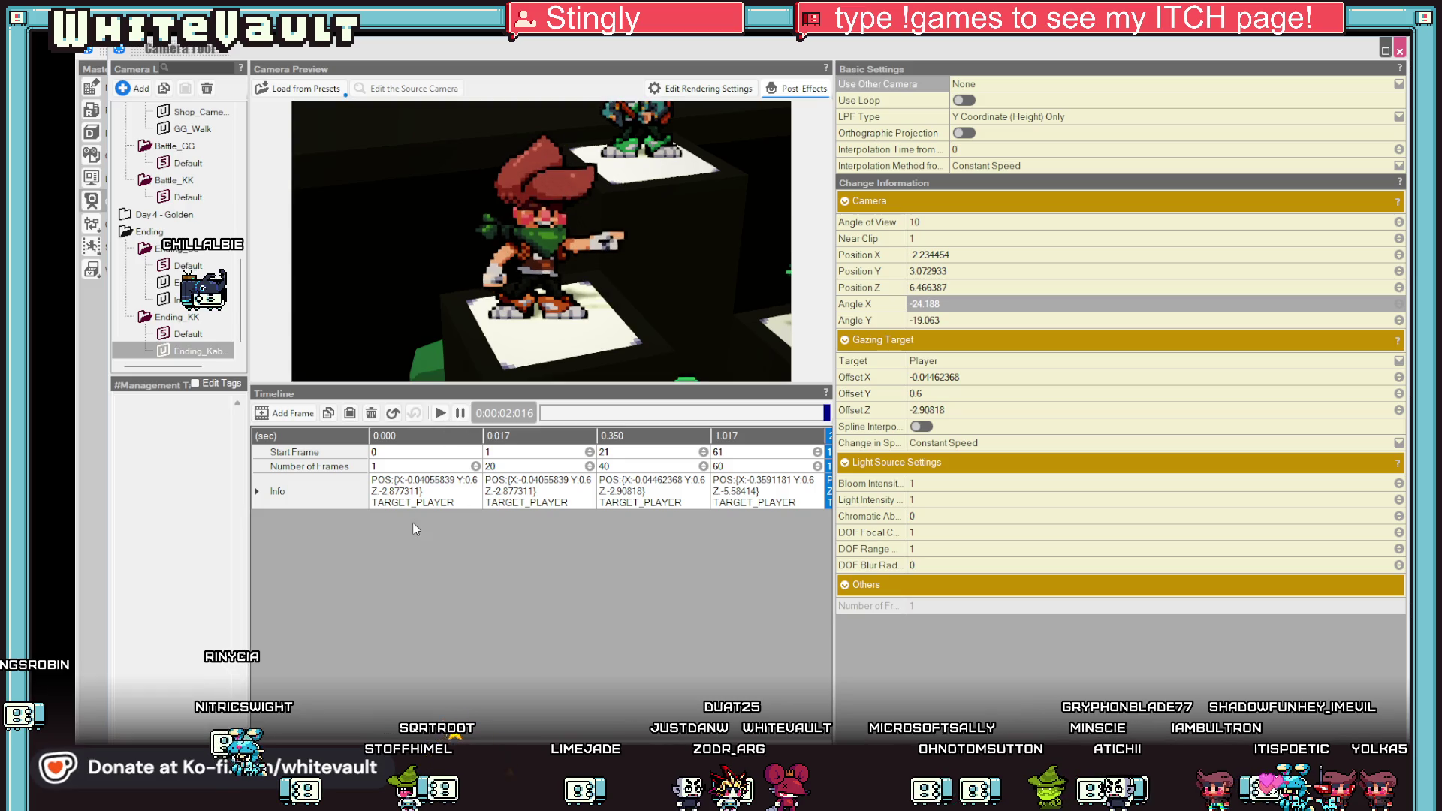
{"action": "left_click", "coordinate": [408, 476]}
{"action": "left_click", "coordinate": [440, 412]}
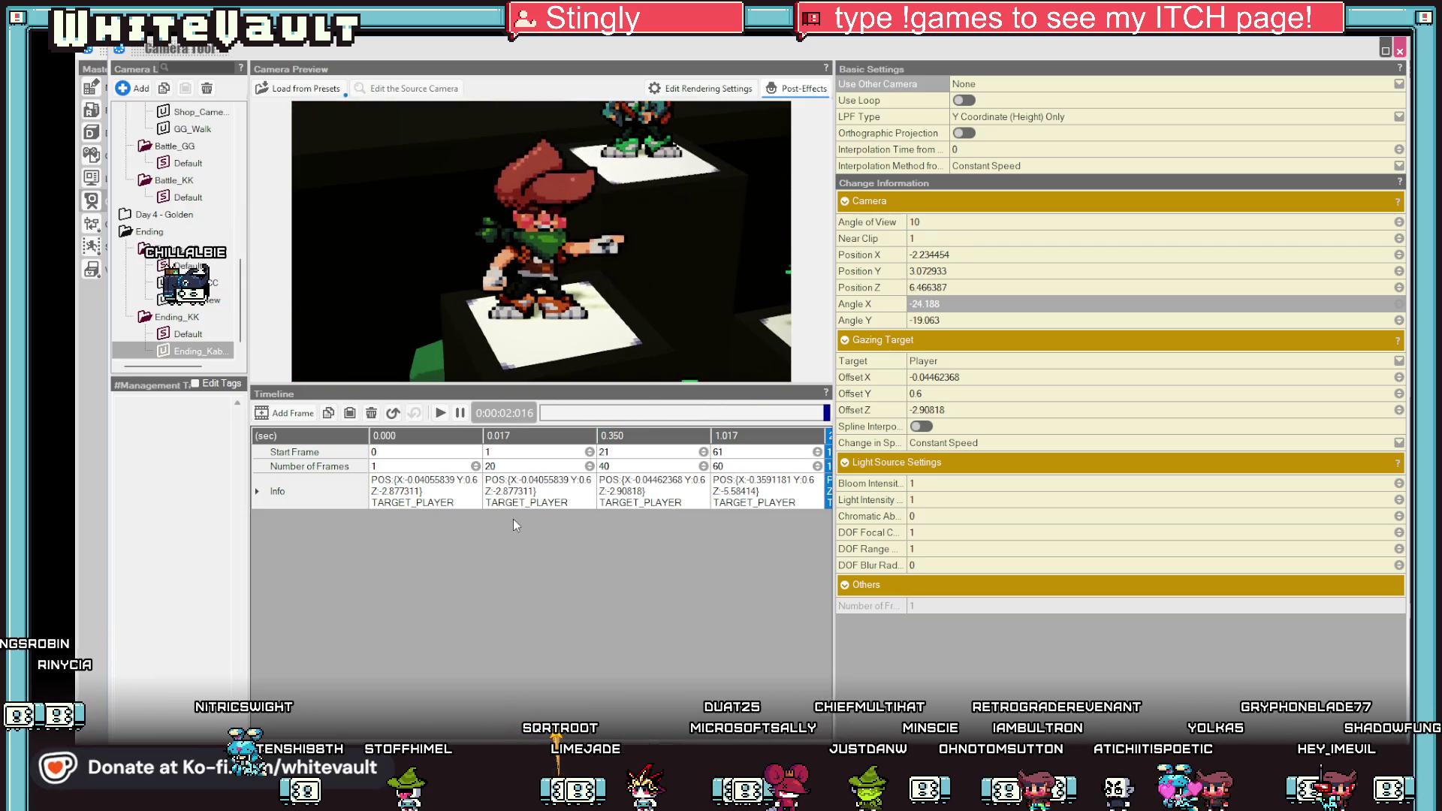
{"action": "left_click", "coordinate": [529, 495]}
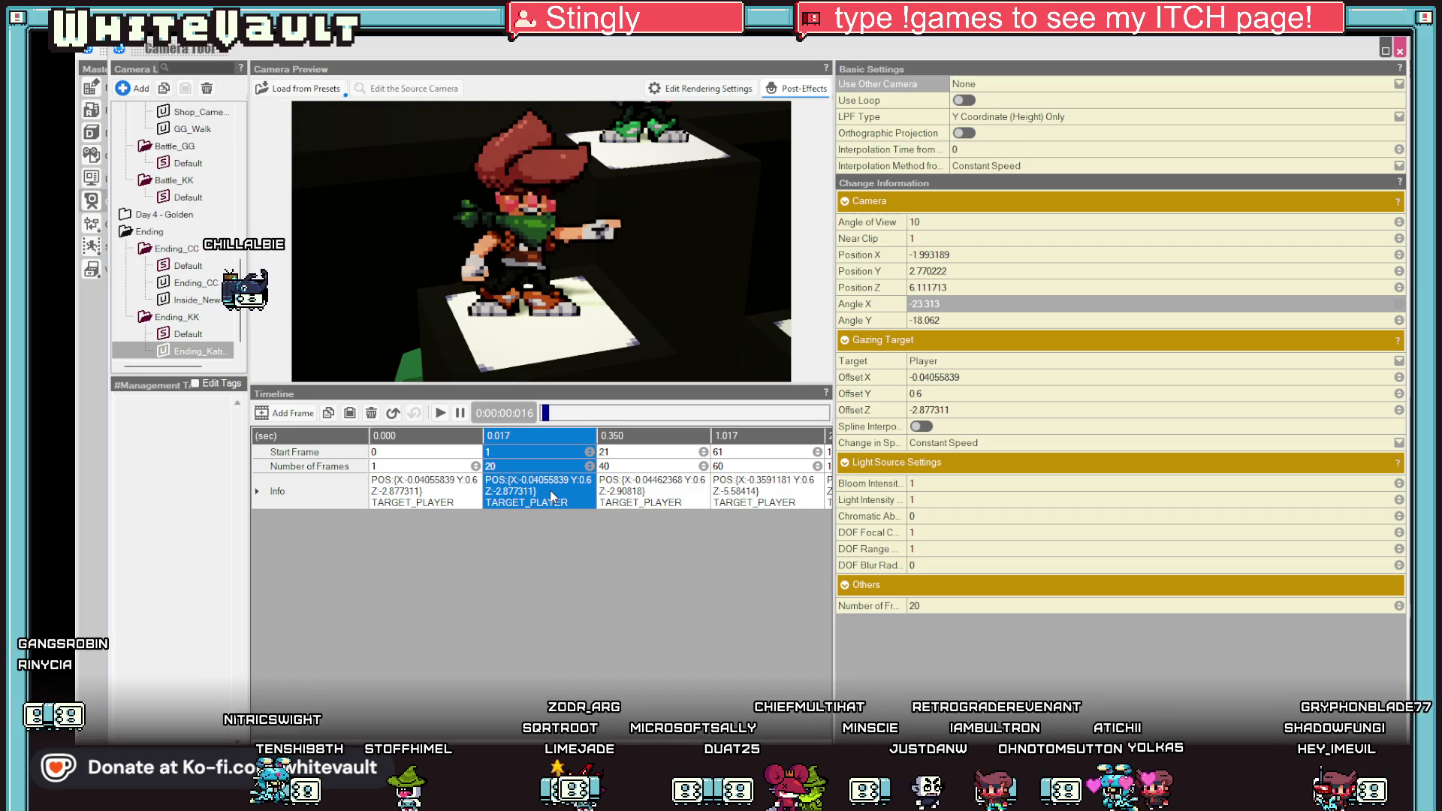
Make the opening keyframes 20 frames long with the third starting at frame 40.
{"action": "left_click", "coordinate": [396, 465]}
{"action": "type", "text": "20"}
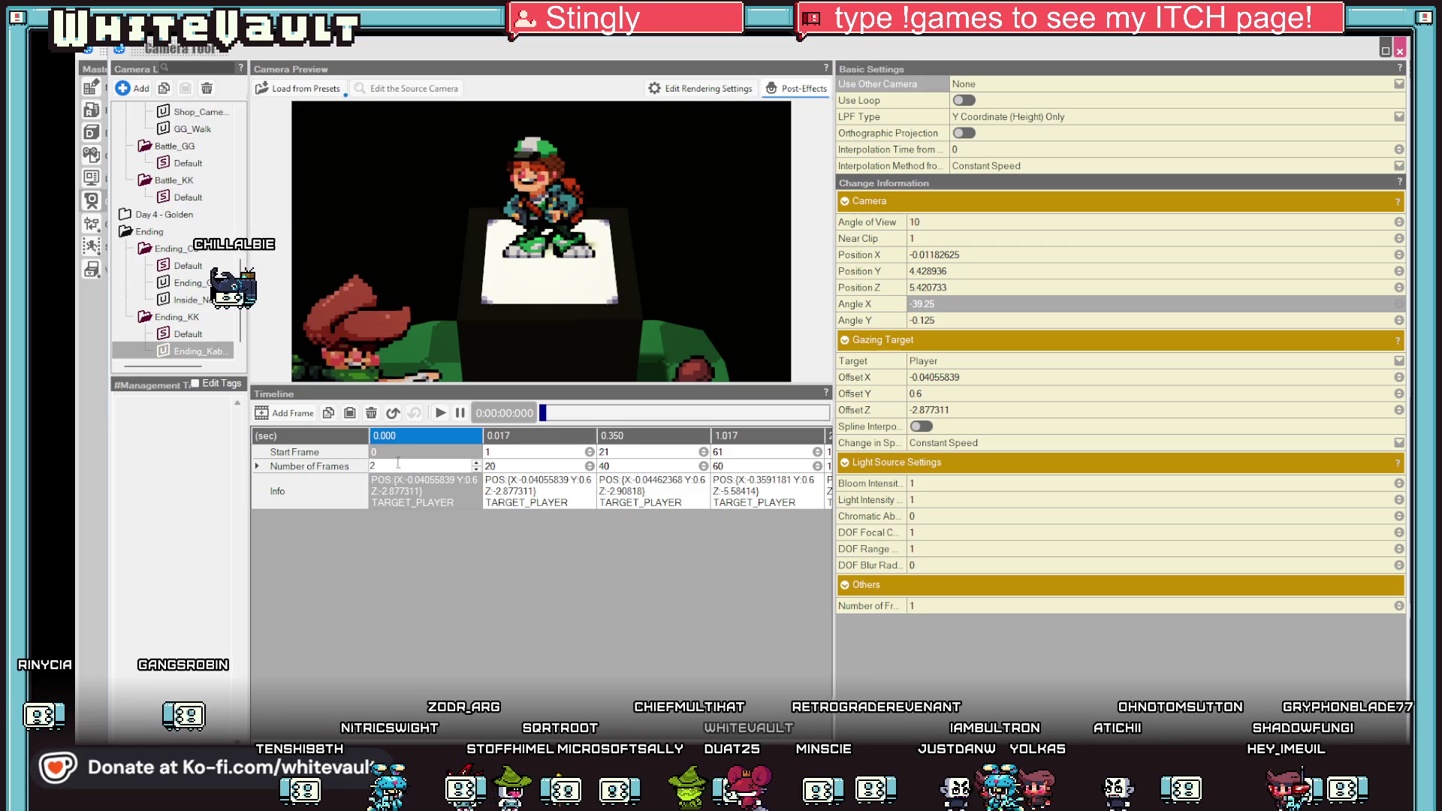
{"action": "left_click", "coordinate": [507, 464]}
{"action": "type", "text": "40"}
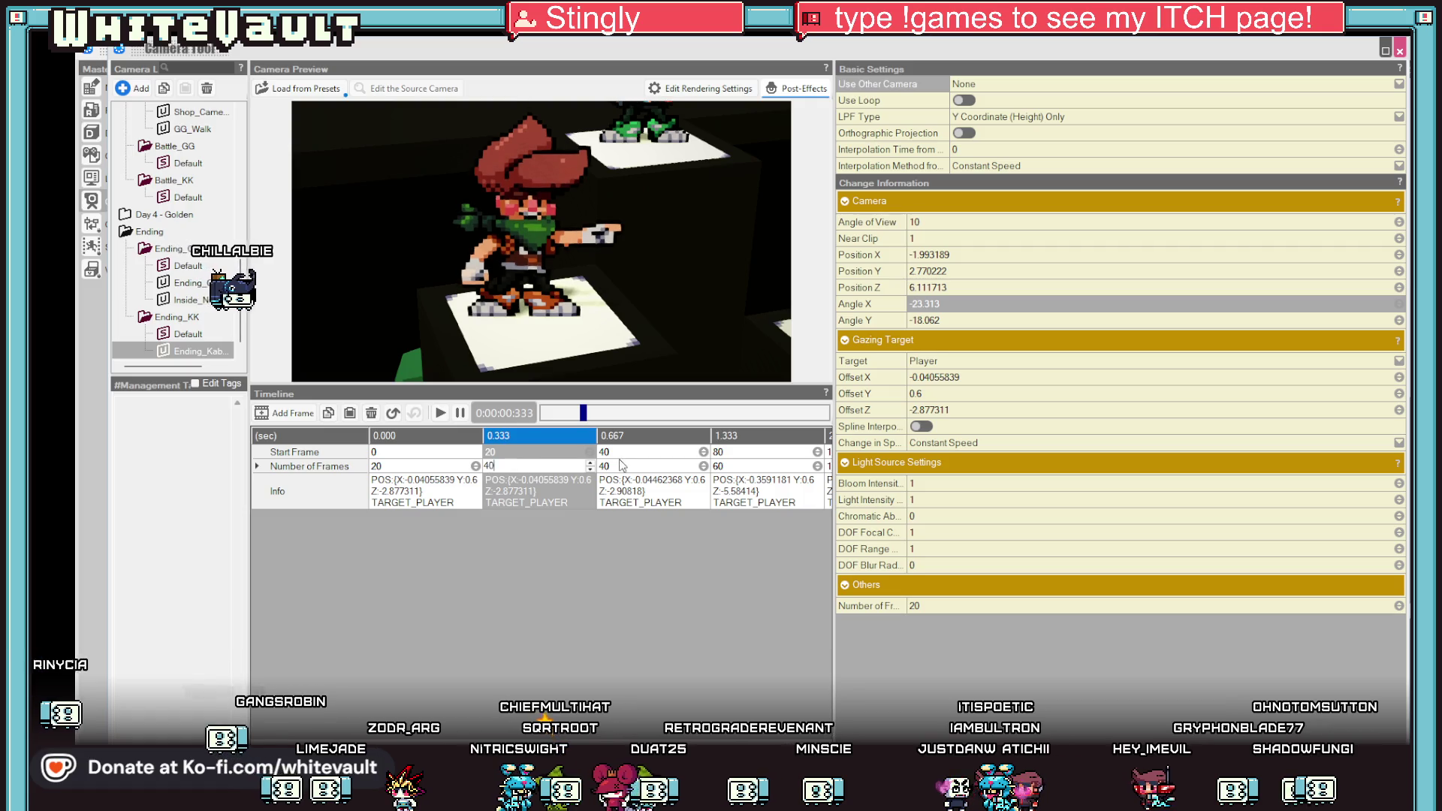
{"action": "left_click", "coordinate": [620, 464]}
{"action": "left_click", "coordinate": [623, 452]}
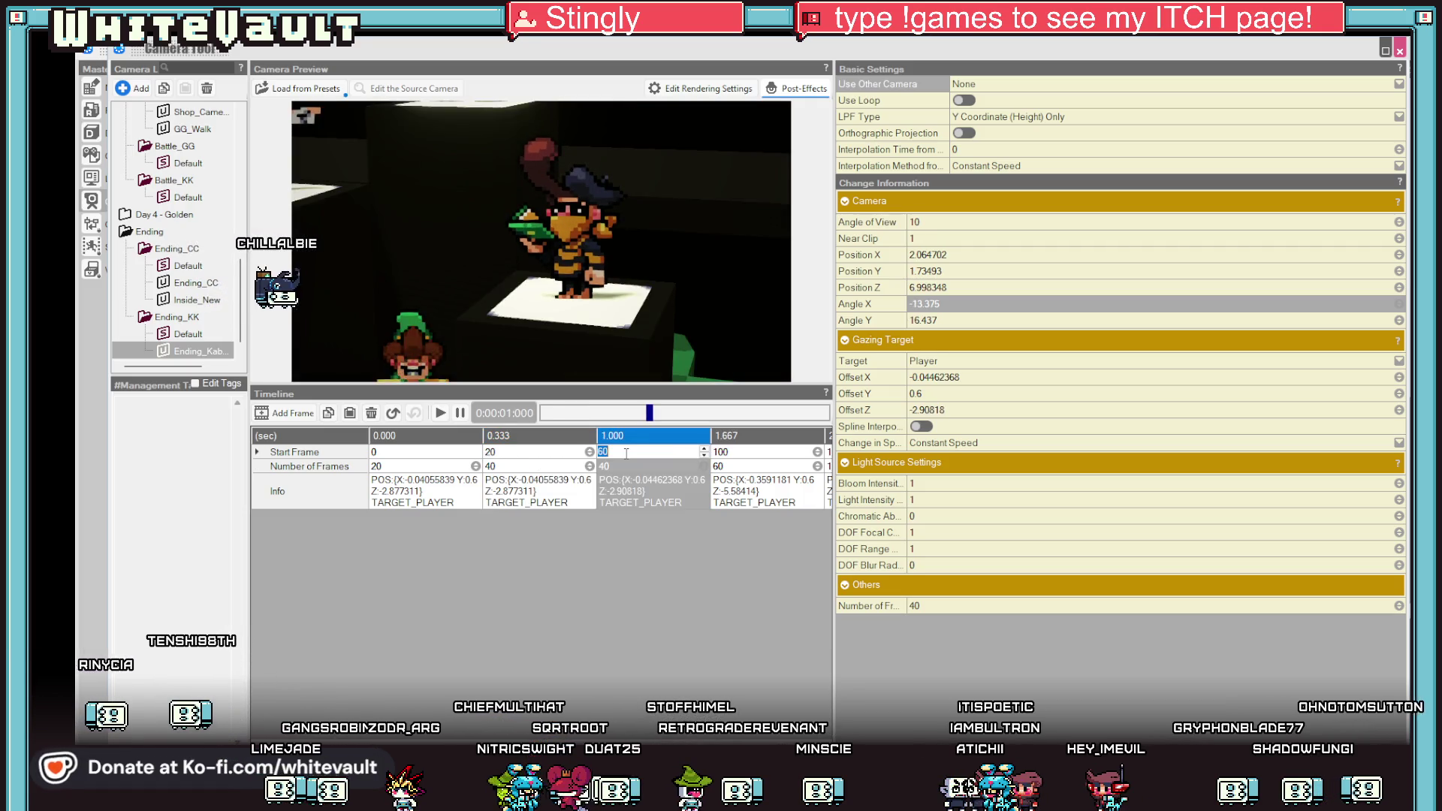
{"action": "double_click", "coordinate": [623, 451]}
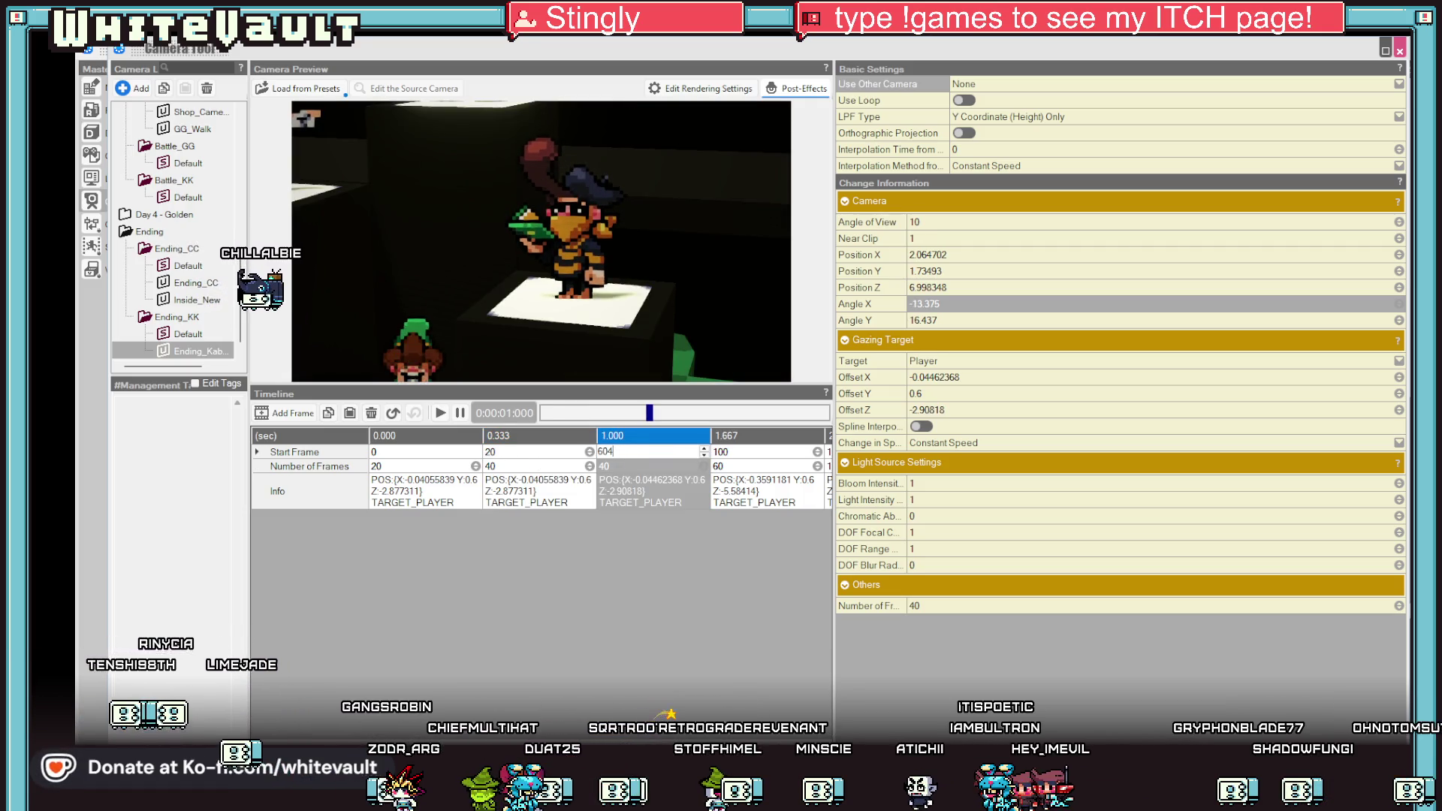
{"action": "type", "text": "41"}
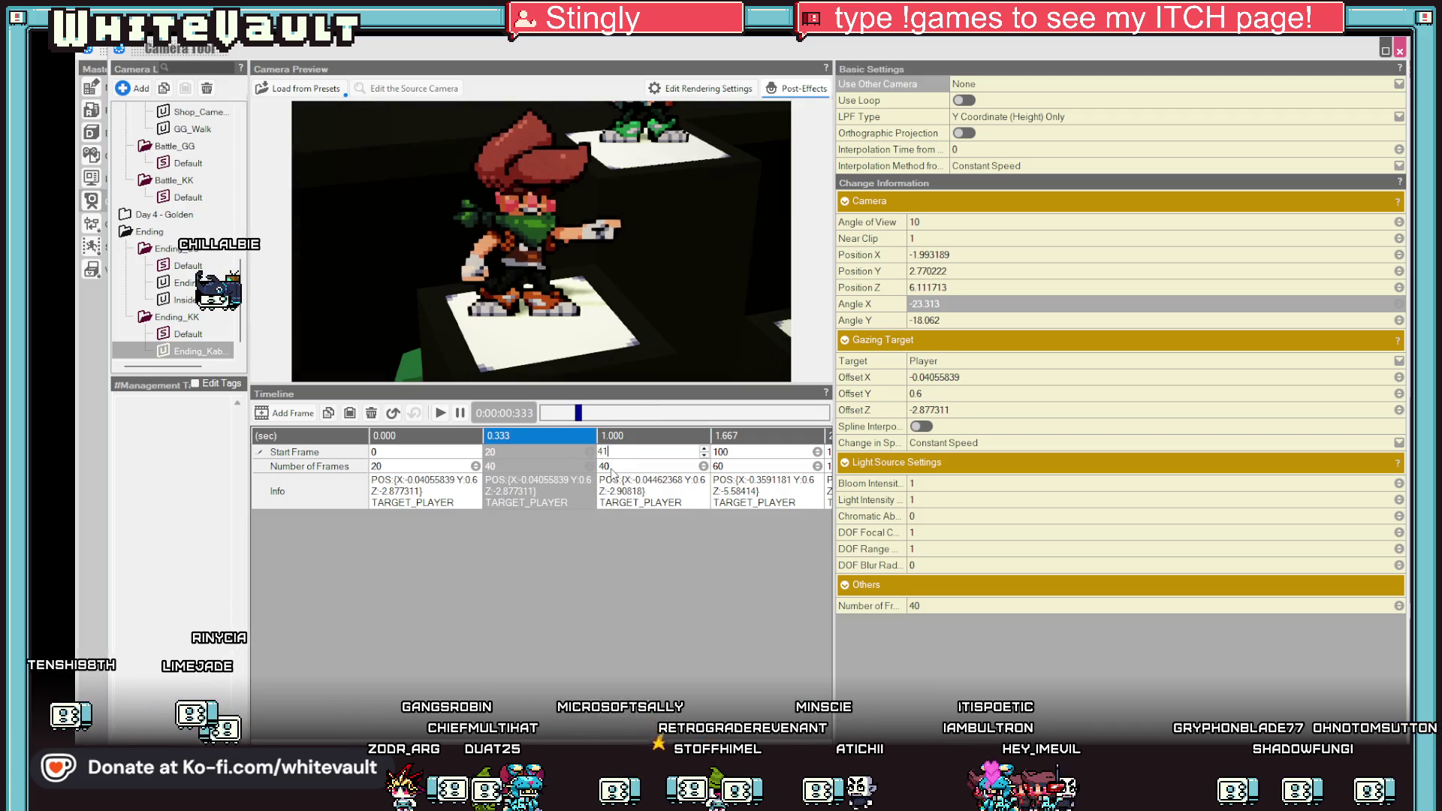
{"action": "type", "text": "0"}
{"action": "key", "text": "Tab"}
Start the wide-shot keyframe at frame 60 and hold it for 100 frames.
{"action": "double_click", "coordinate": [735, 451]}
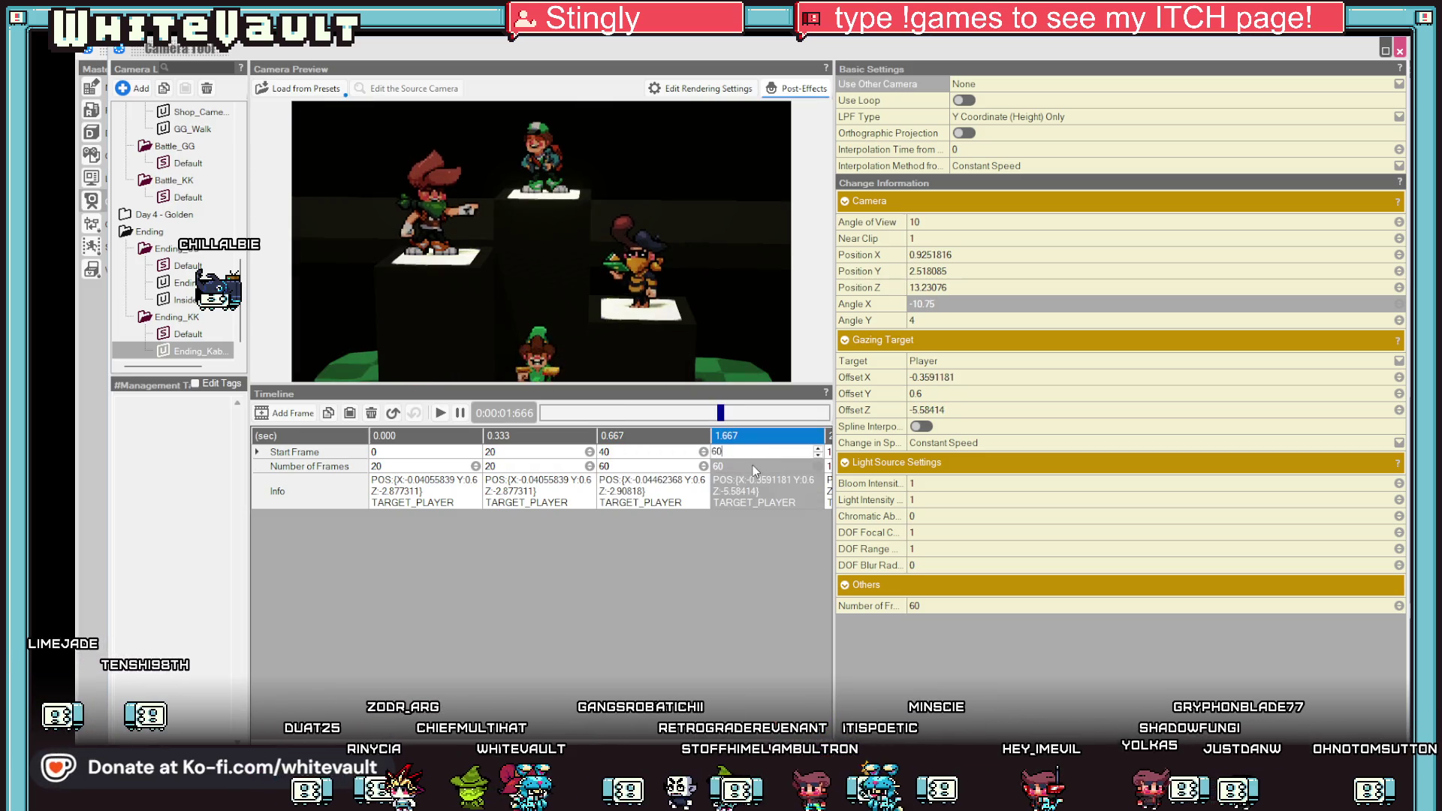
{"action": "key", "text": "Tab"}
{"action": "type", "text": "0"}
{"action": "key", "text": "Return"}
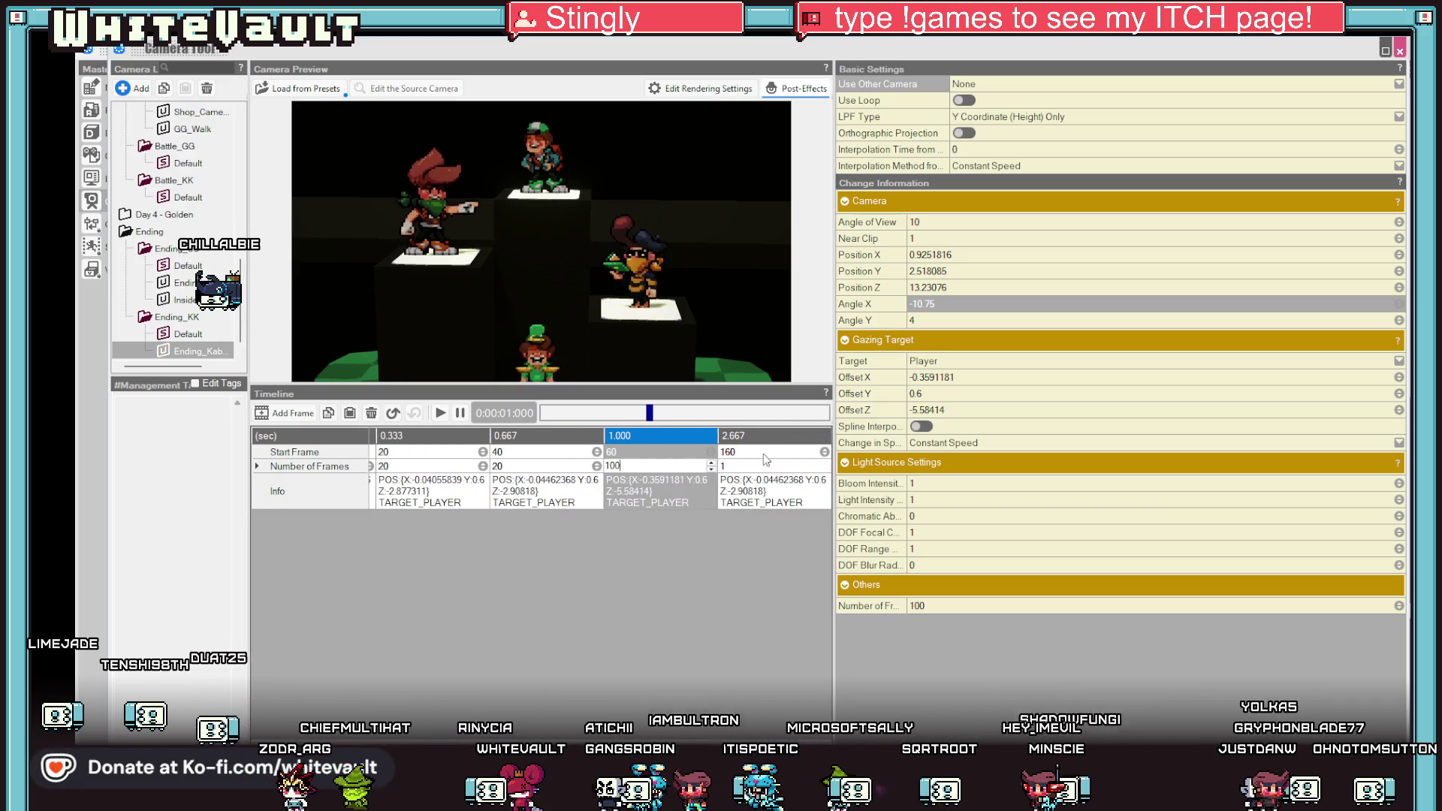
{"action": "double_click", "coordinate": [763, 451]}
{"action": "right_click", "coordinate": [757, 437]}
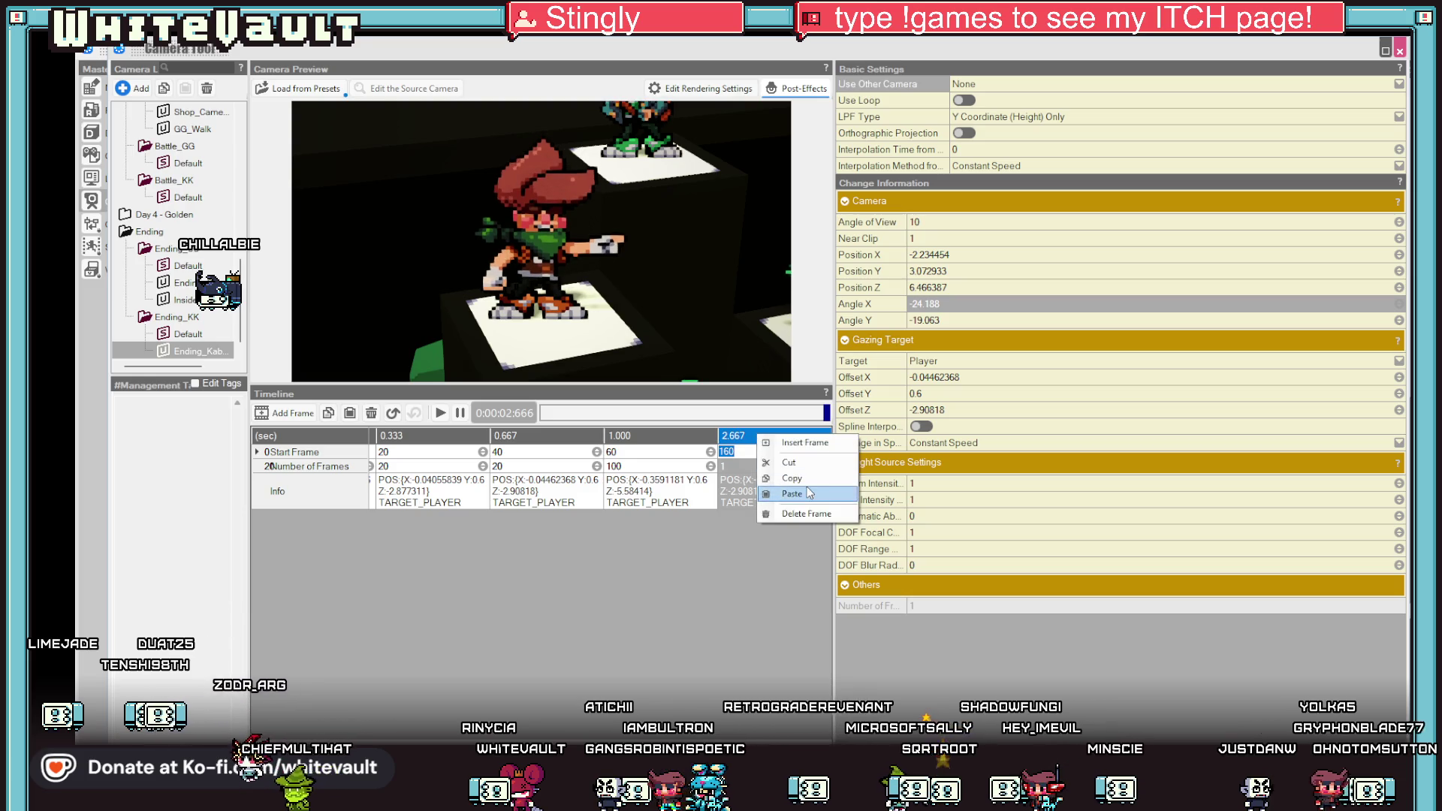
Delete the trailing extra keyframe, play back, and lengthen the opening shot to 60 frames.
{"action": "left_click", "coordinate": [816, 511]}
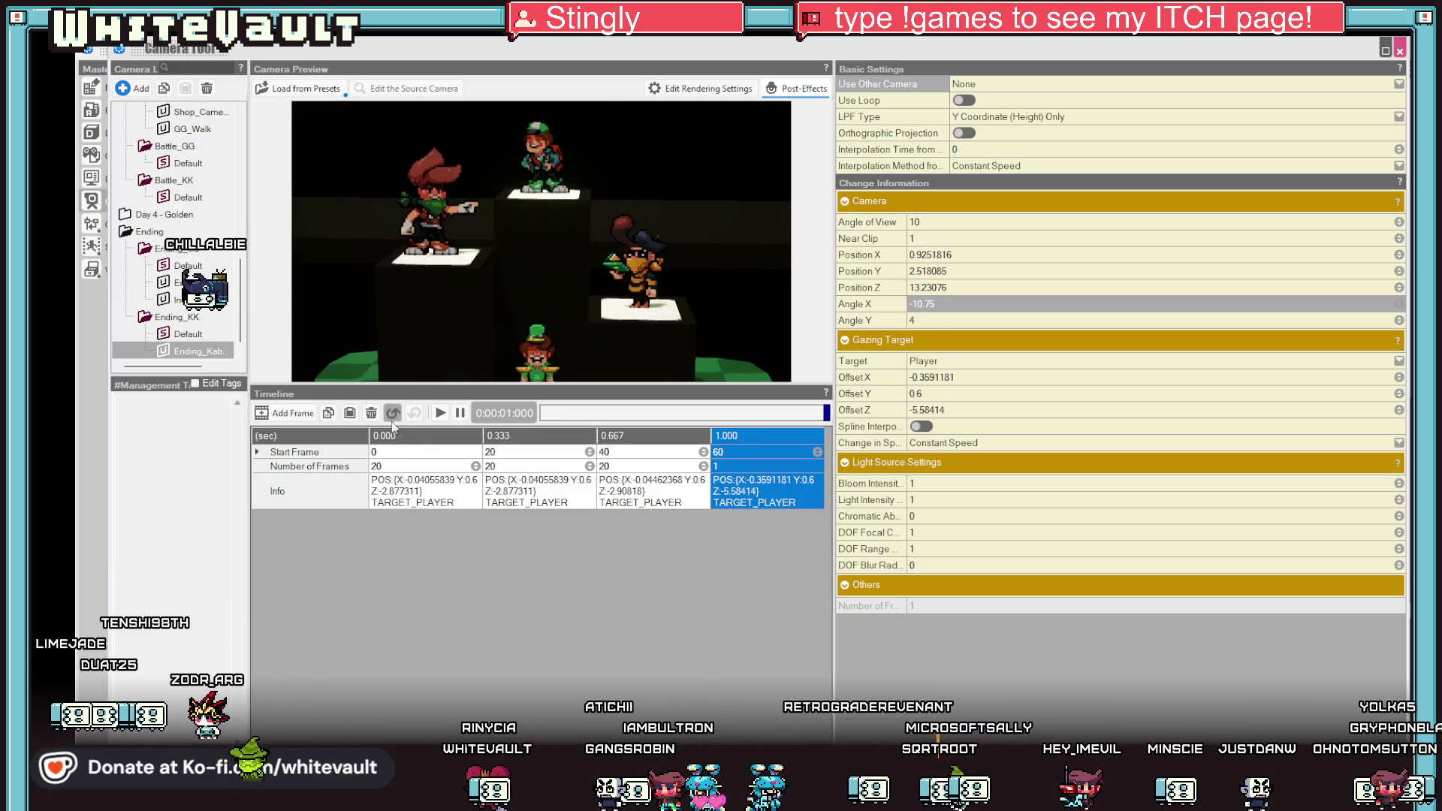
{"action": "left_click", "coordinate": [439, 413]}
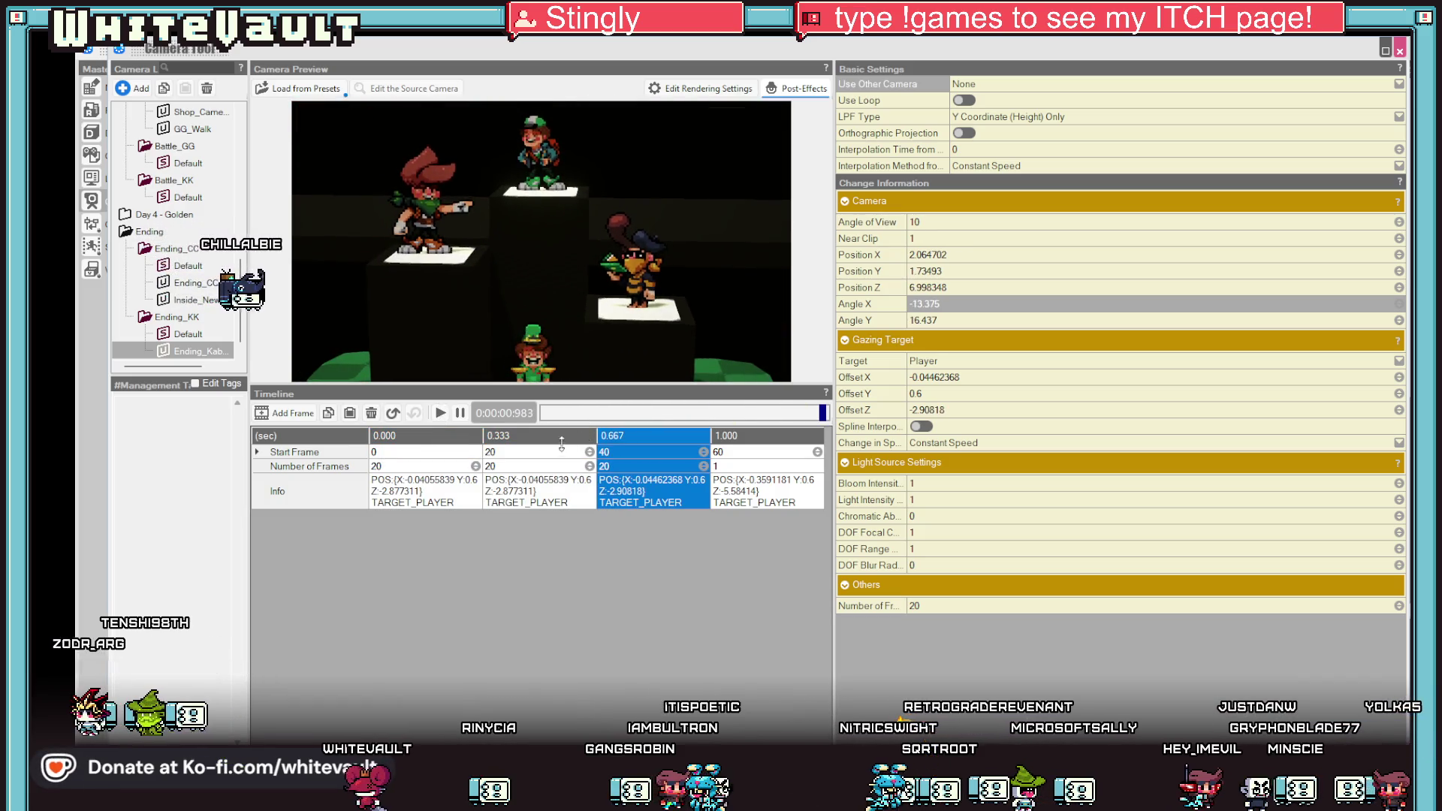
{"action": "double_click", "coordinate": [420, 466]}
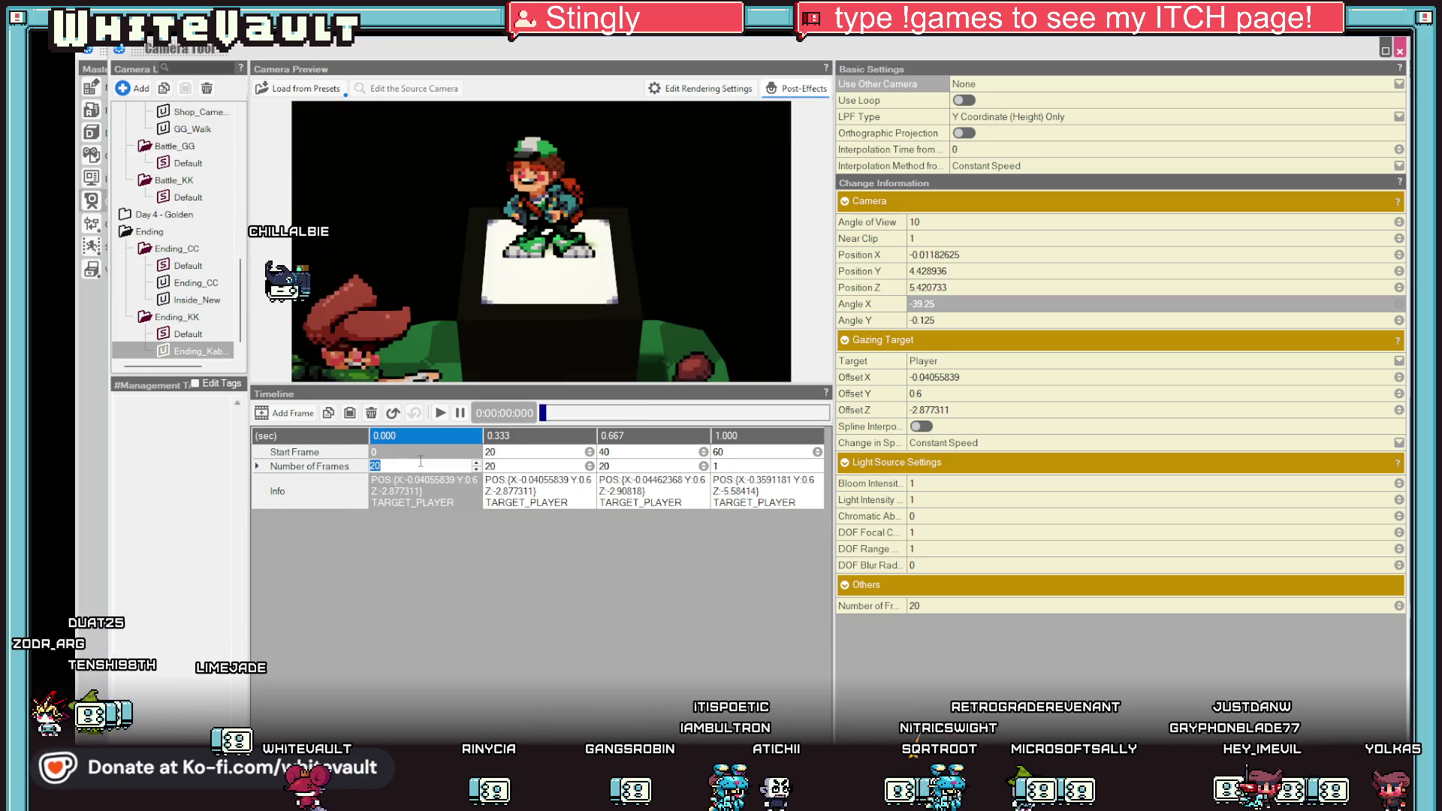
{"action": "type", "text": "60"}
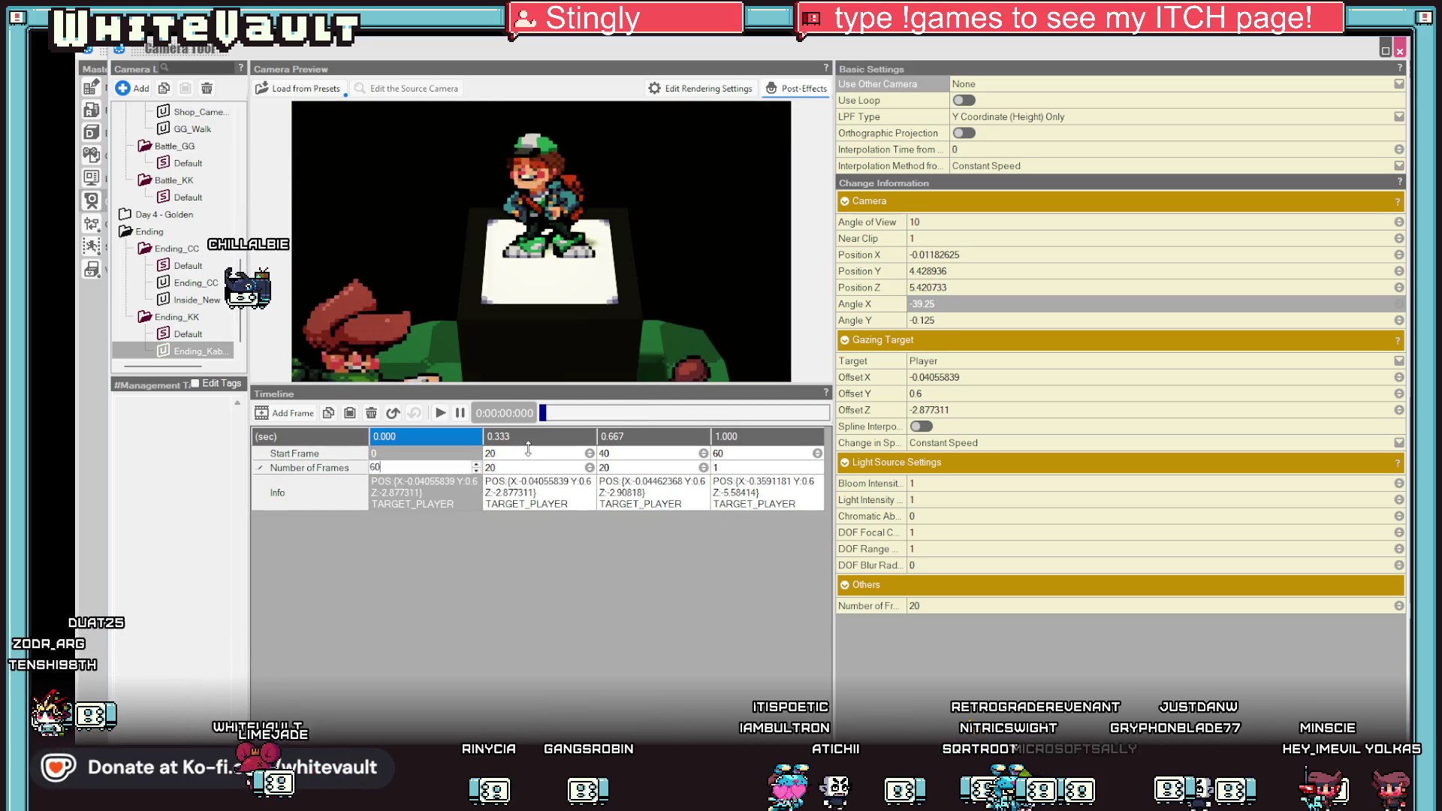
{"action": "key", "text": "Return"}
{"action": "left_click", "coordinate": [440, 412]}
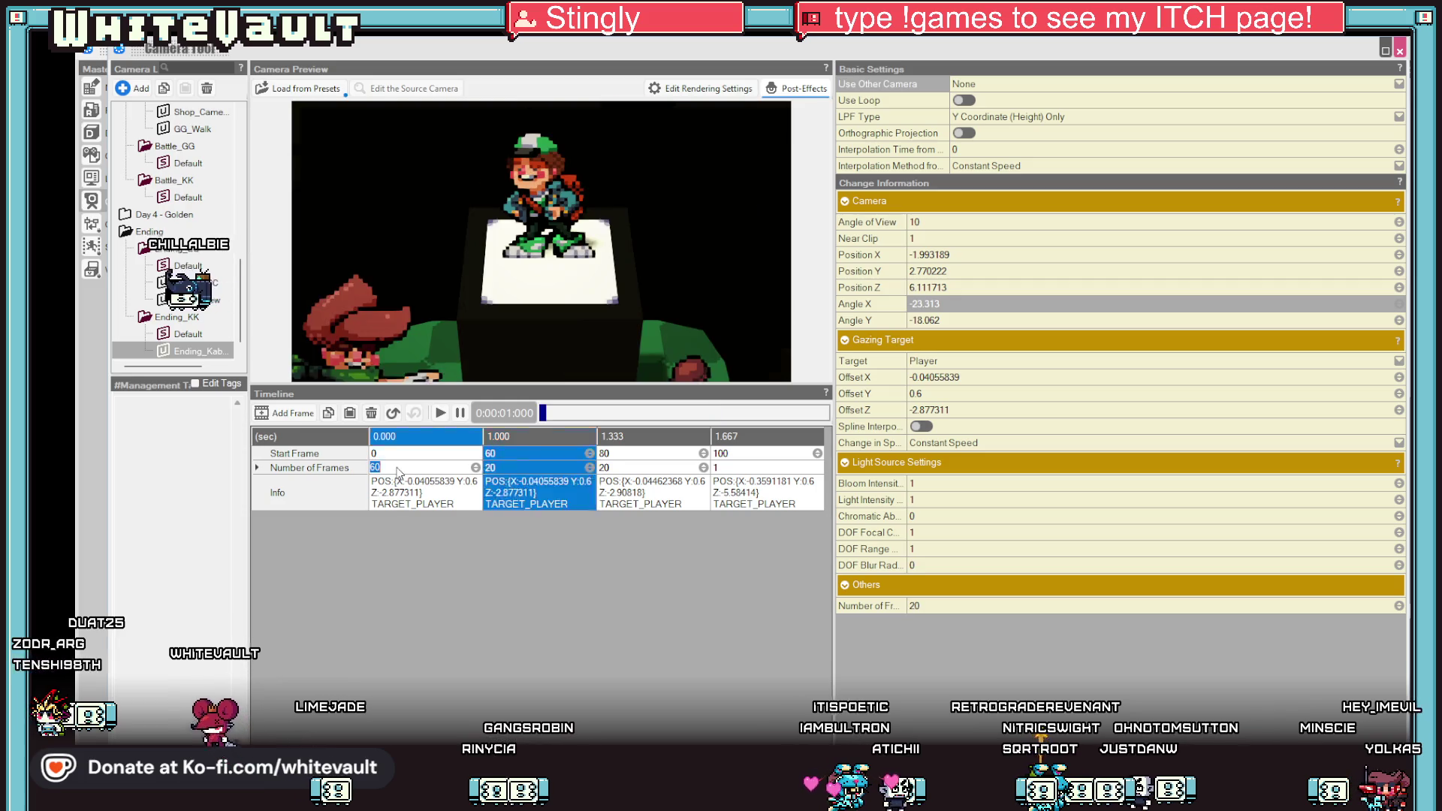
Replay the sequence and give the second keyframe 60 frames.
{"action": "left_click", "coordinate": [441, 413]}
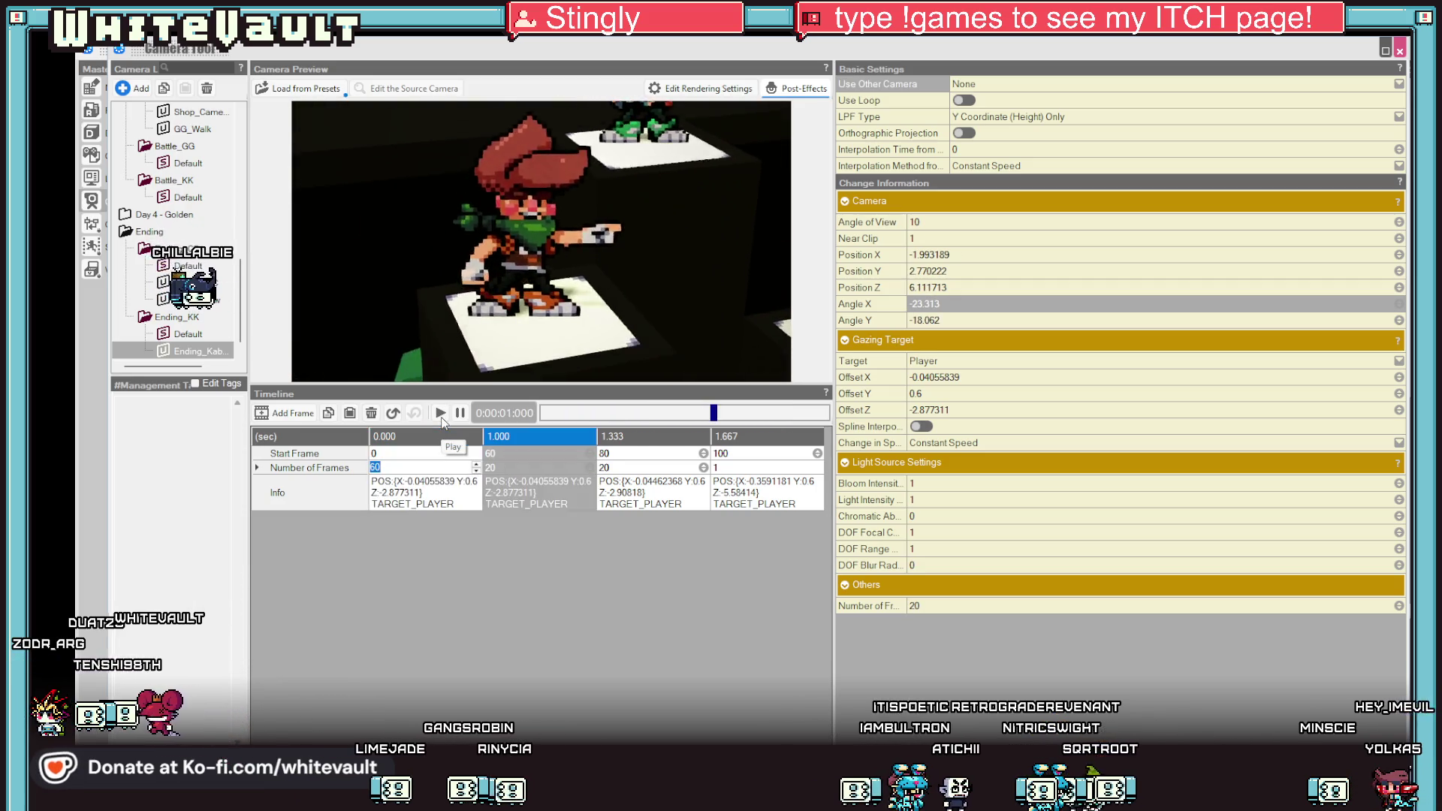
{"action": "left_click", "coordinate": [443, 419]}
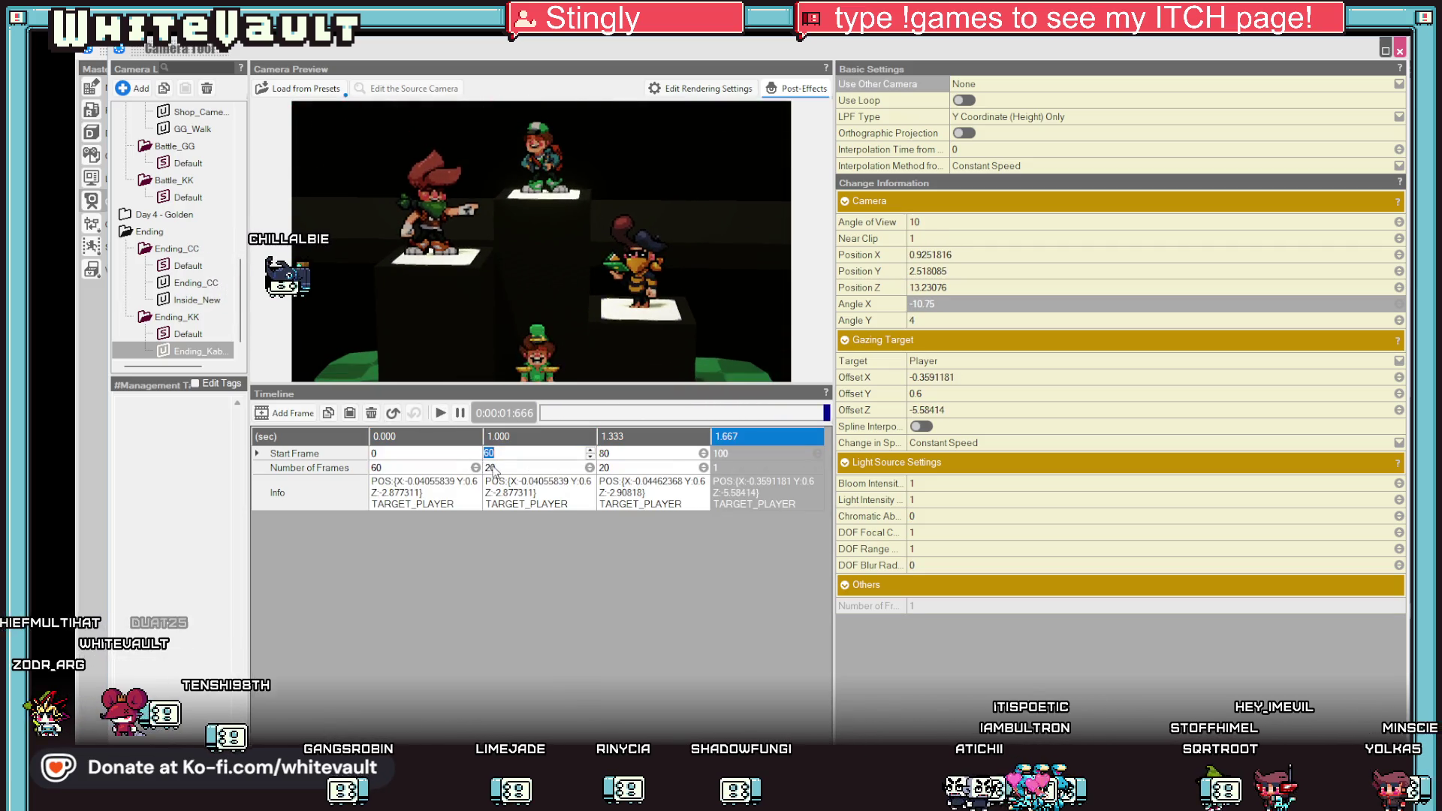
{"action": "left_click", "coordinate": [492, 466]}
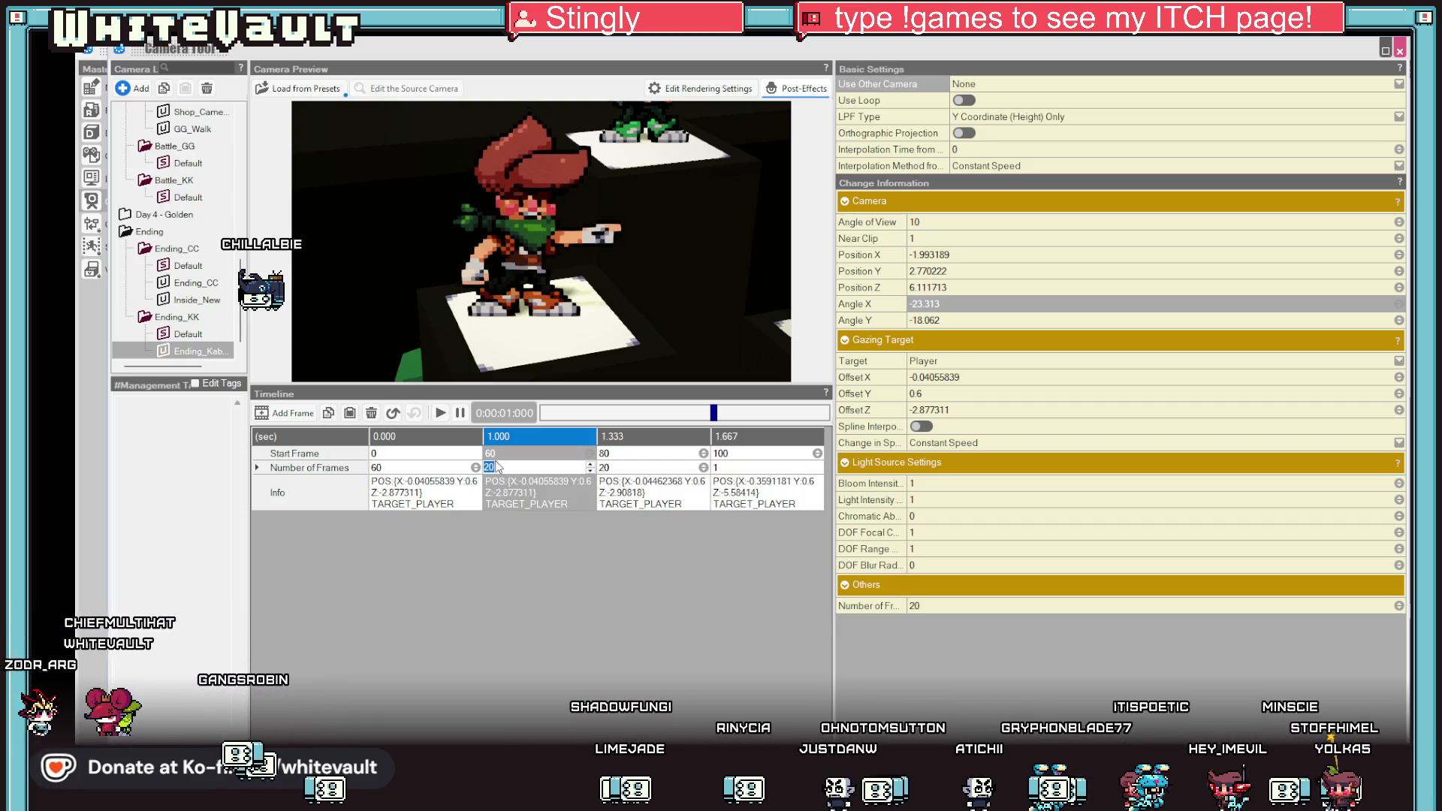
{"action": "type", "text": "1"}
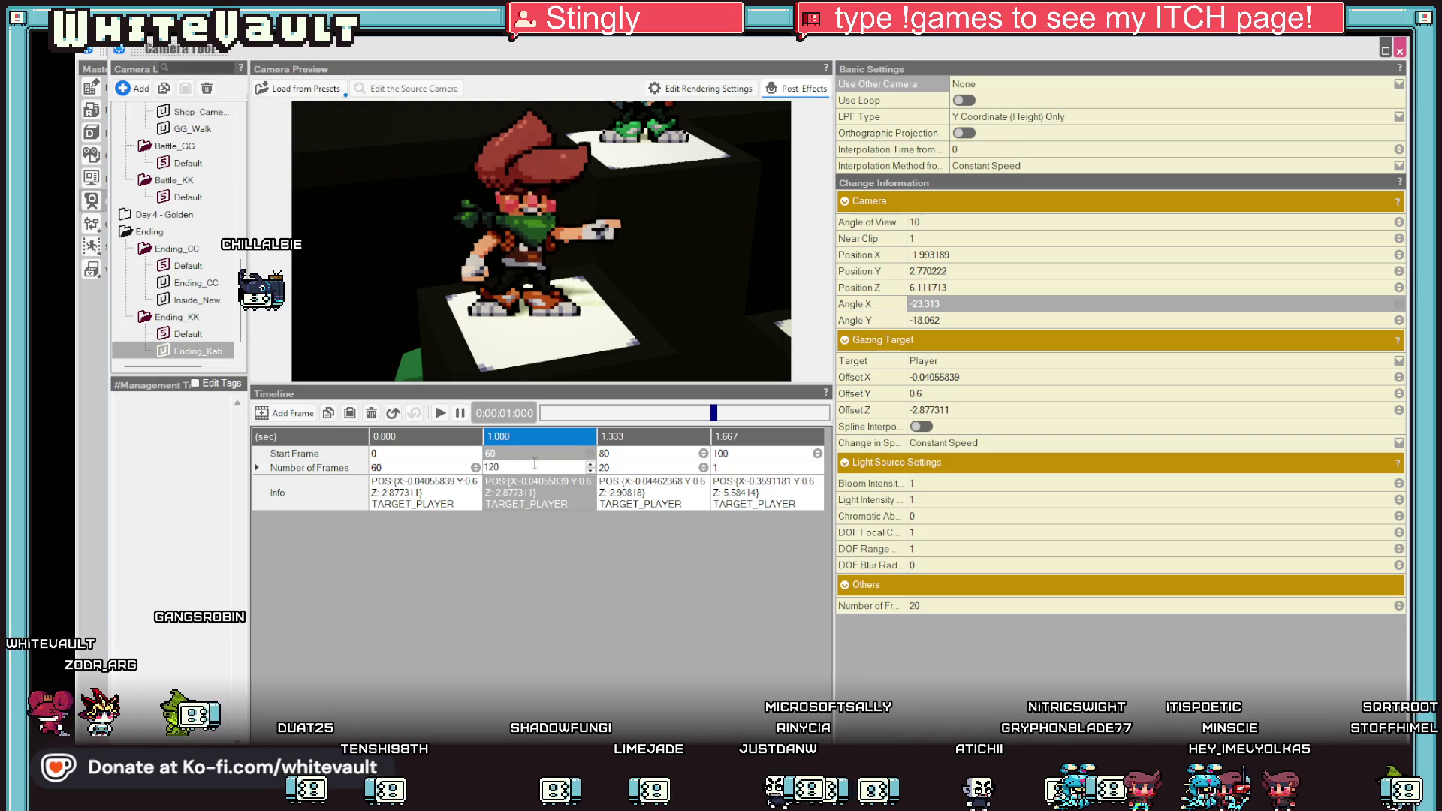
{"action": "left_click", "coordinate": [627, 456]}
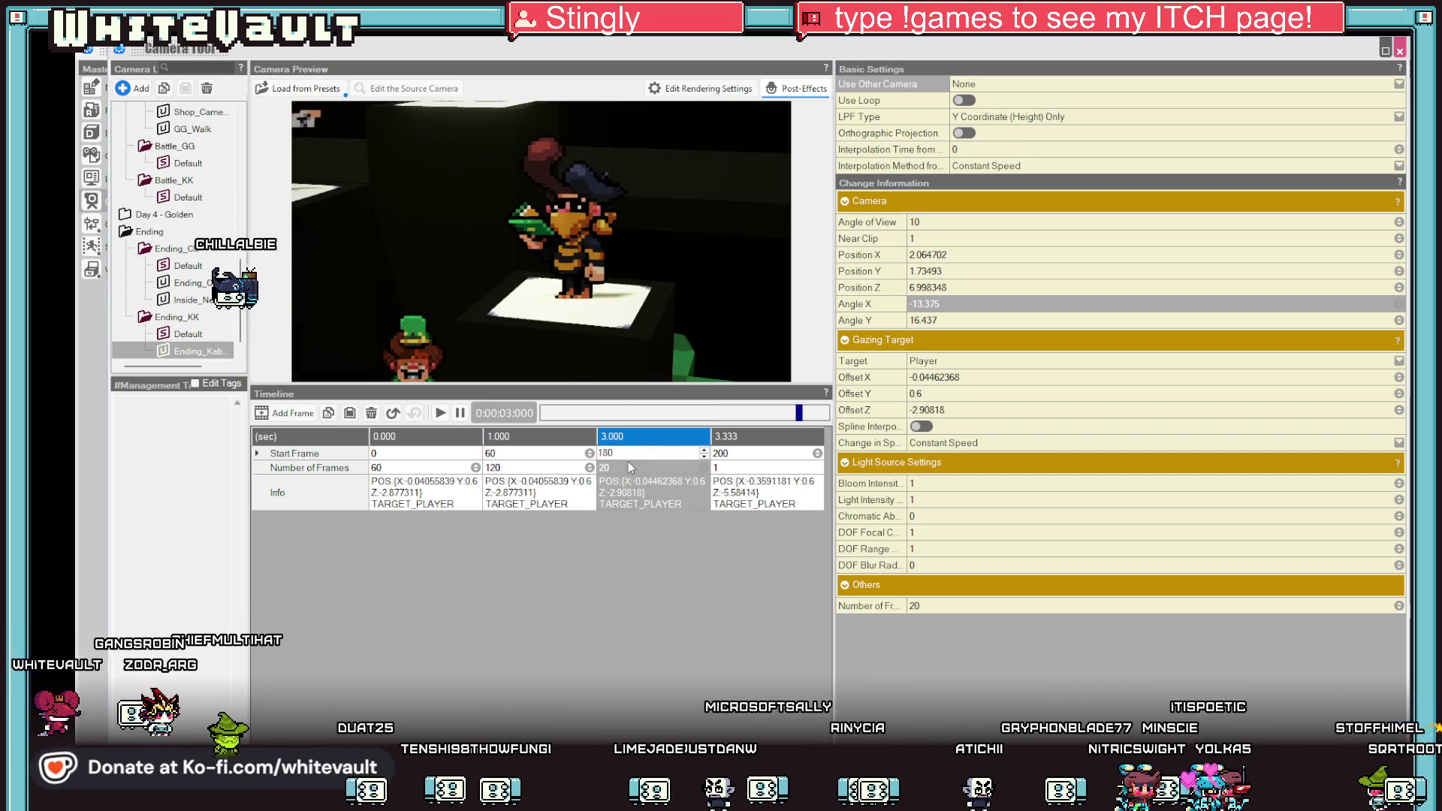
Give the third keyframe 60 frames so the wide shot starts at frame 180.
{"action": "left_click", "coordinate": [631, 466]}
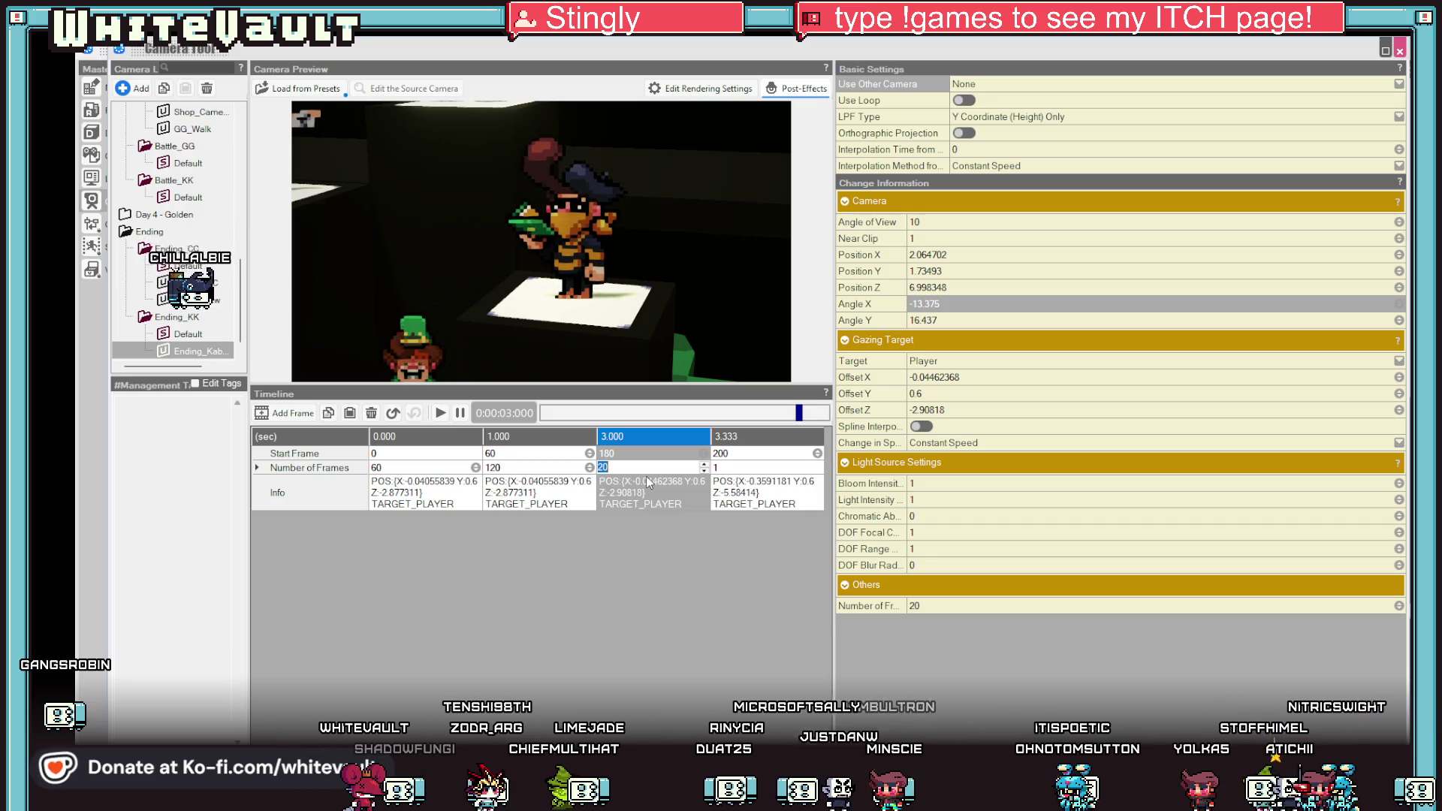
{"action": "type", "text": "0"}
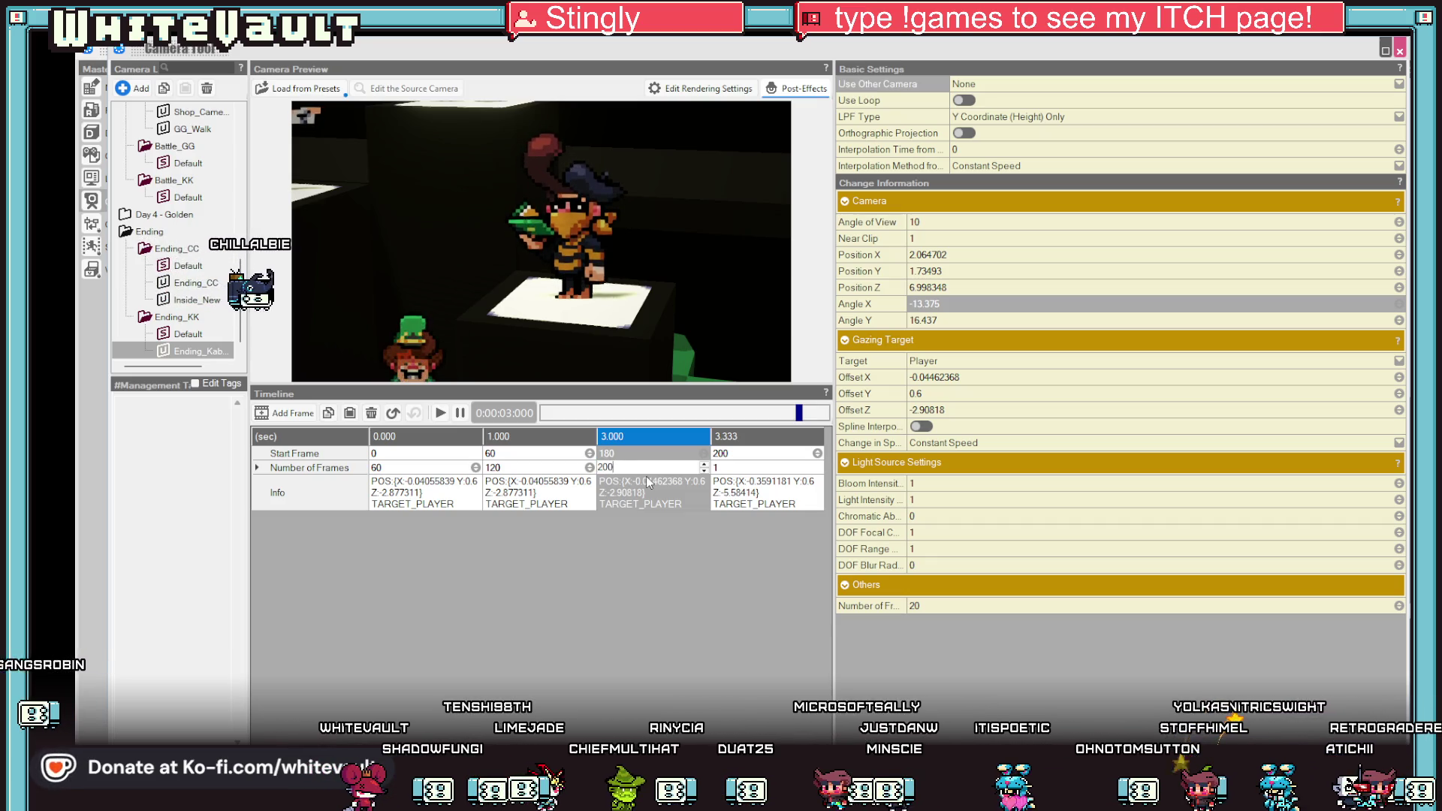
{"action": "key", "text": "Return"}
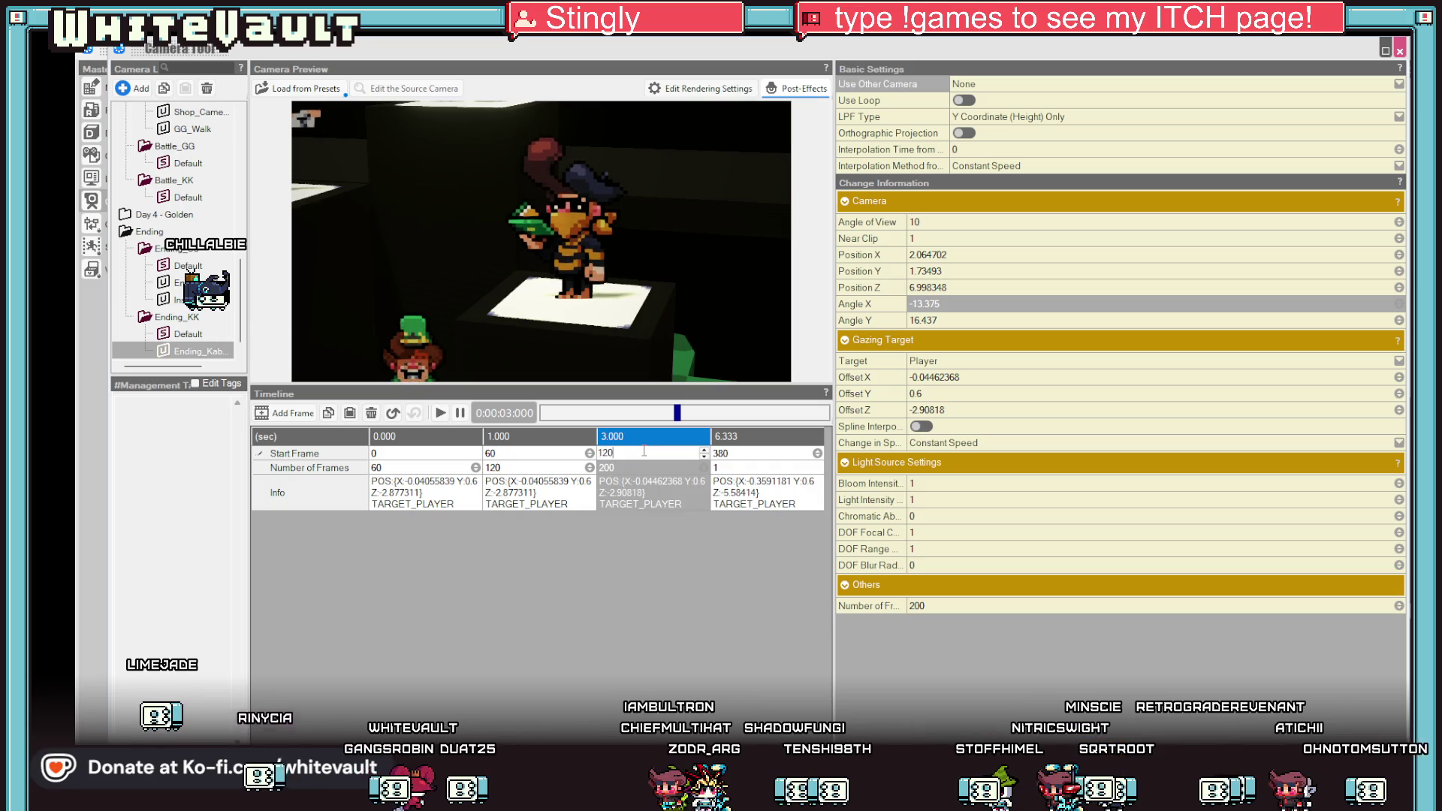
{"action": "left_click", "coordinate": [625, 464]}
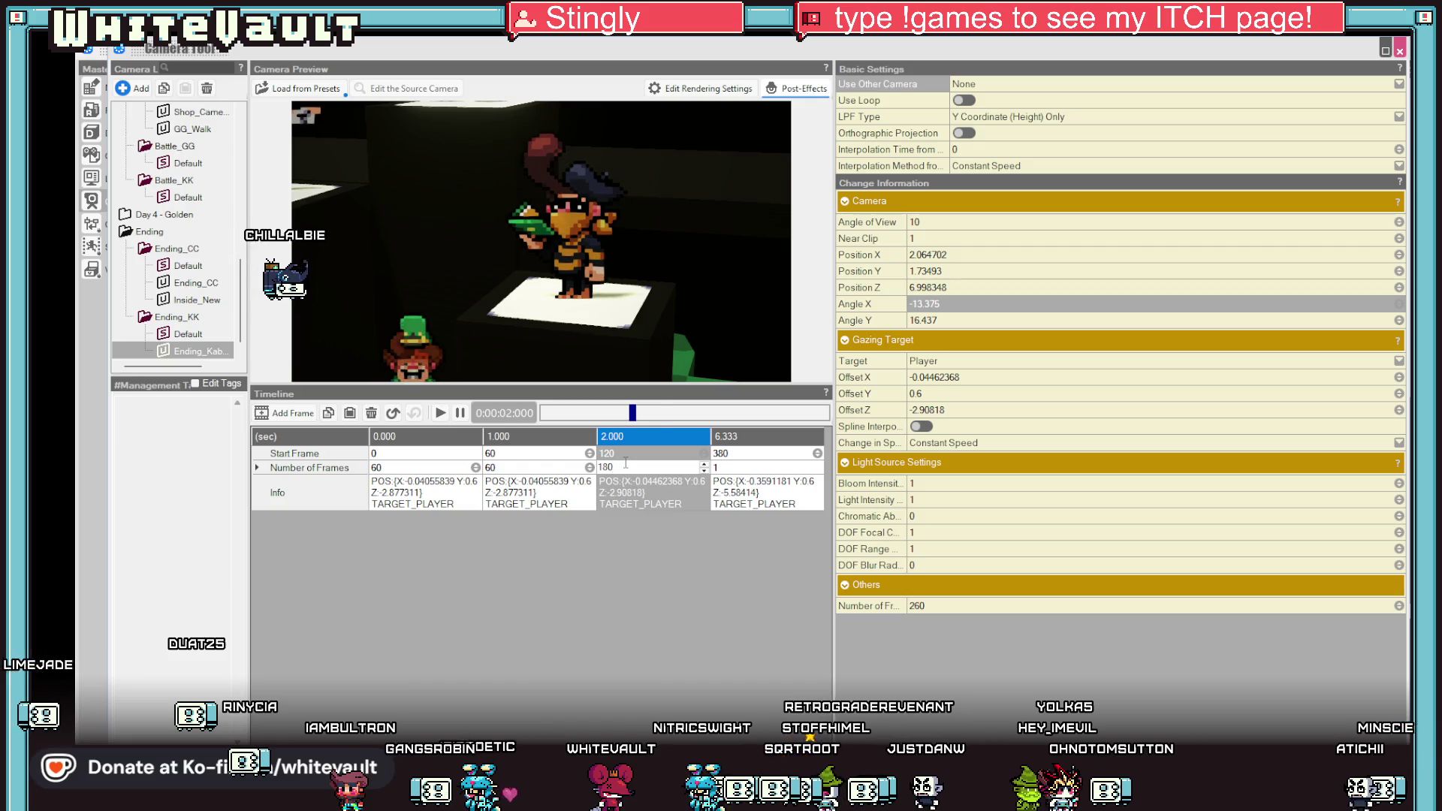
{"action": "type", "text": "80"}
{"action": "key", "text": "Return"}
{"action": "double_click", "coordinate": [754, 451]}
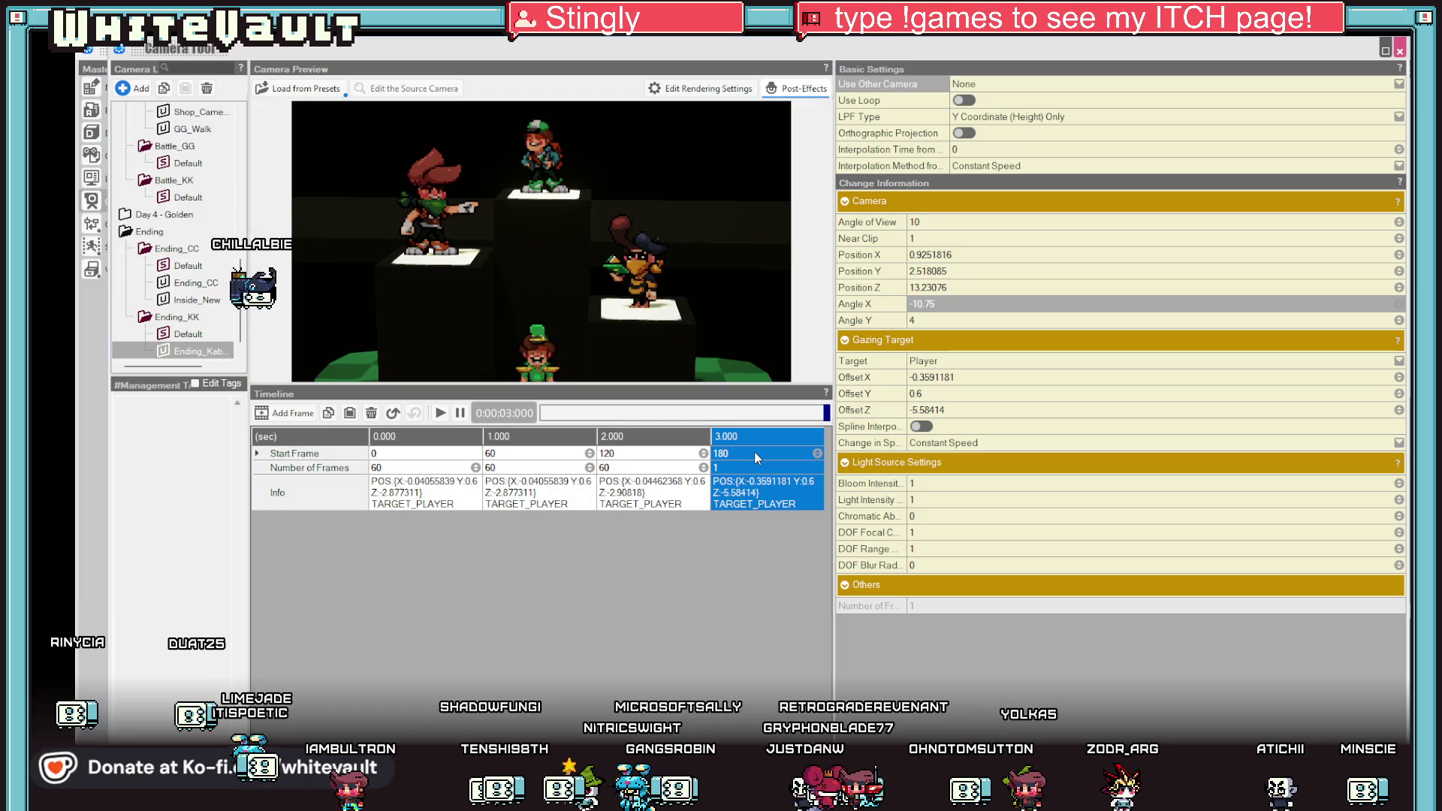
Play back the retimed sequence and review the Interpolation Method easing options.
{"action": "left_click", "coordinate": [738, 463]}
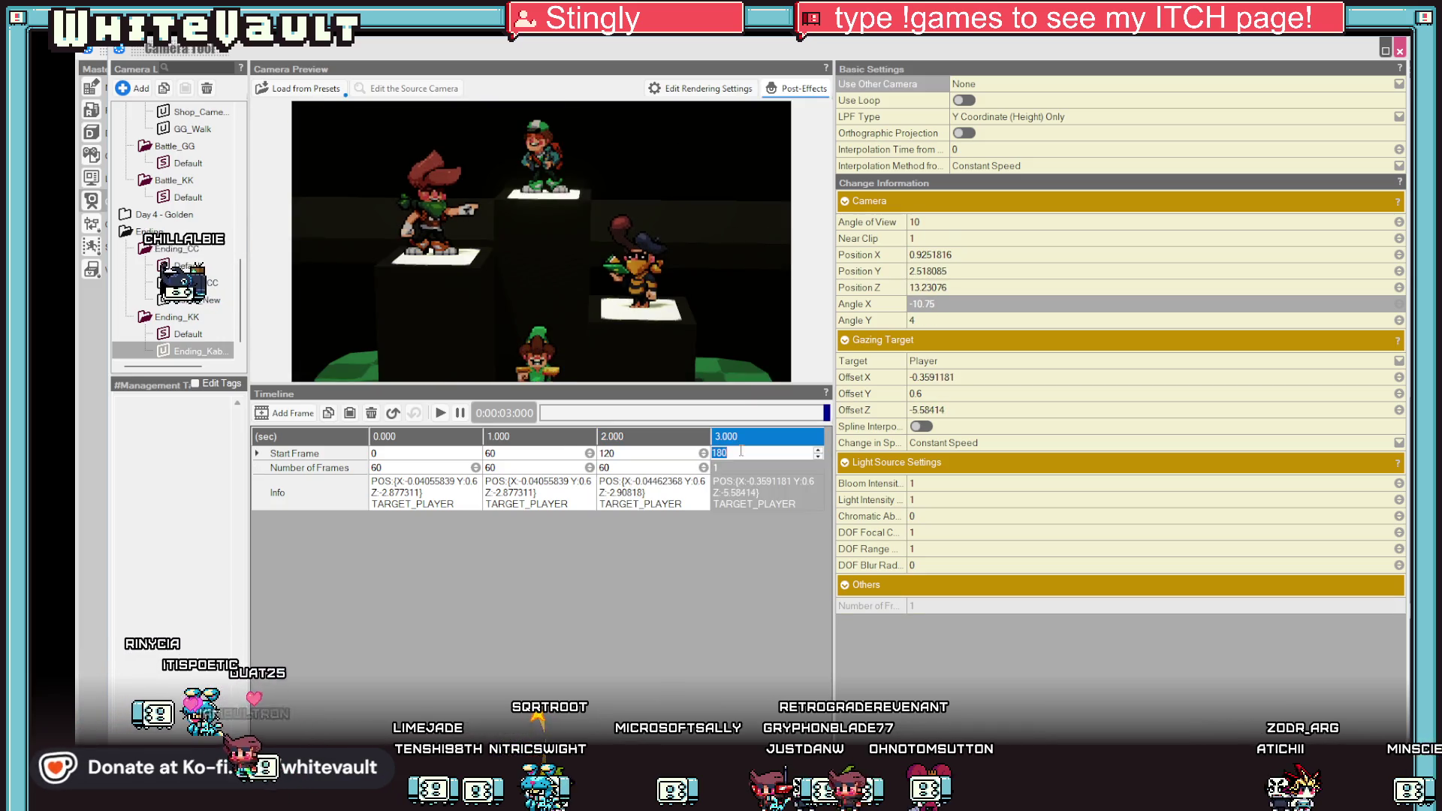
{"action": "key", "text": "space"}
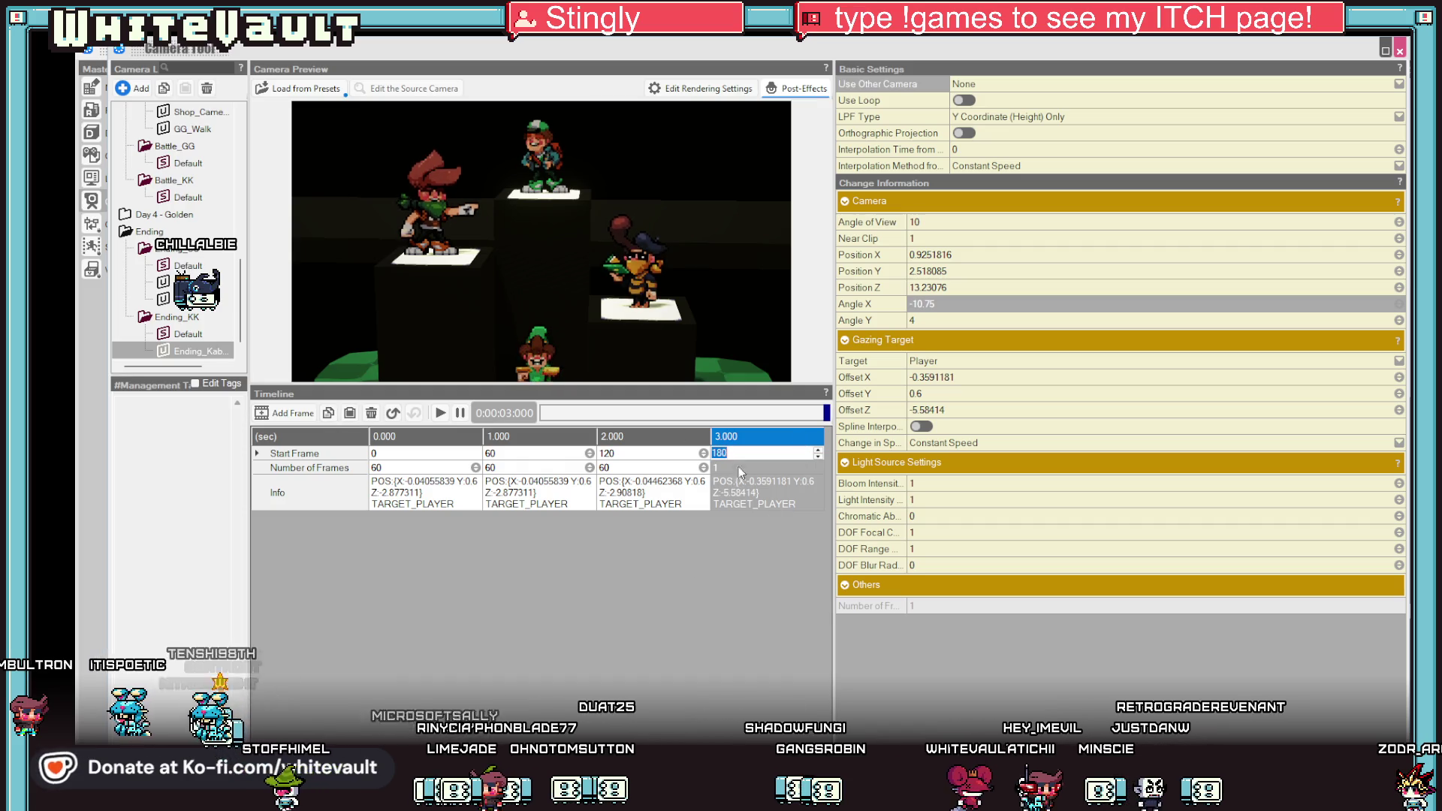
{"action": "left_click", "coordinate": [815, 474]}
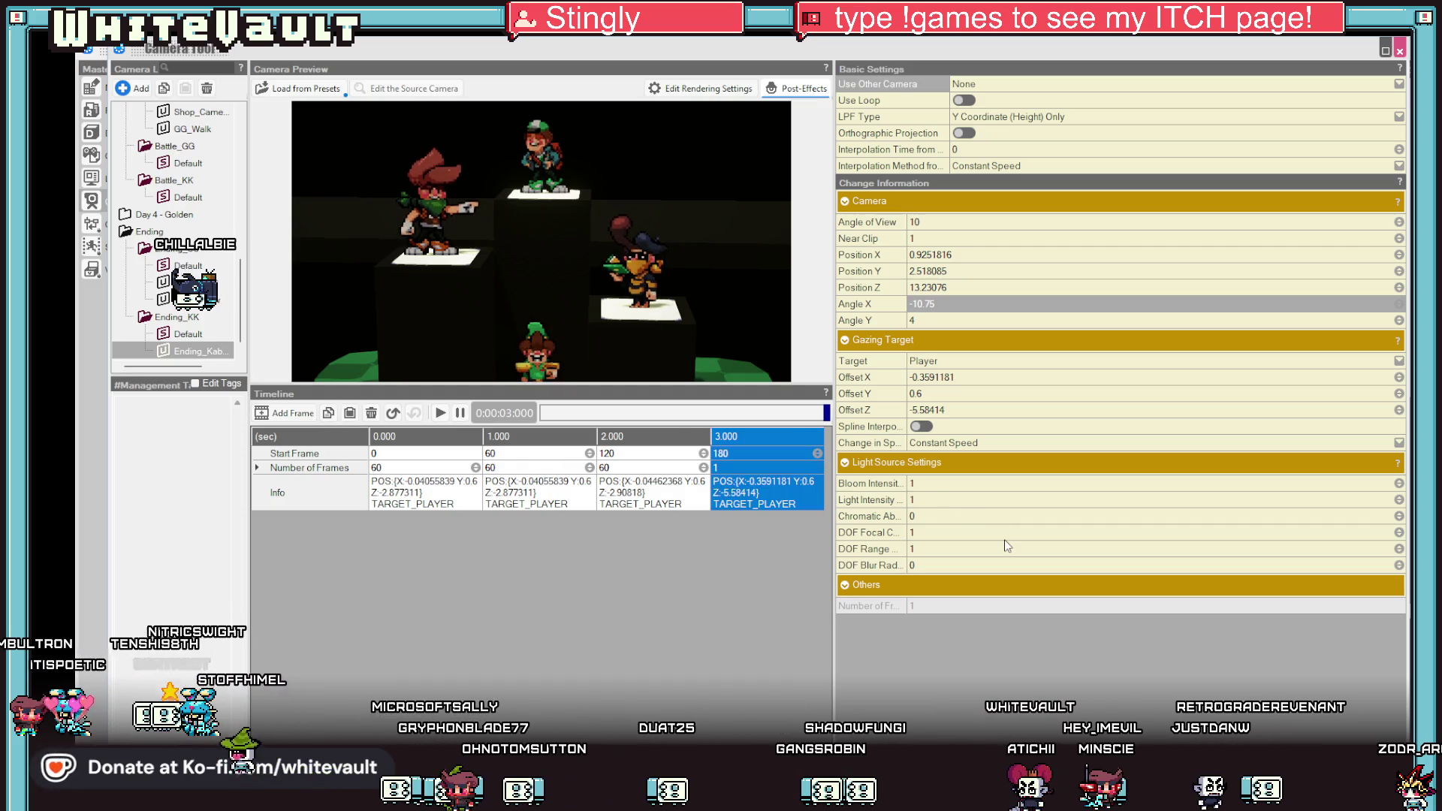
{"action": "left_click", "coordinate": [1046, 163]}
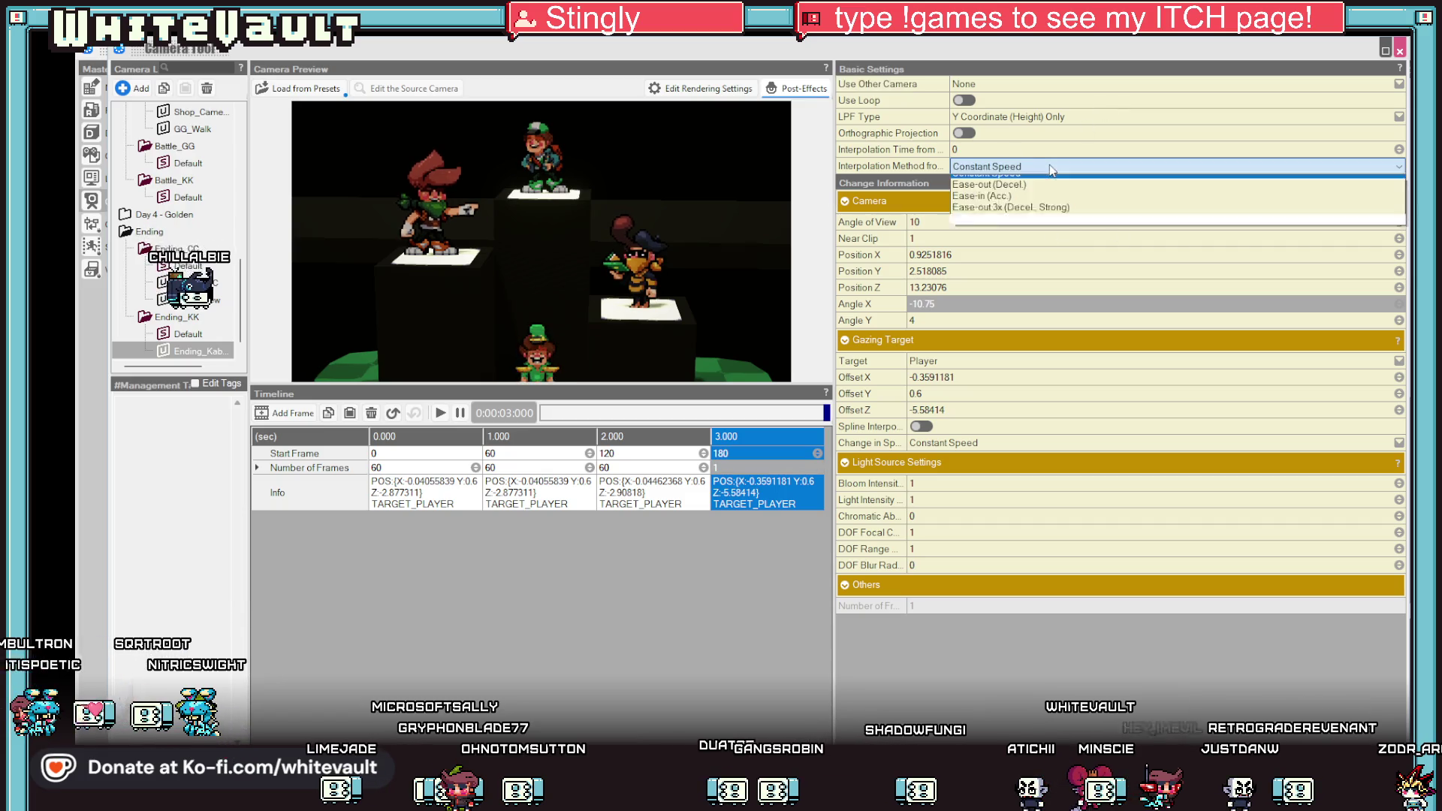
{"action": "left_click", "coordinate": [679, 602]}
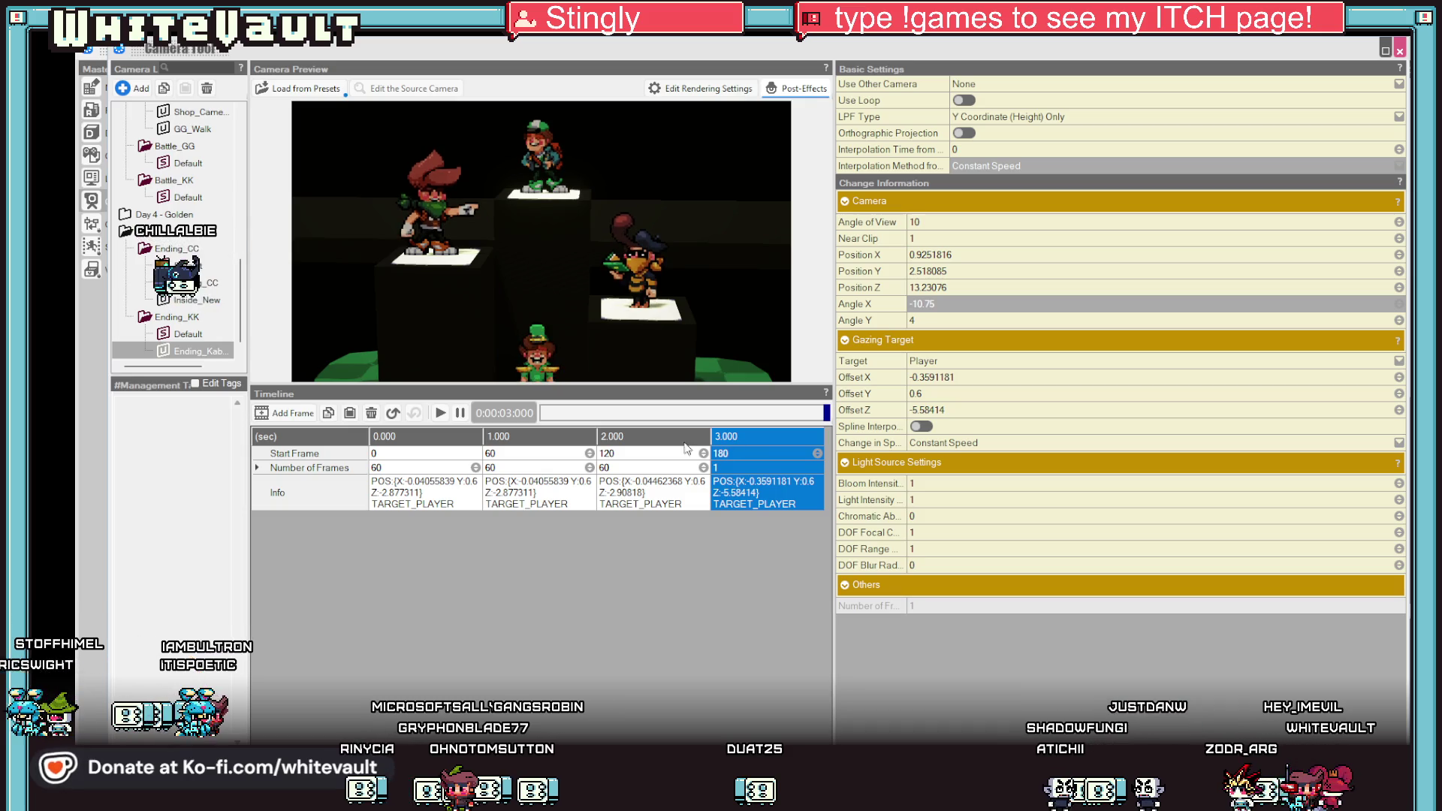
Re-tilt the 3.000 wide-shot keyframe so all four characters on their pillars fit in frame.
{"action": "right_click", "coordinate": [461, 443]}
{"action": "key", "text": "Escape"}
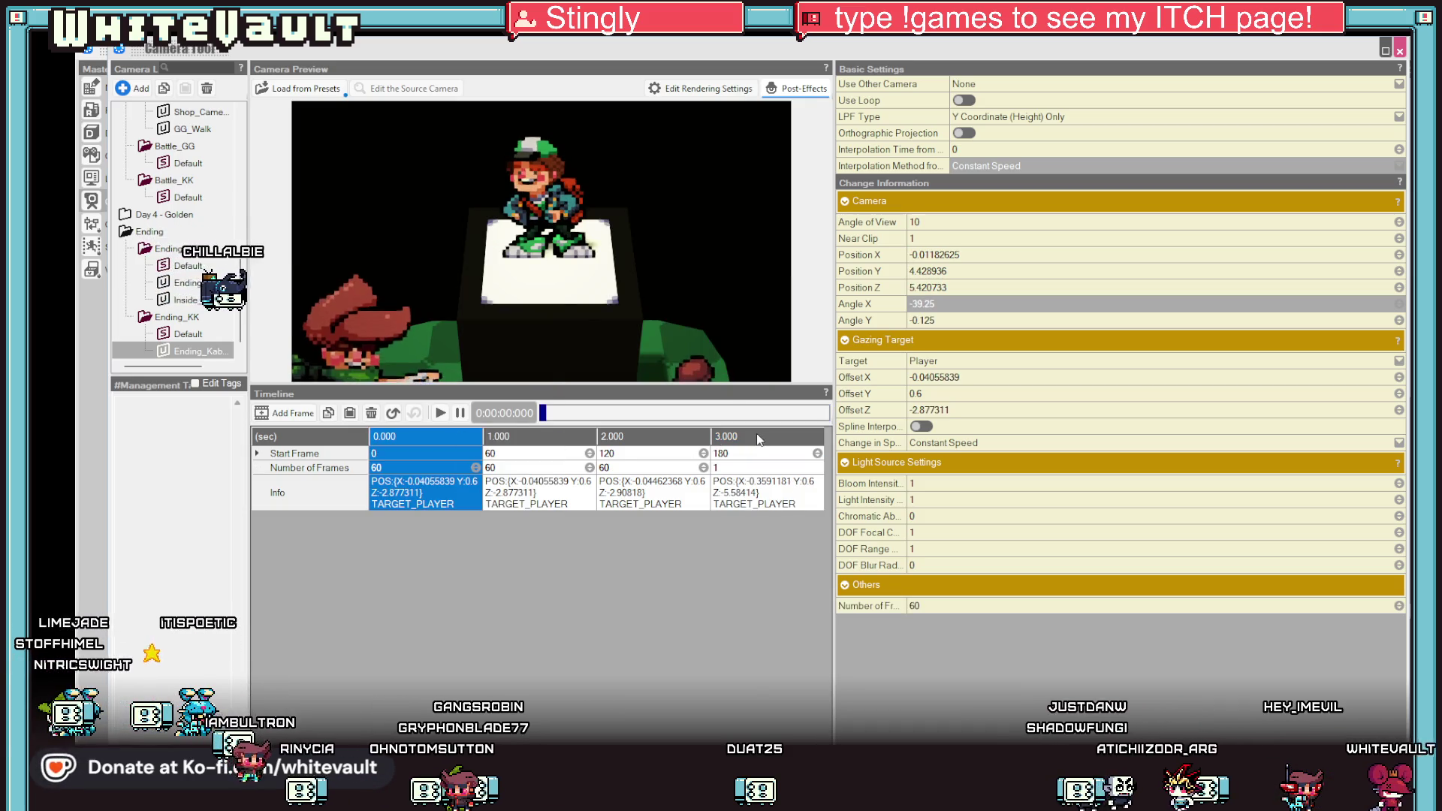
{"action": "left_click", "coordinate": [756, 437]}
{"action": "scroll", "coordinate": [576, 229], "scroll_direction": "down", "scroll_amount": 3}
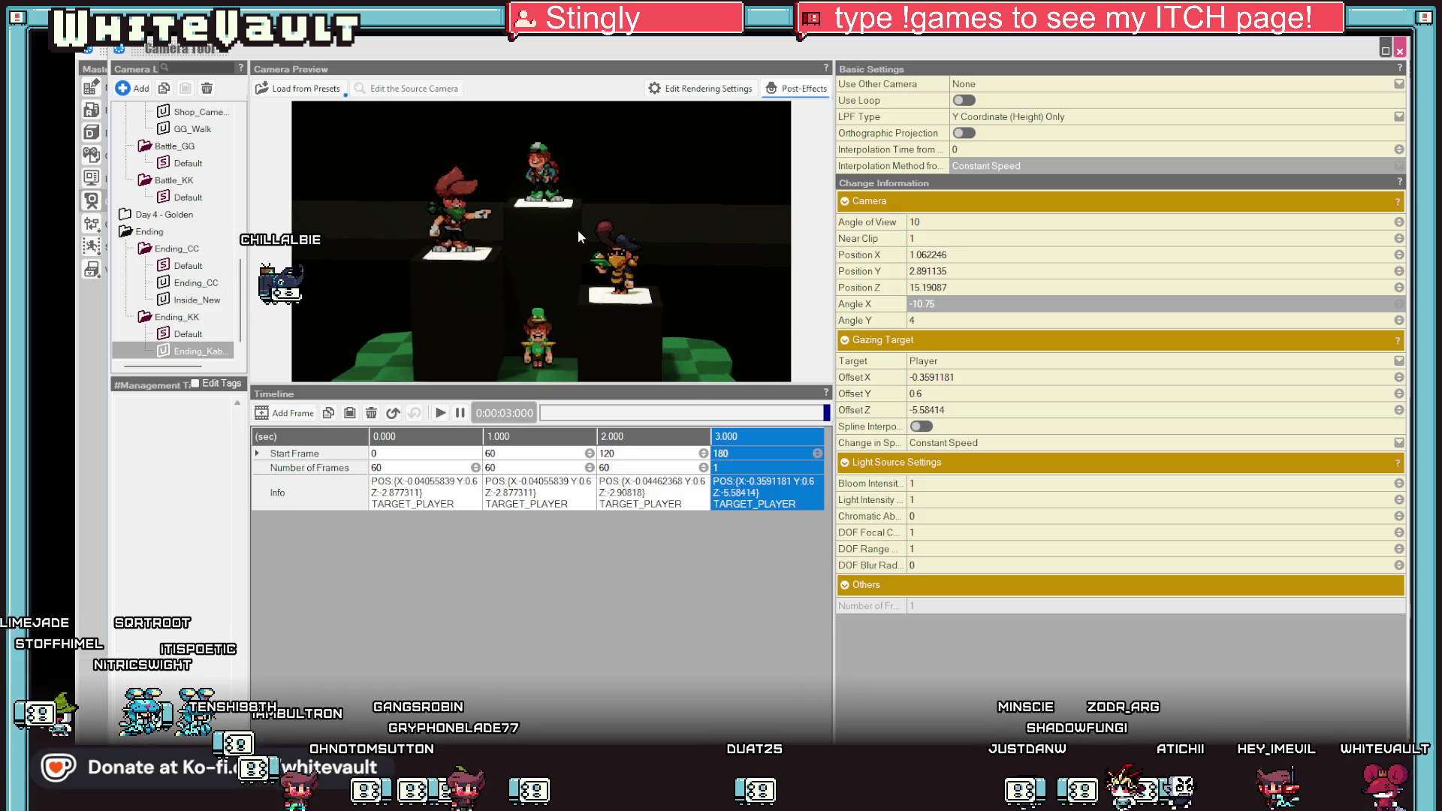
{"action": "left_click_drag", "start_coordinate": [584, 223], "coordinate": [603, 251]}
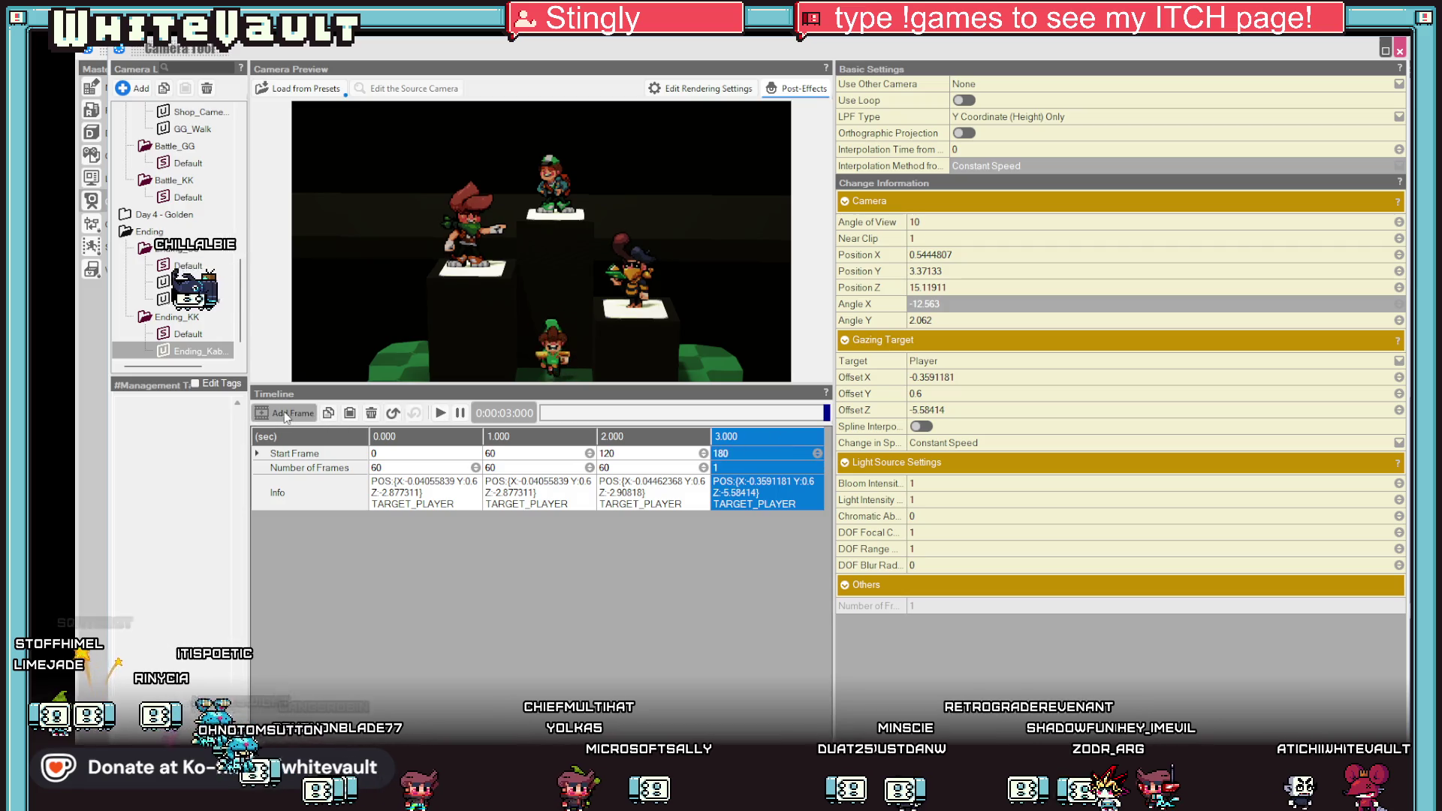
Paste the 1.000 close-up keyframe at the end of the timeline as the final shot.
{"action": "left_click", "coordinate": [800, 519]}
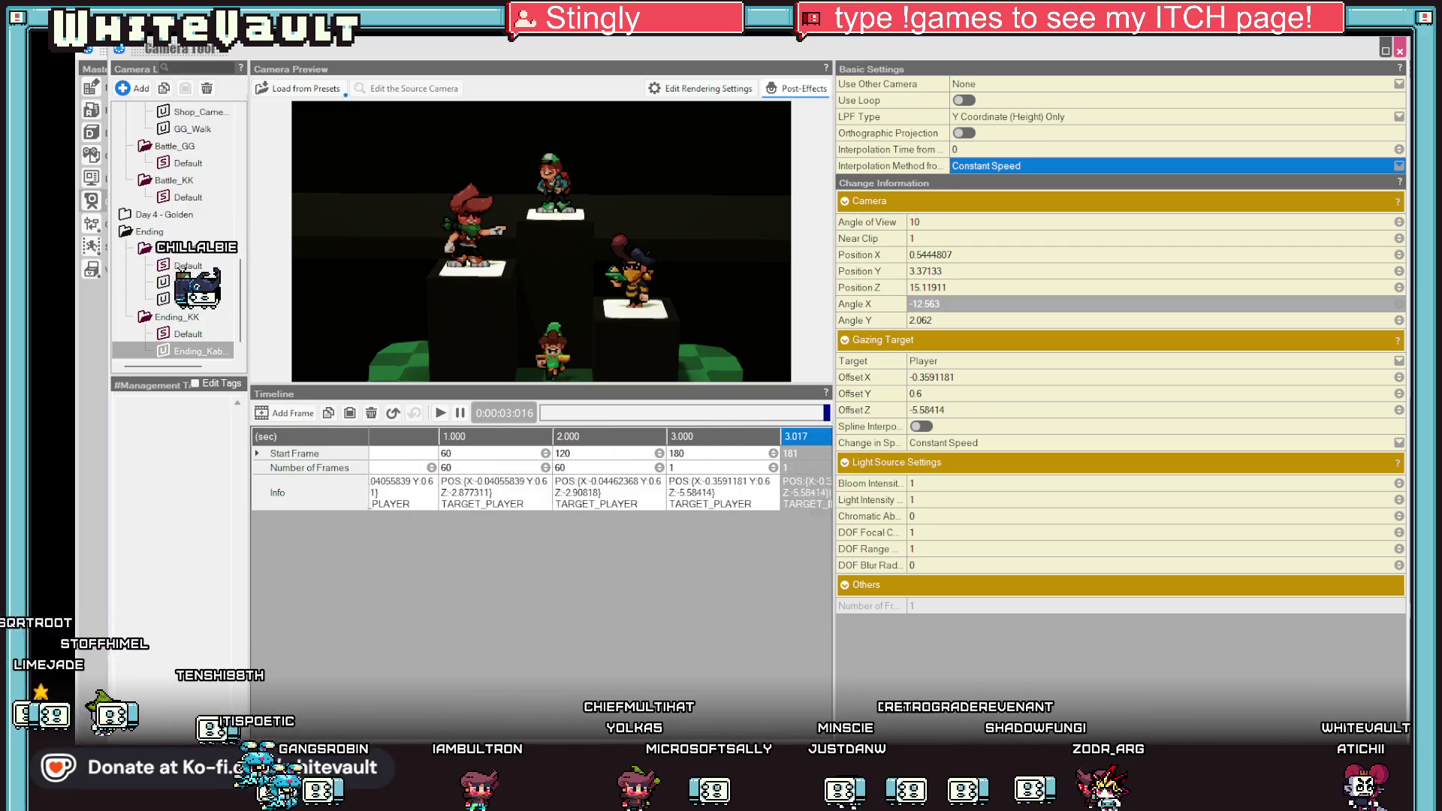
{"action": "right_click", "coordinate": [752, 442]}
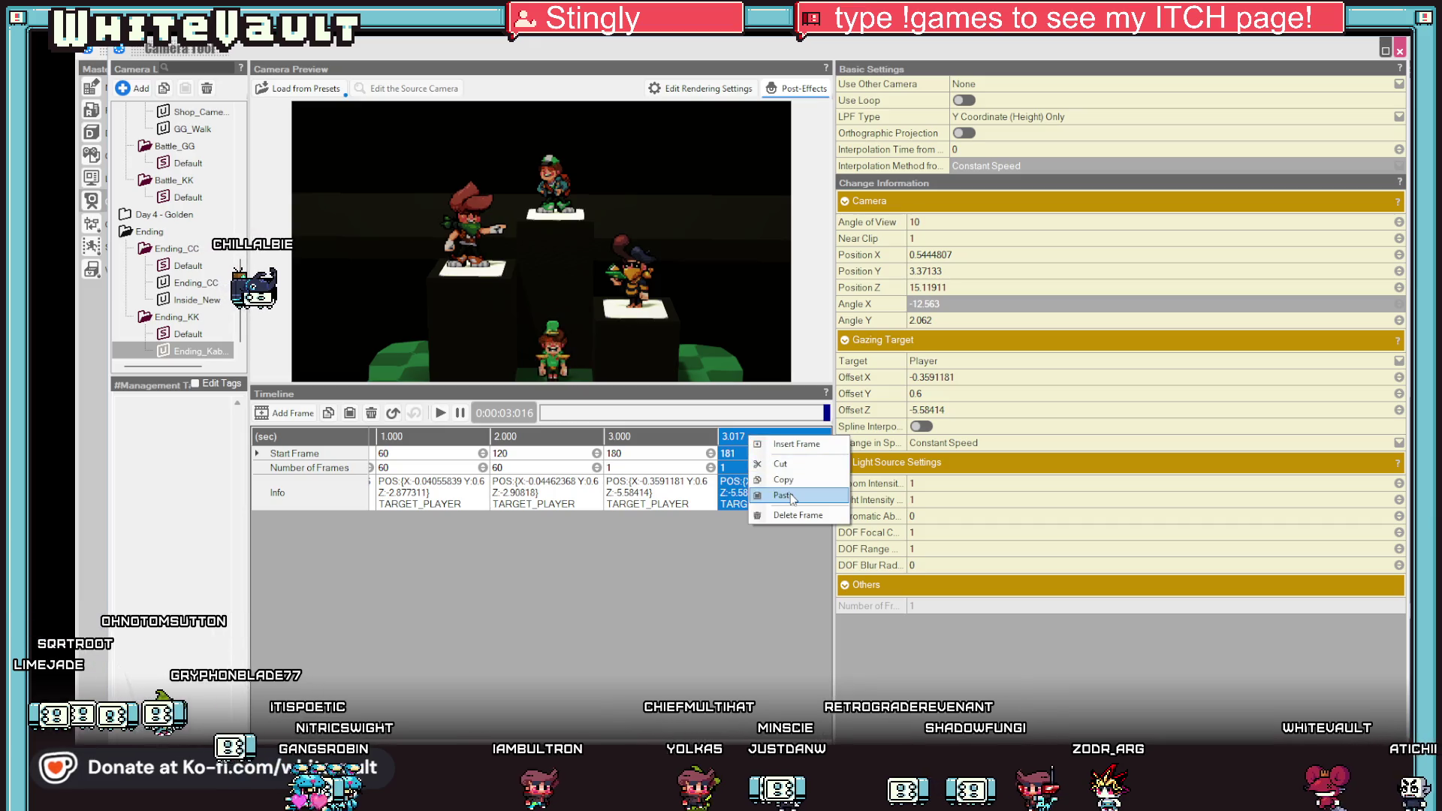
{"action": "left_click", "coordinate": [784, 497]}
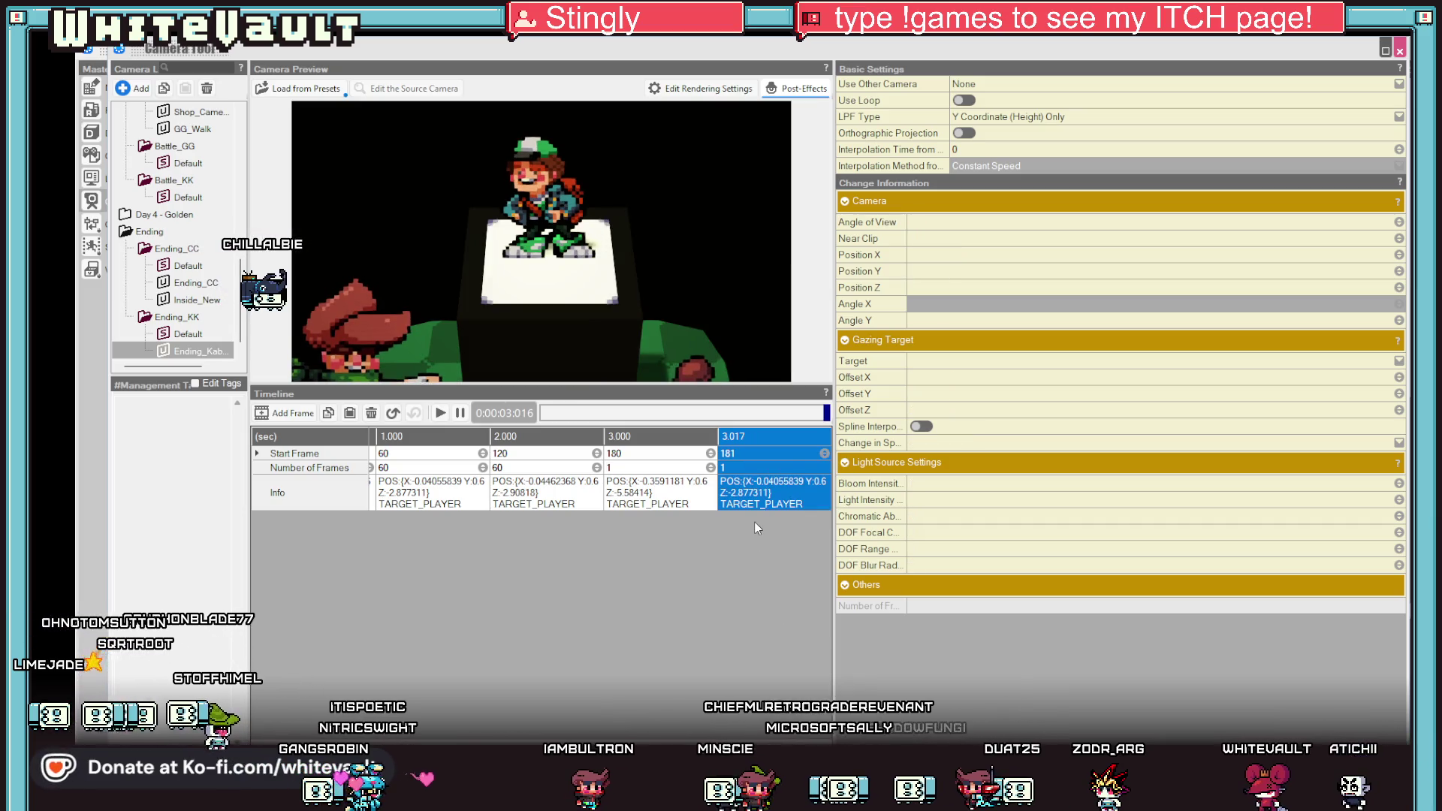
{"action": "left_click", "coordinate": [663, 502]}
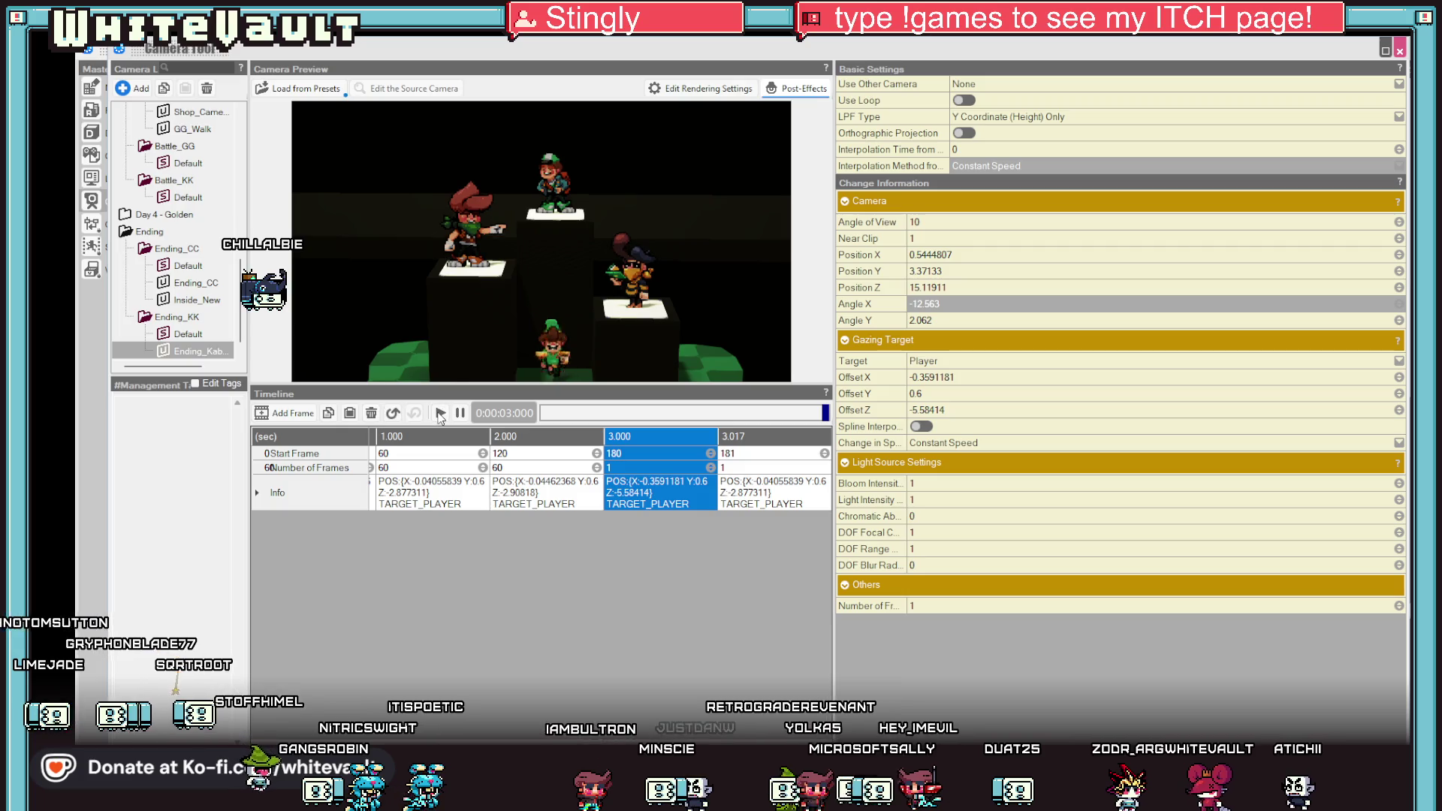
{"action": "left_click", "coordinate": [440, 414]}
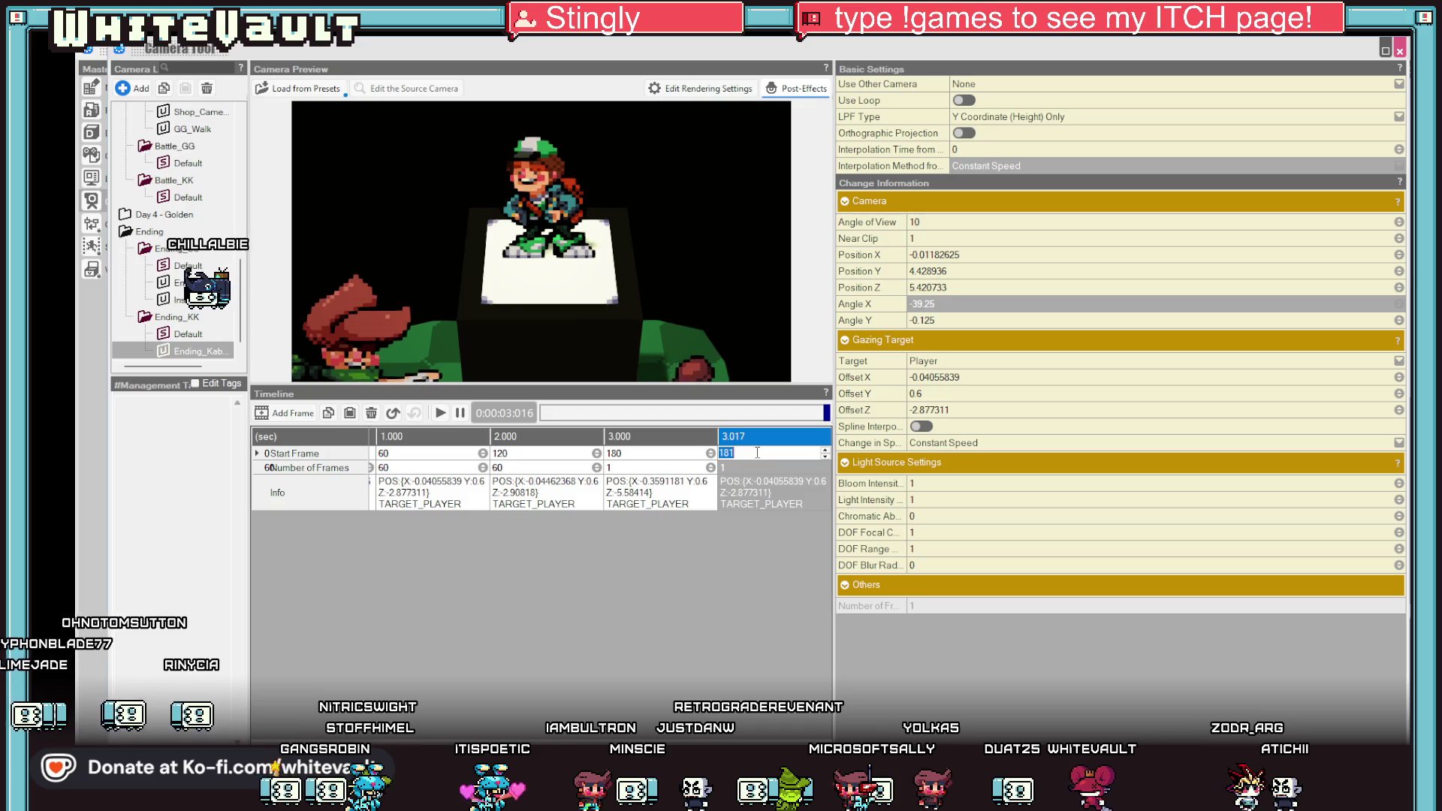
{"action": "type", "text": "00"}
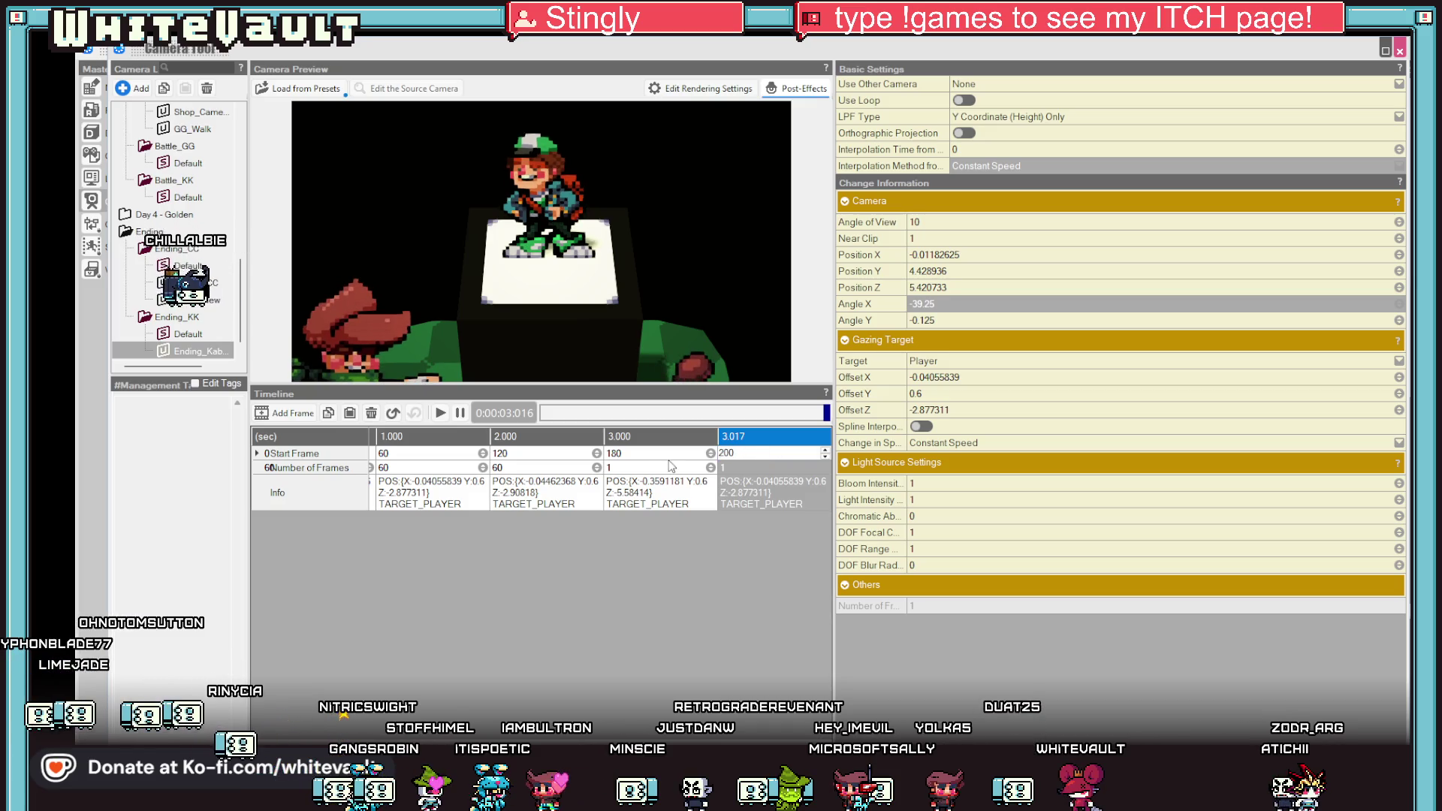
Hold the 3.000 wide shot for 200 frames, preview the full animation and return to the map.
{"action": "left_click", "coordinate": [637, 472]}
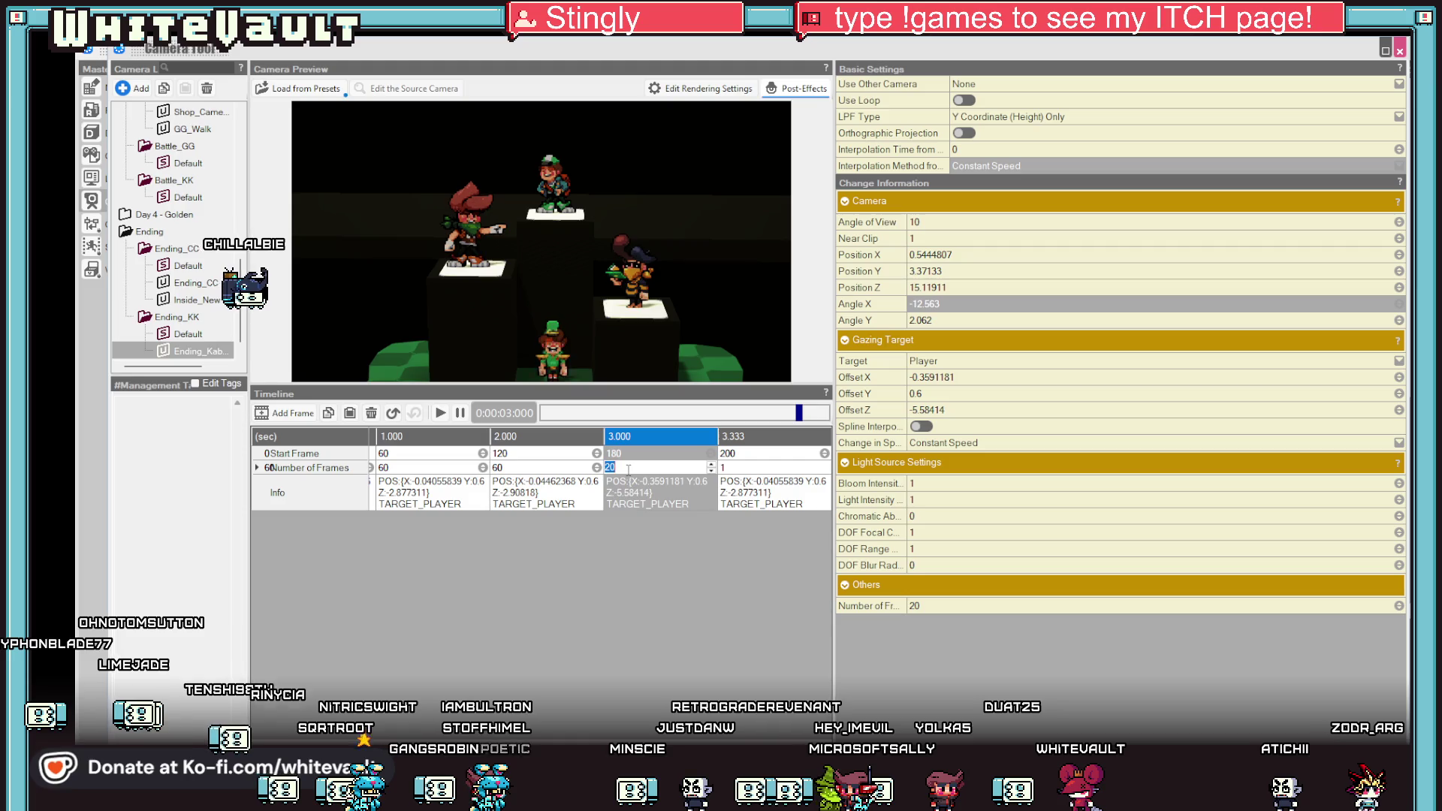
{"action": "key", "text": "Return"}
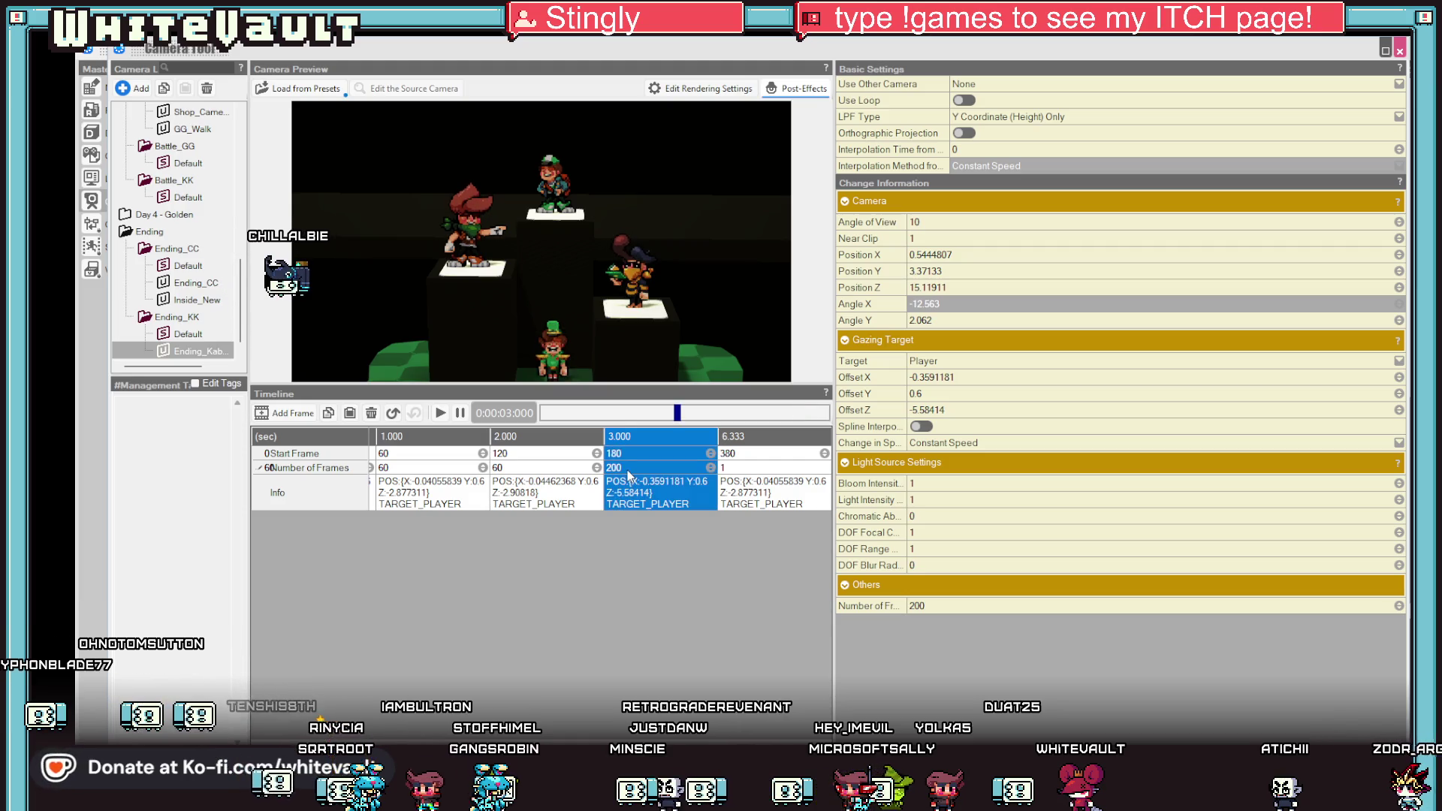
{"action": "left_click", "coordinate": [769, 471]}
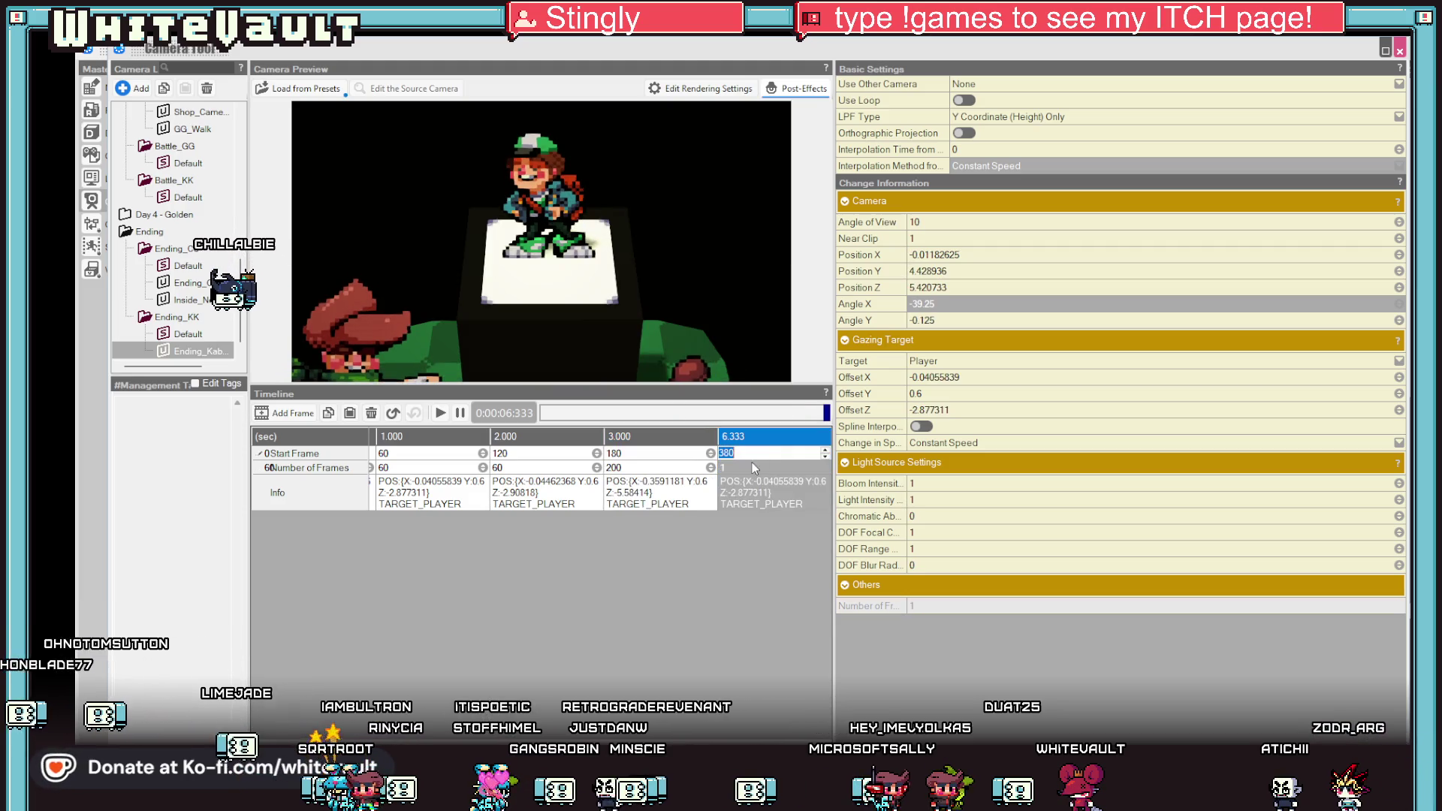
{"action": "key", "text": "space"}
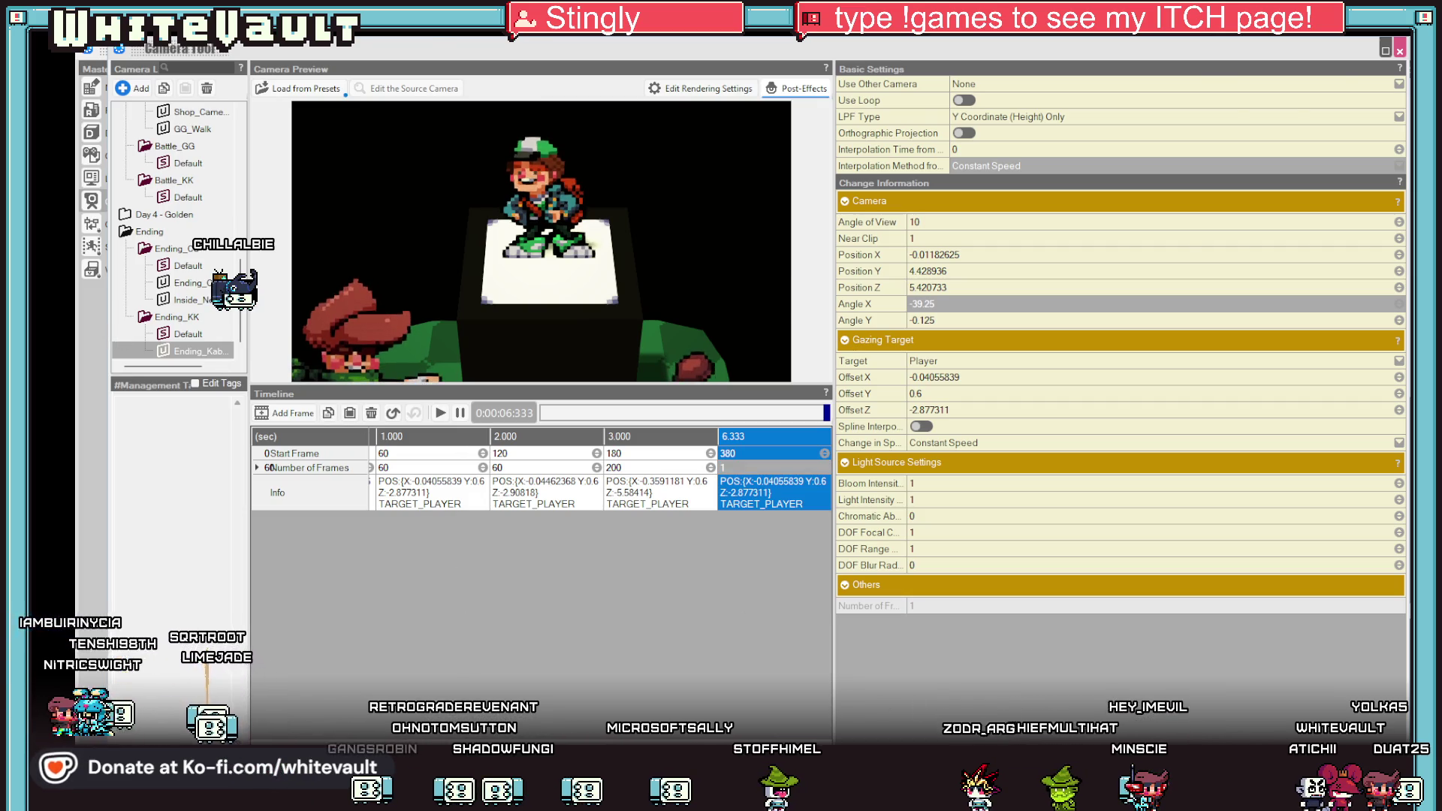
{"action": "key", "text": "Escape"}
Add a Camera Playback command using Ending_Kabbit after hiding the player in the ending event.
{"action": "mouse_move", "coordinate": [922, 124]}
{"action": "double_click", "coordinate": [910, 133]}
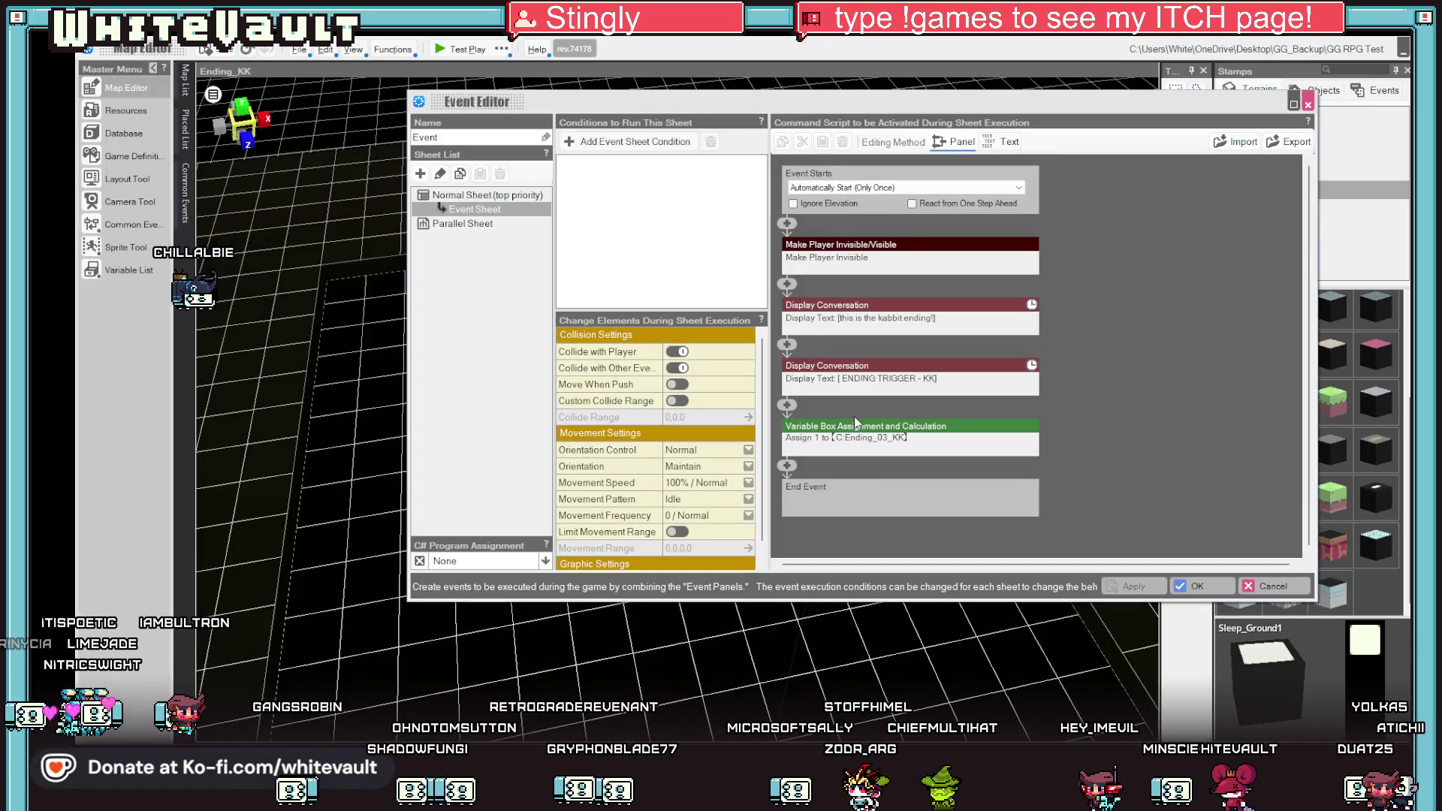
{"action": "left_click", "coordinate": [790, 284]}
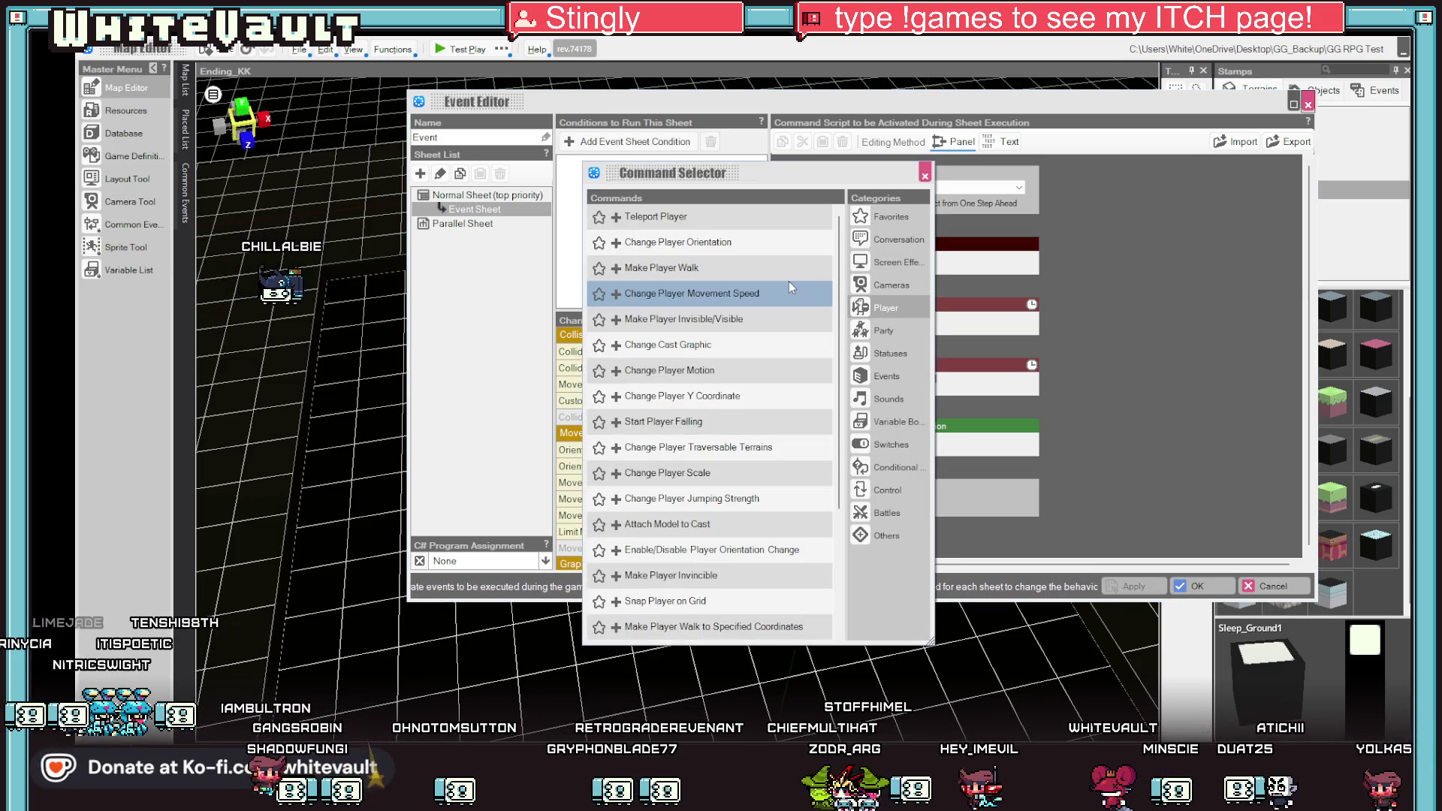
{"action": "left_click", "coordinate": [885, 285]}
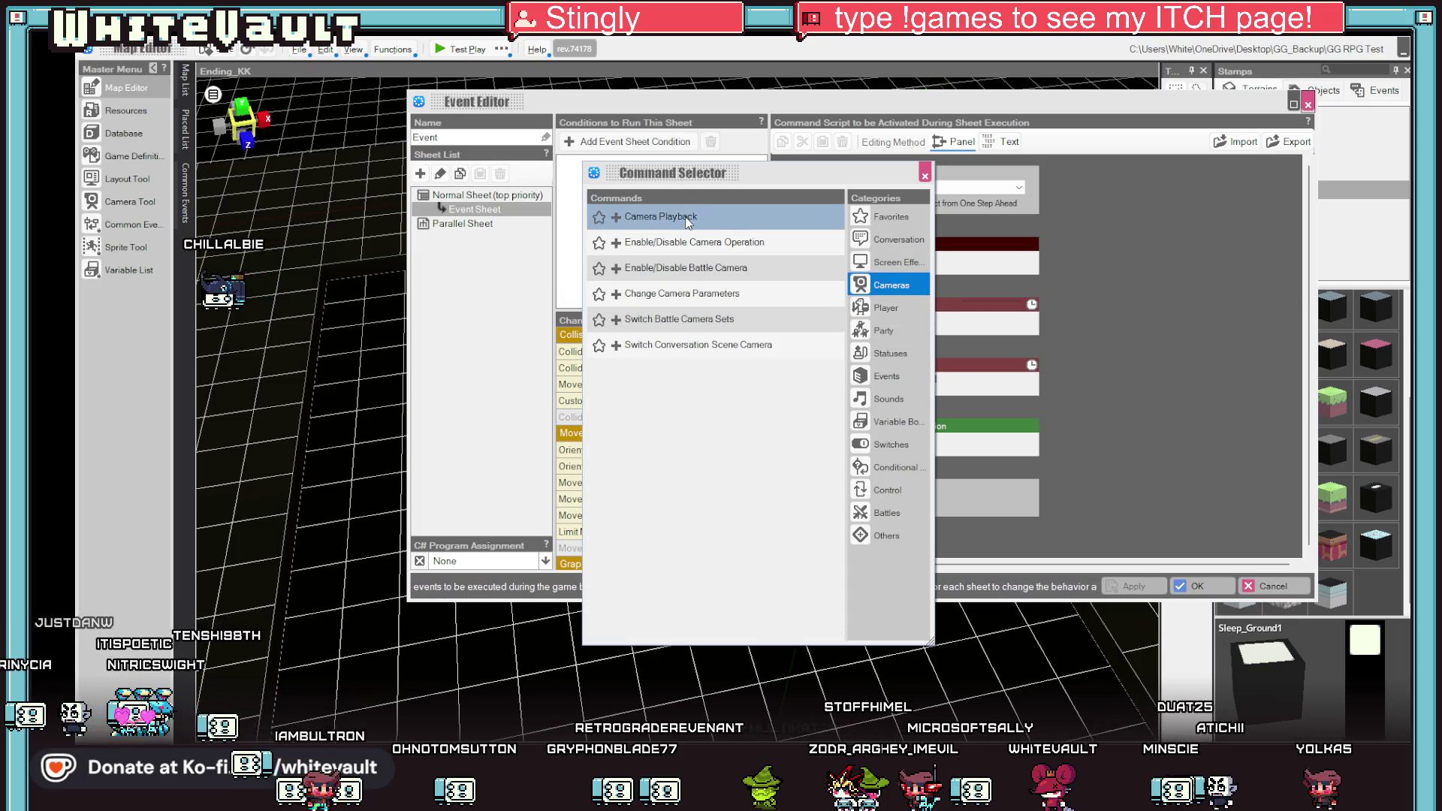
{"action": "double_click", "coordinate": [676, 216]}
{"action": "left_click", "coordinate": [969, 340]}
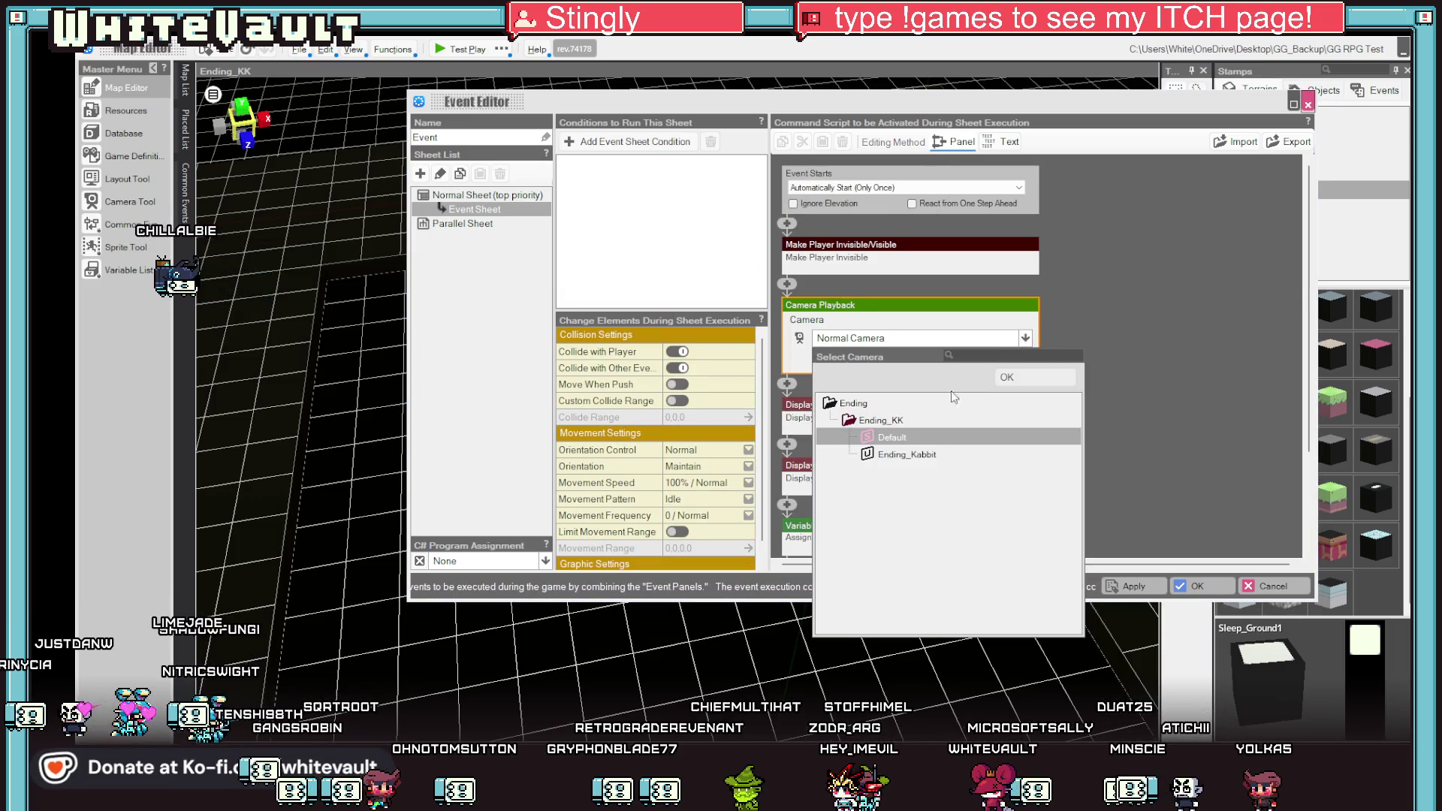
{"action": "left_click", "coordinate": [902, 456]}
{"action": "double_click", "coordinate": [904, 458]}
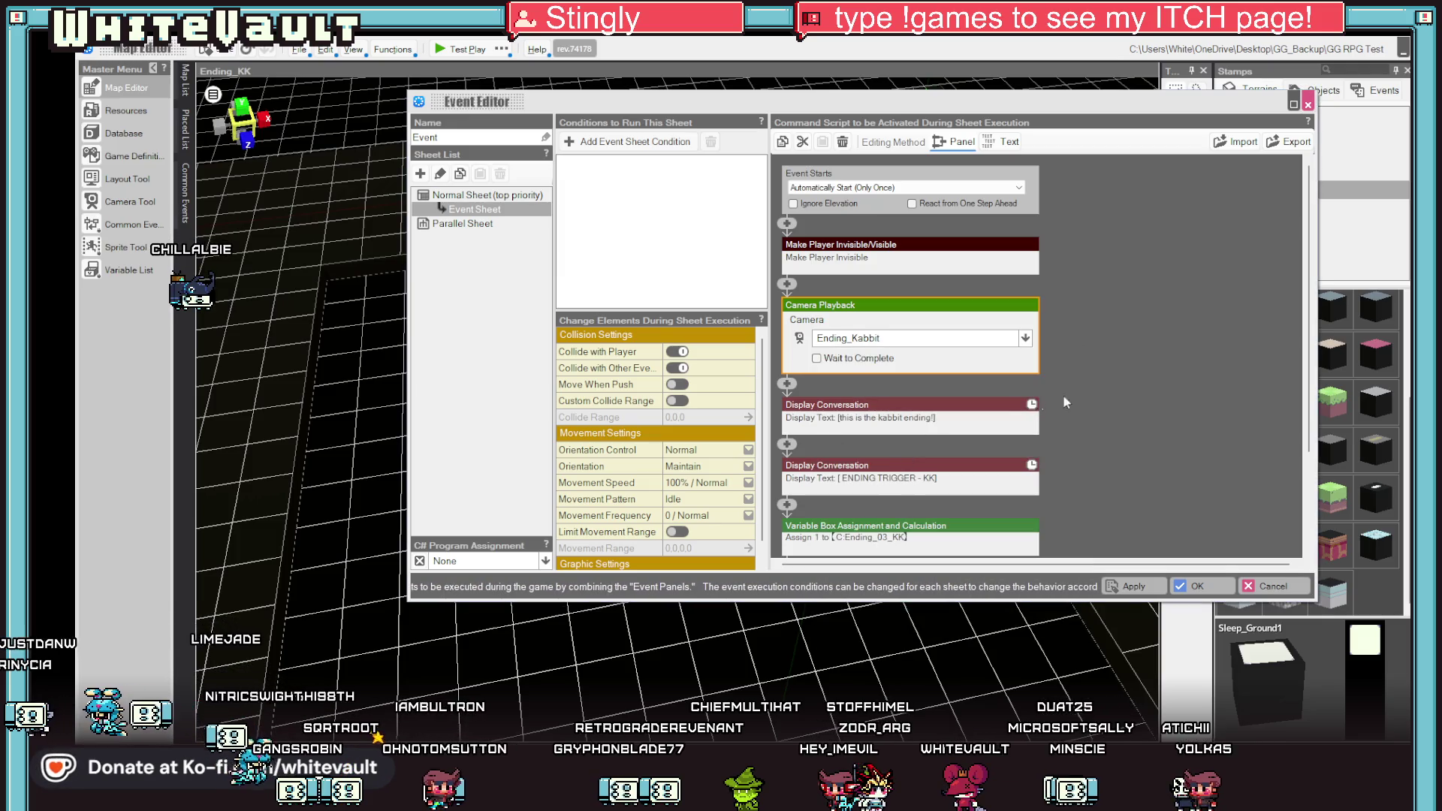
{"action": "left_click", "coordinate": [1152, 590]}
{"action": "left_click", "coordinate": [1196, 586]}
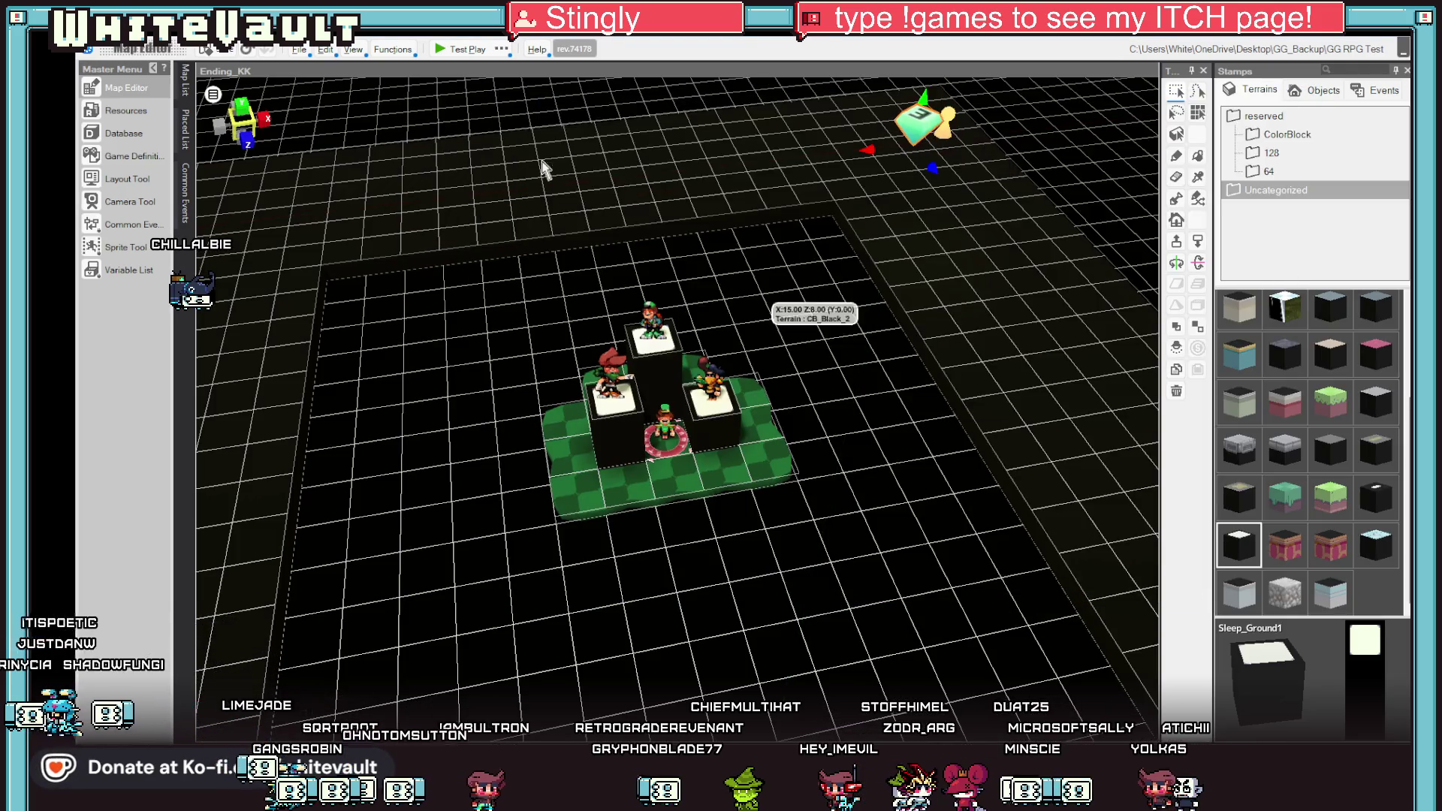
{"action": "left_click", "coordinate": [444, 46]}
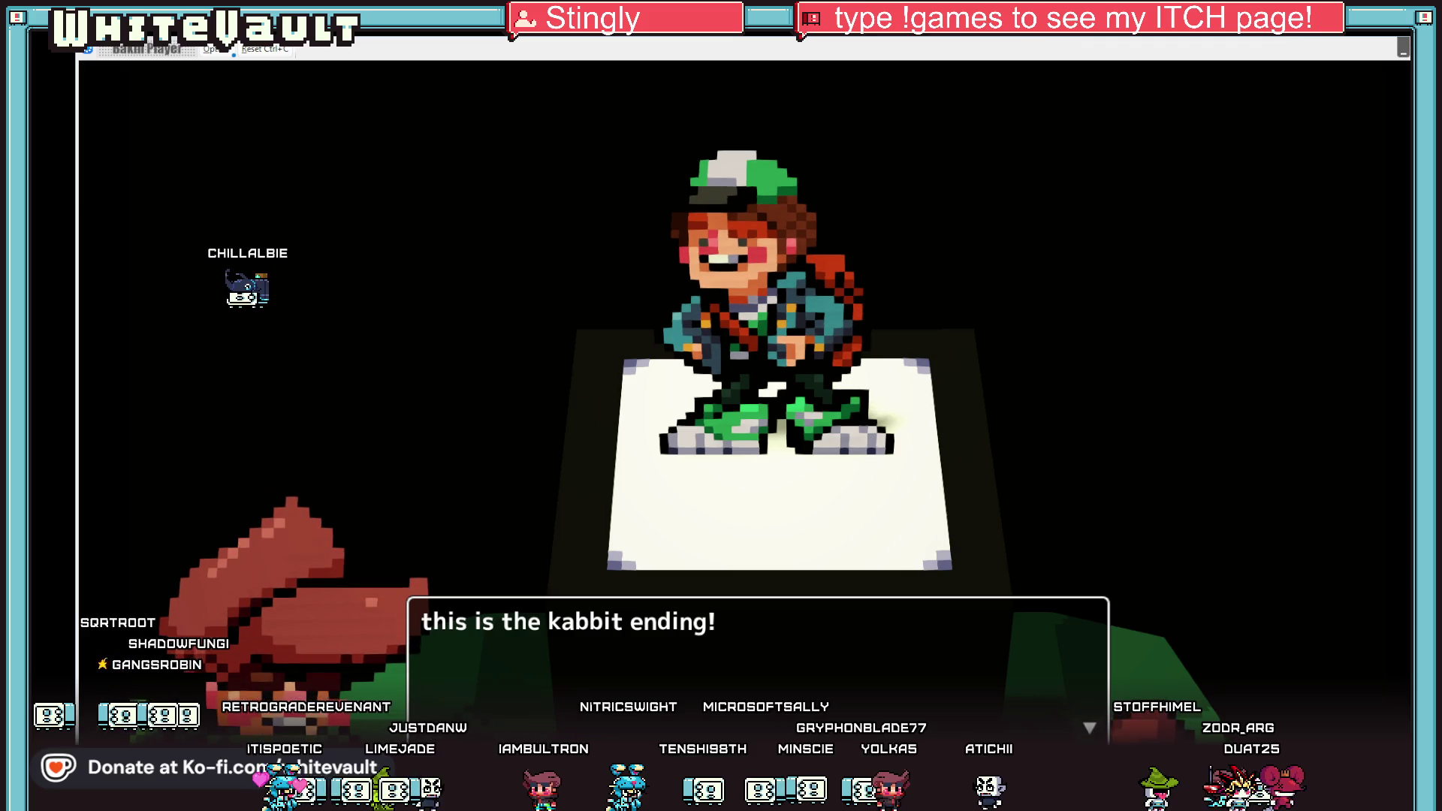
{"action": "key", "text": "Escape"}
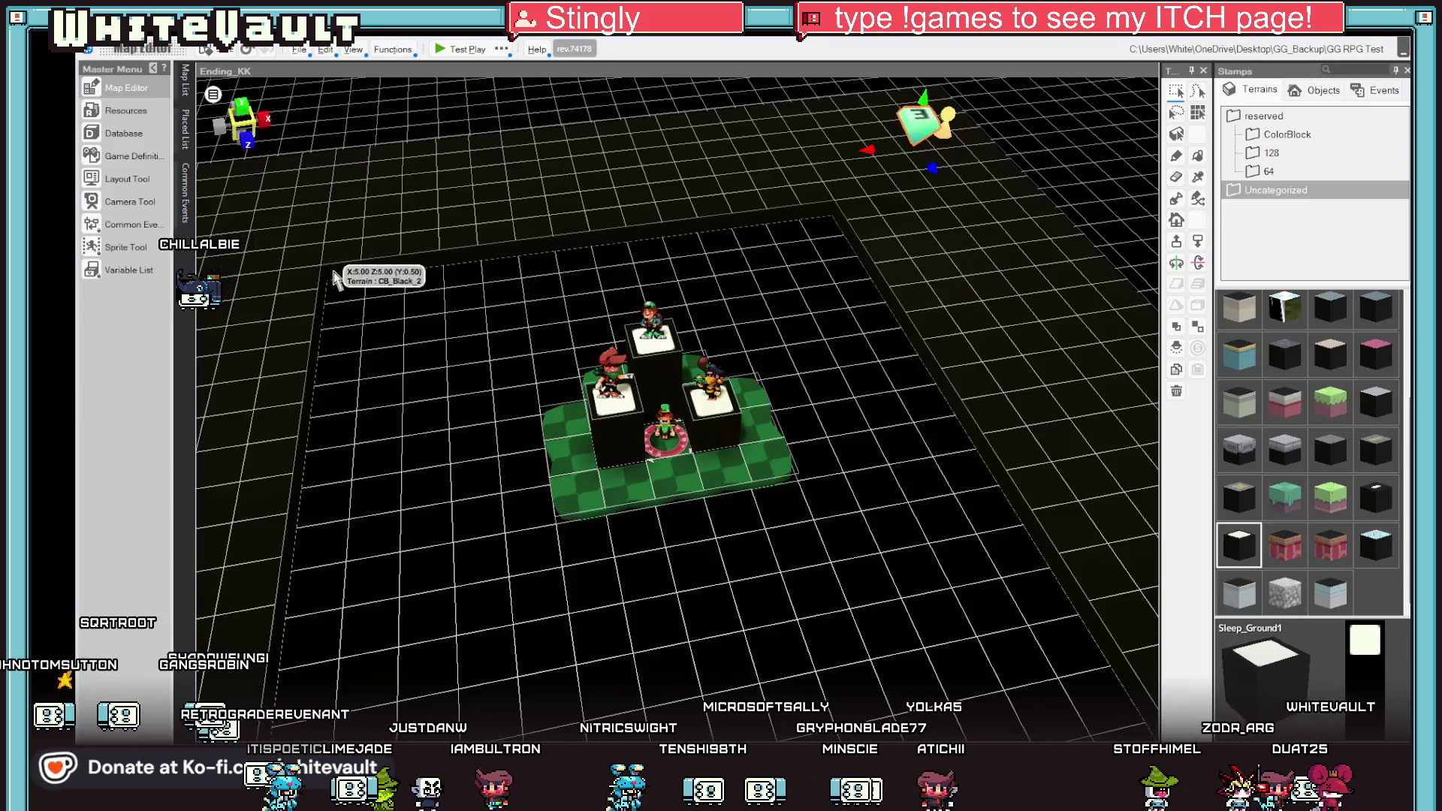
Turn on Use Loop and Orthographic Projection for the Ending_Kabbit camera and return to the map.
{"action": "left_click", "coordinate": [185, 88]}
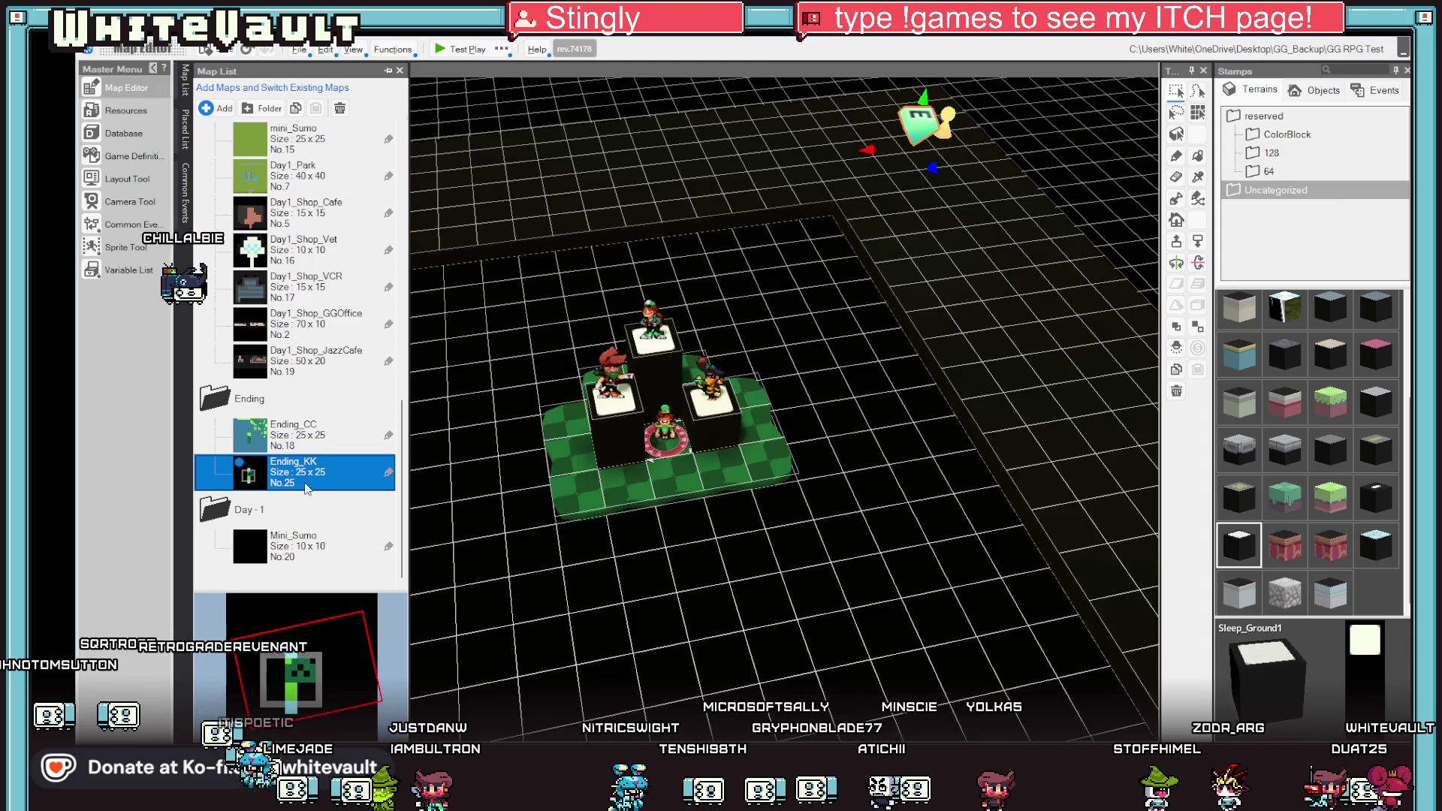
{"action": "left_click", "coordinate": [115, 204]}
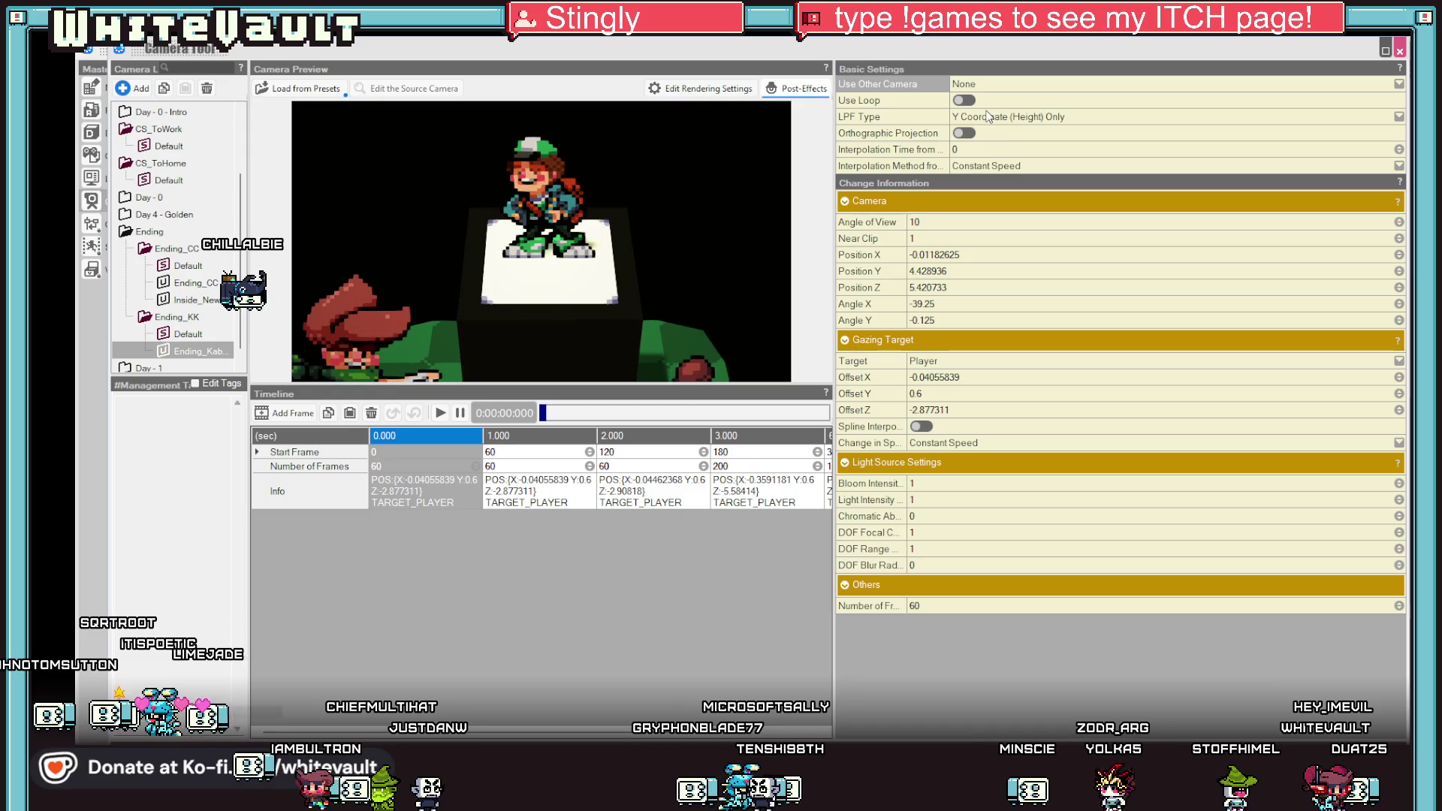
{"action": "left_click", "coordinate": [963, 100]}
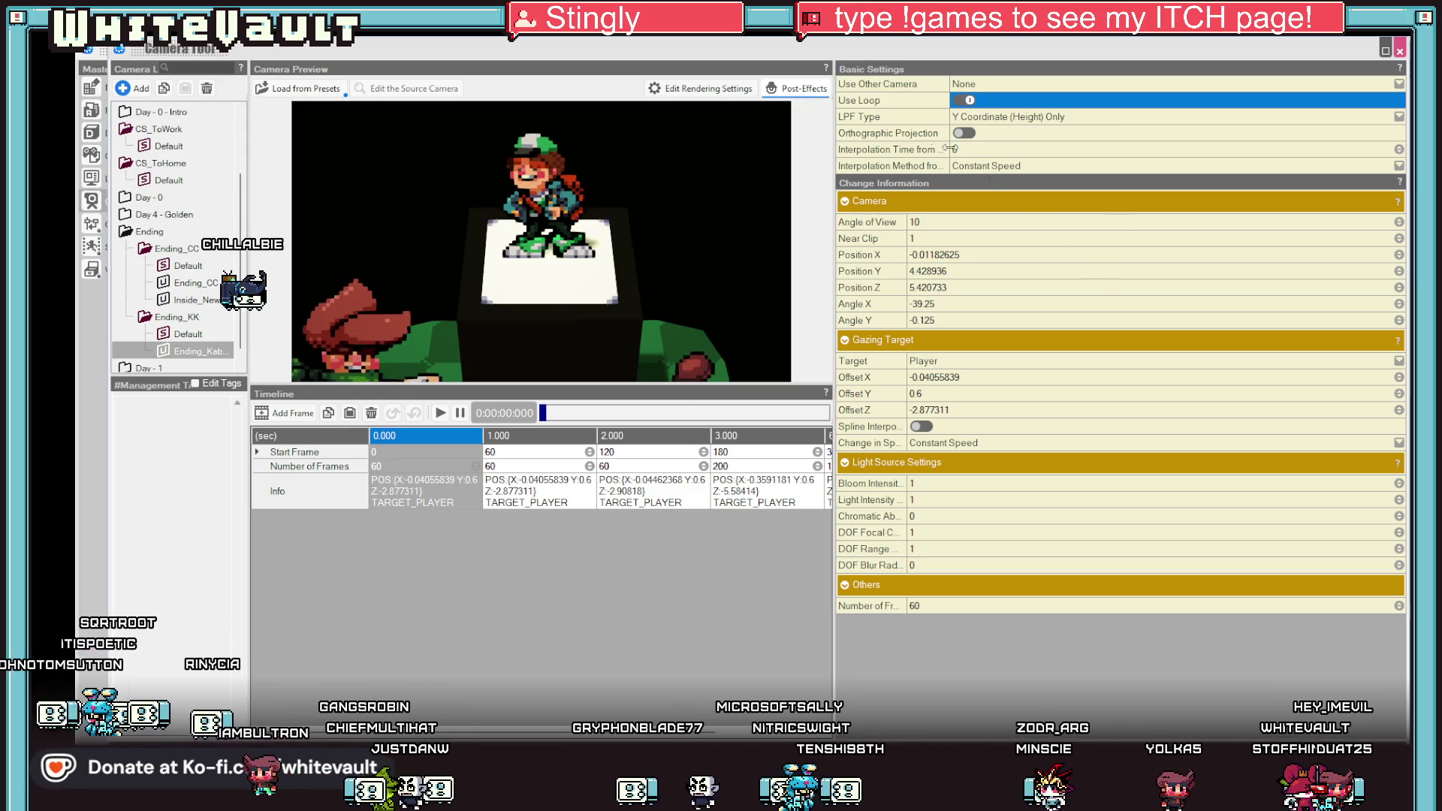
{"action": "left_click", "coordinate": [965, 133]}
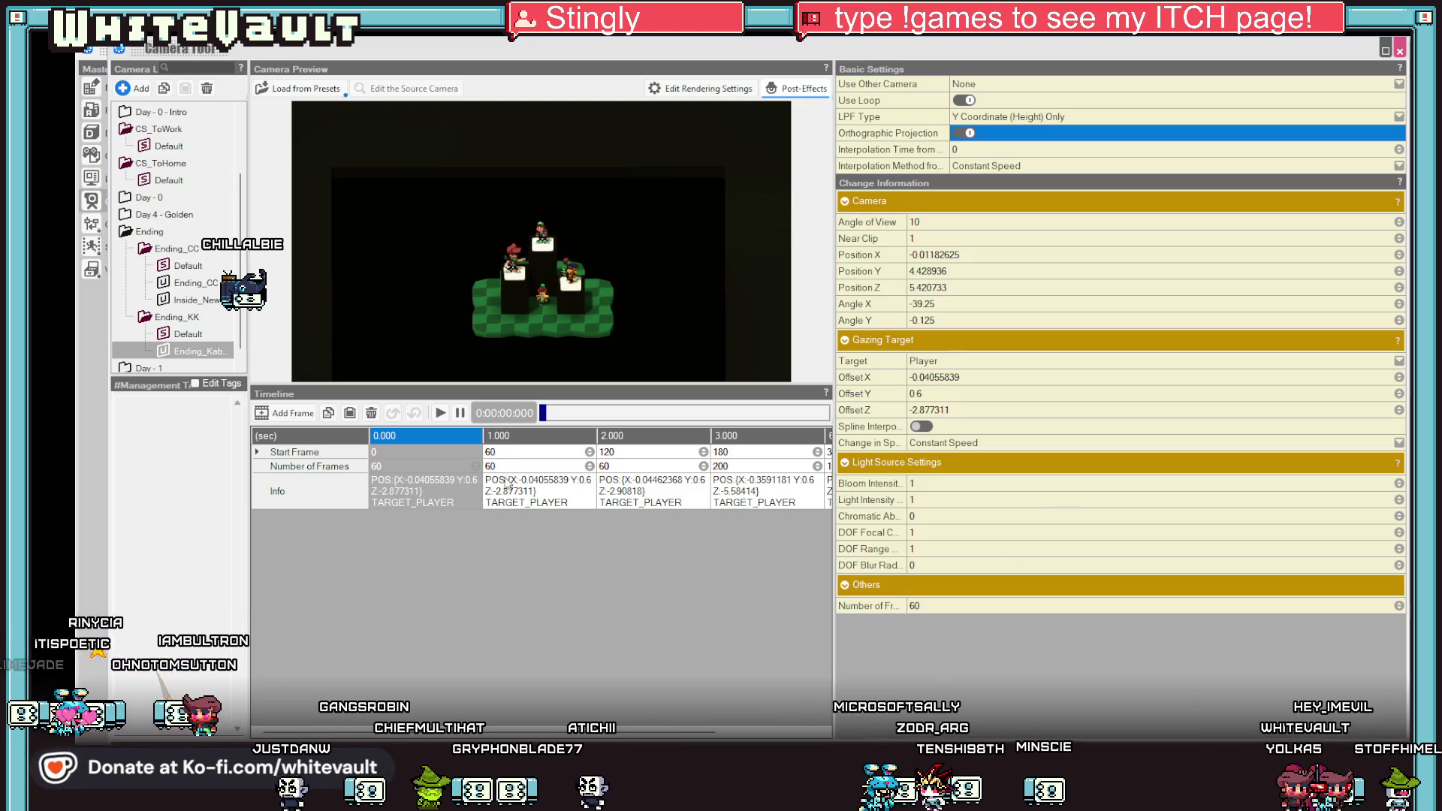
{"action": "left_click", "coordinate": [520, 452]}
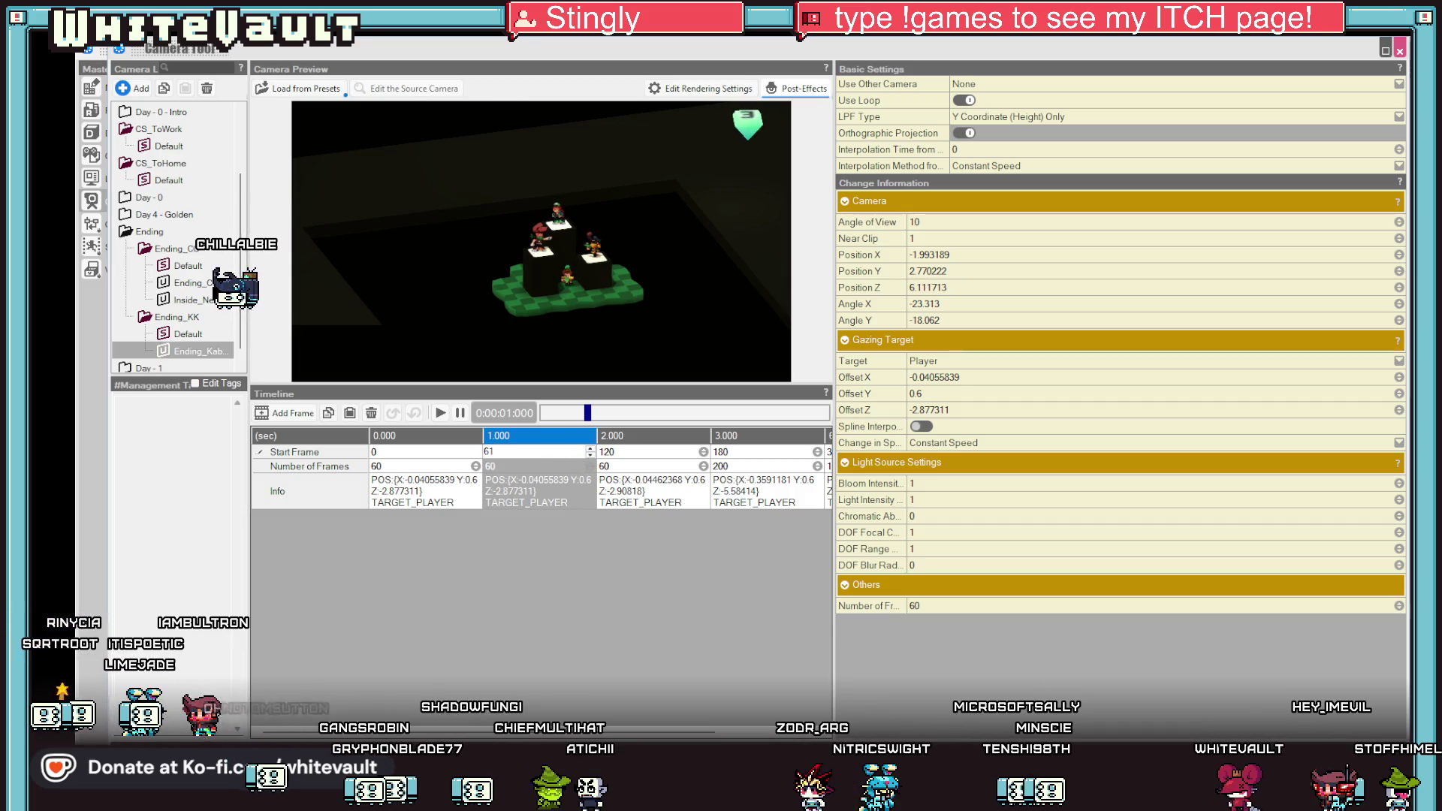
{"action": "key", "text": "Escape"}
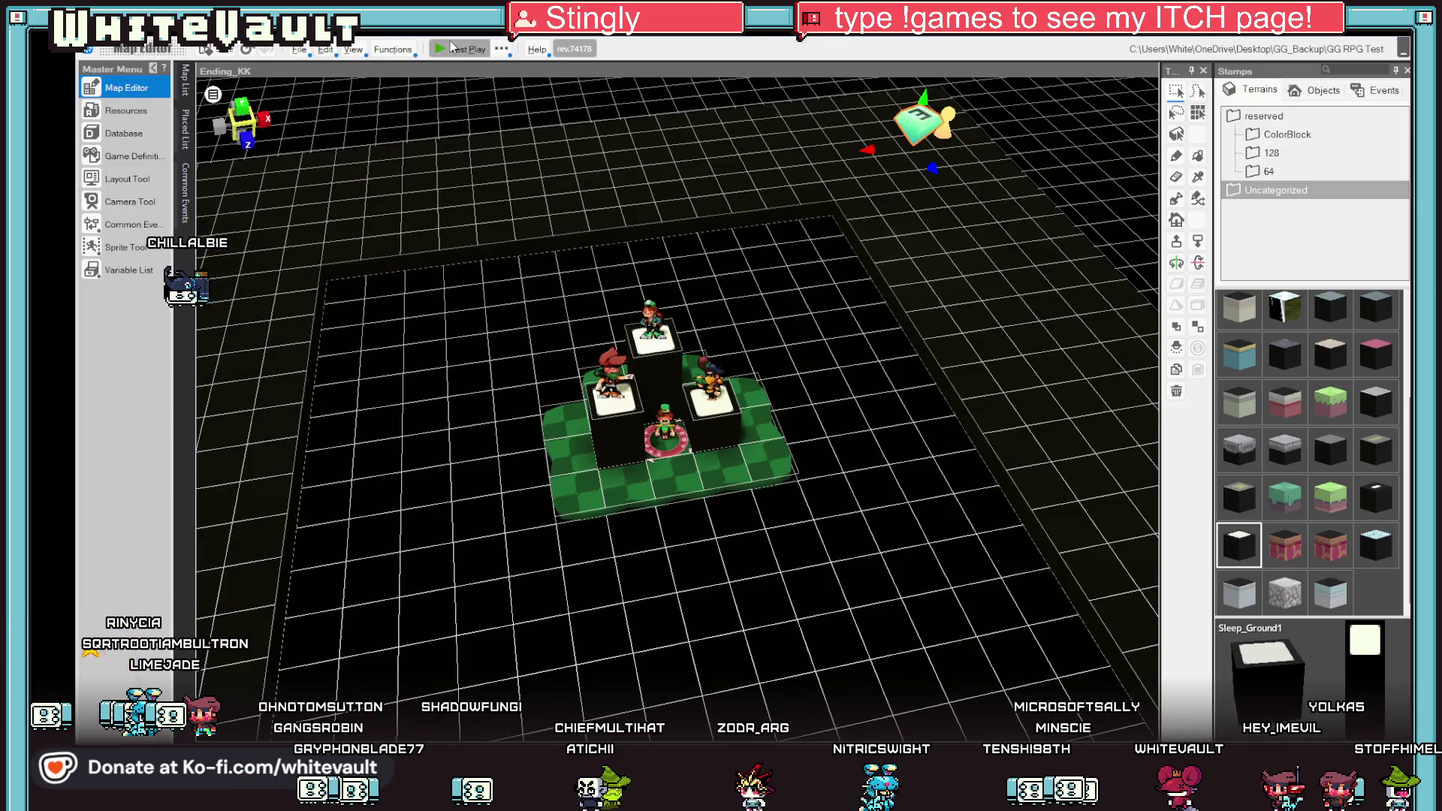
{"action": "left_click", "coordinate": [450, 45]}
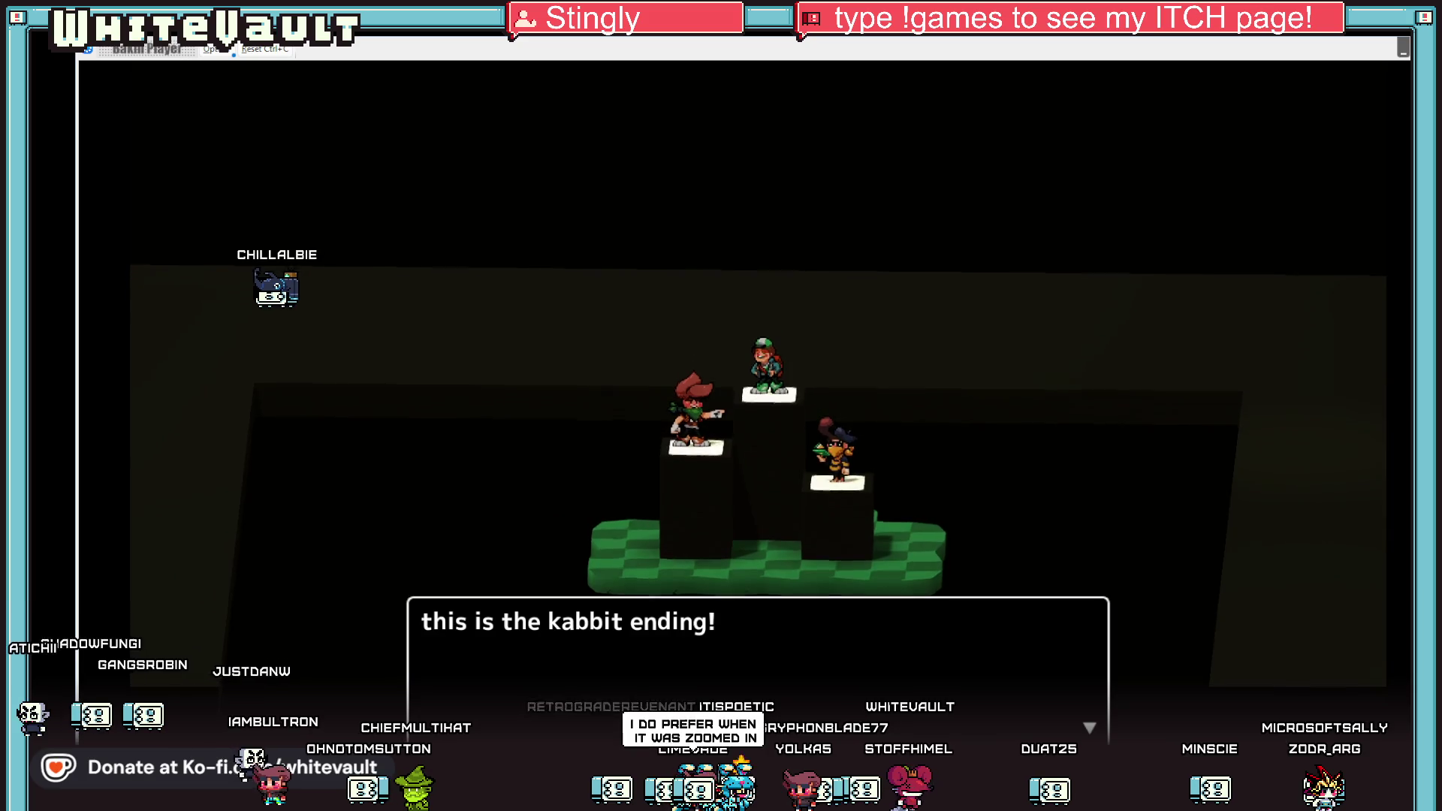
{"action": "key", "text": "Return"}
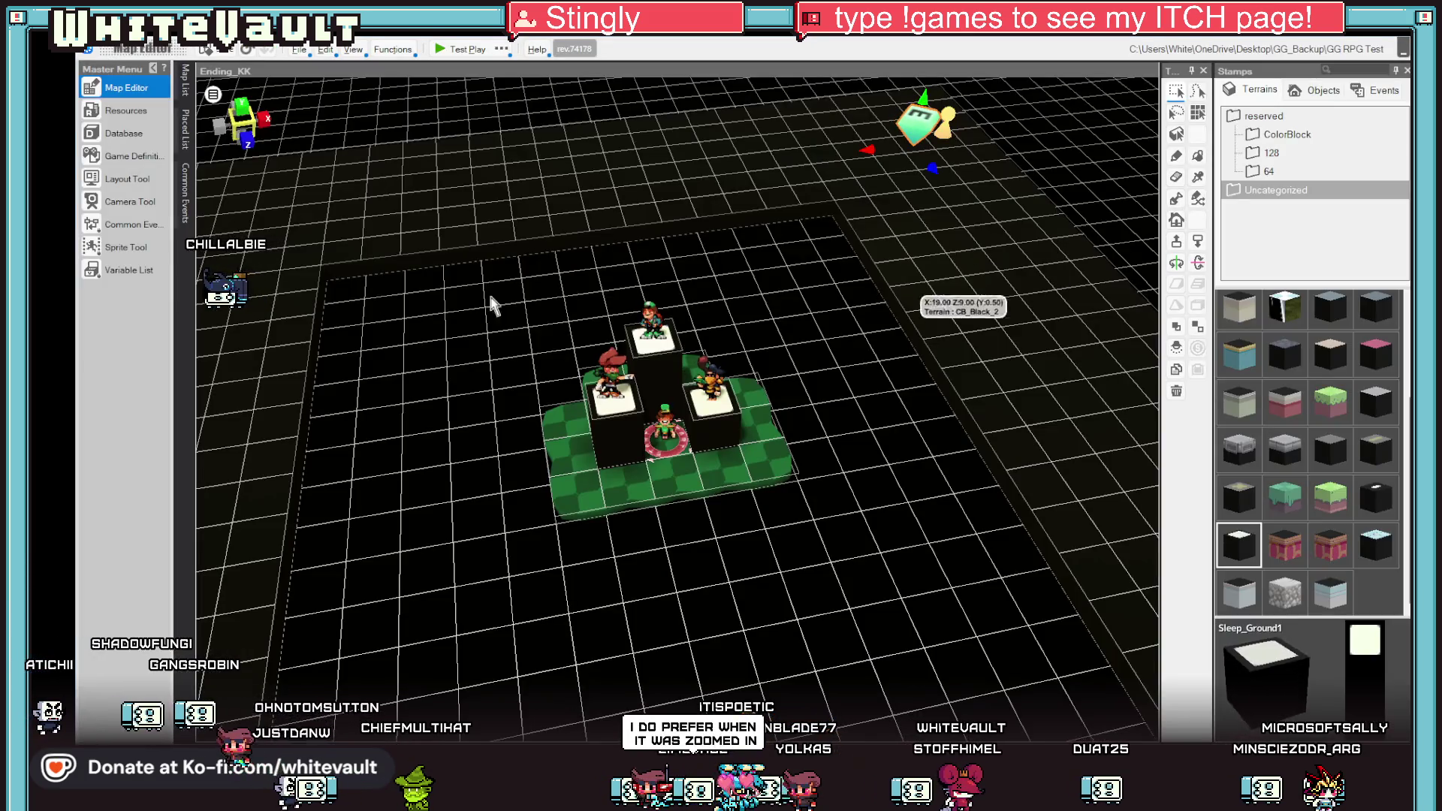
{"action": "scroll", "coordinate": [451, 338], "scroll_direction": "down", "scroll_amount": 3}
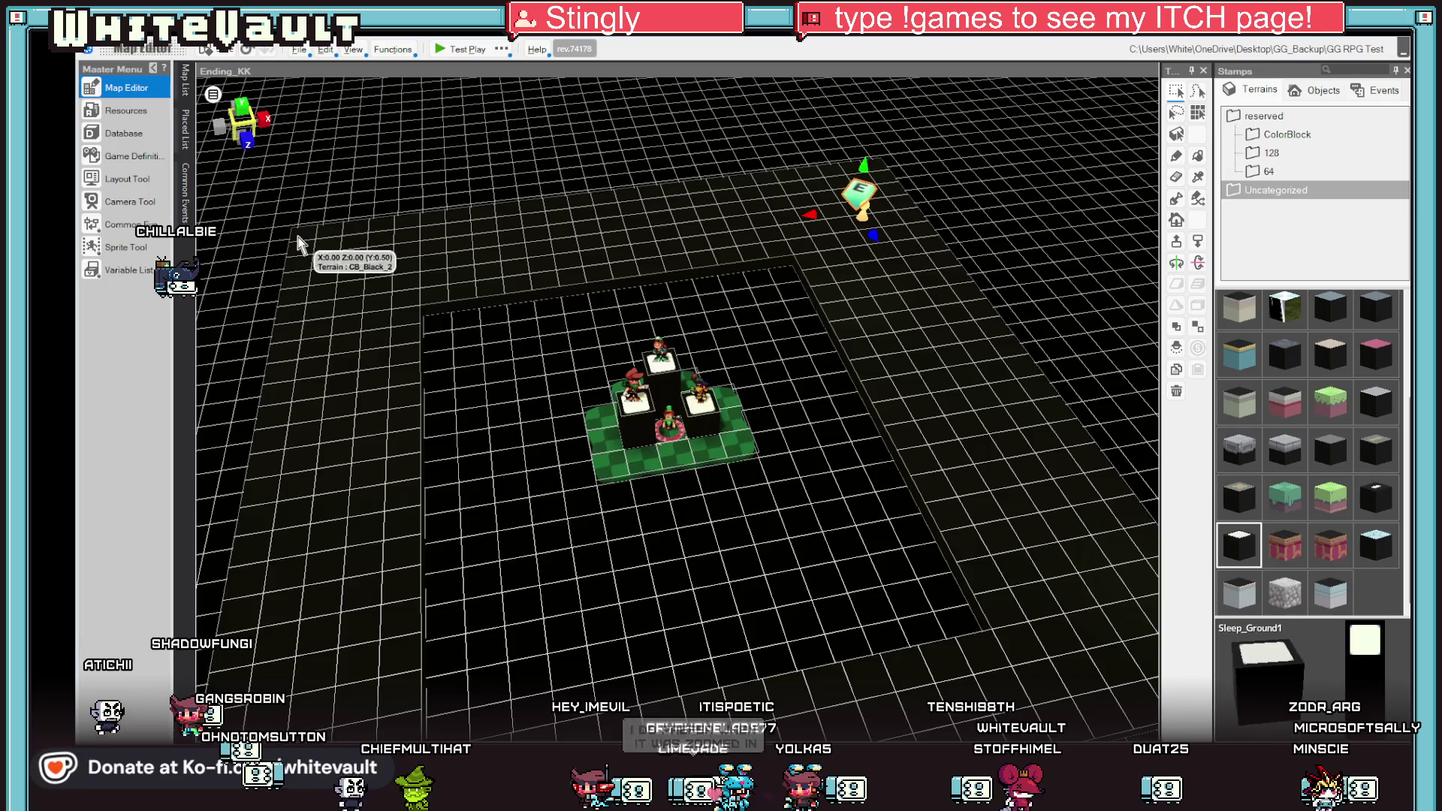
Remove the border and floor tiles so only the character pillars remain on the empty grid.
{"action": "mouse_move", "coordinate": [439, 595]}
{"action": "left_mouse_down"}
{"action": "mouse_move", "coordinate": [771, 655]}
{"action": "mouse_move", "coordinate": [695, 237]}
{"action": "left_mouse_up"}
{"action": "key", "text": "ctrl+z"}
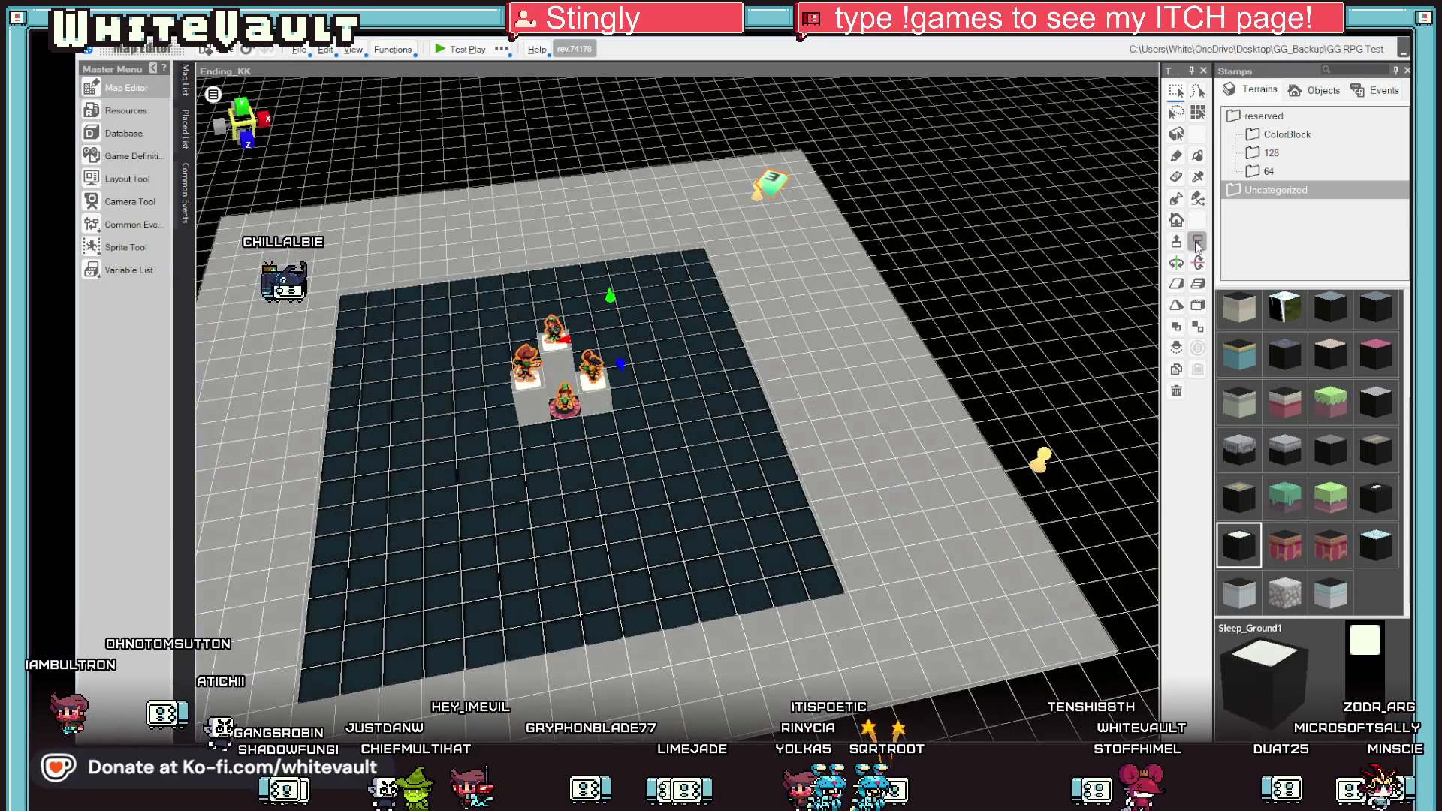
{"action": "key", "text": "ctrl+z"}
{"action": "key", "text": "Escape"}
{"action": "left_click_drag", "start_coordinate": [475, 328], "coordinate": [602, 424]}
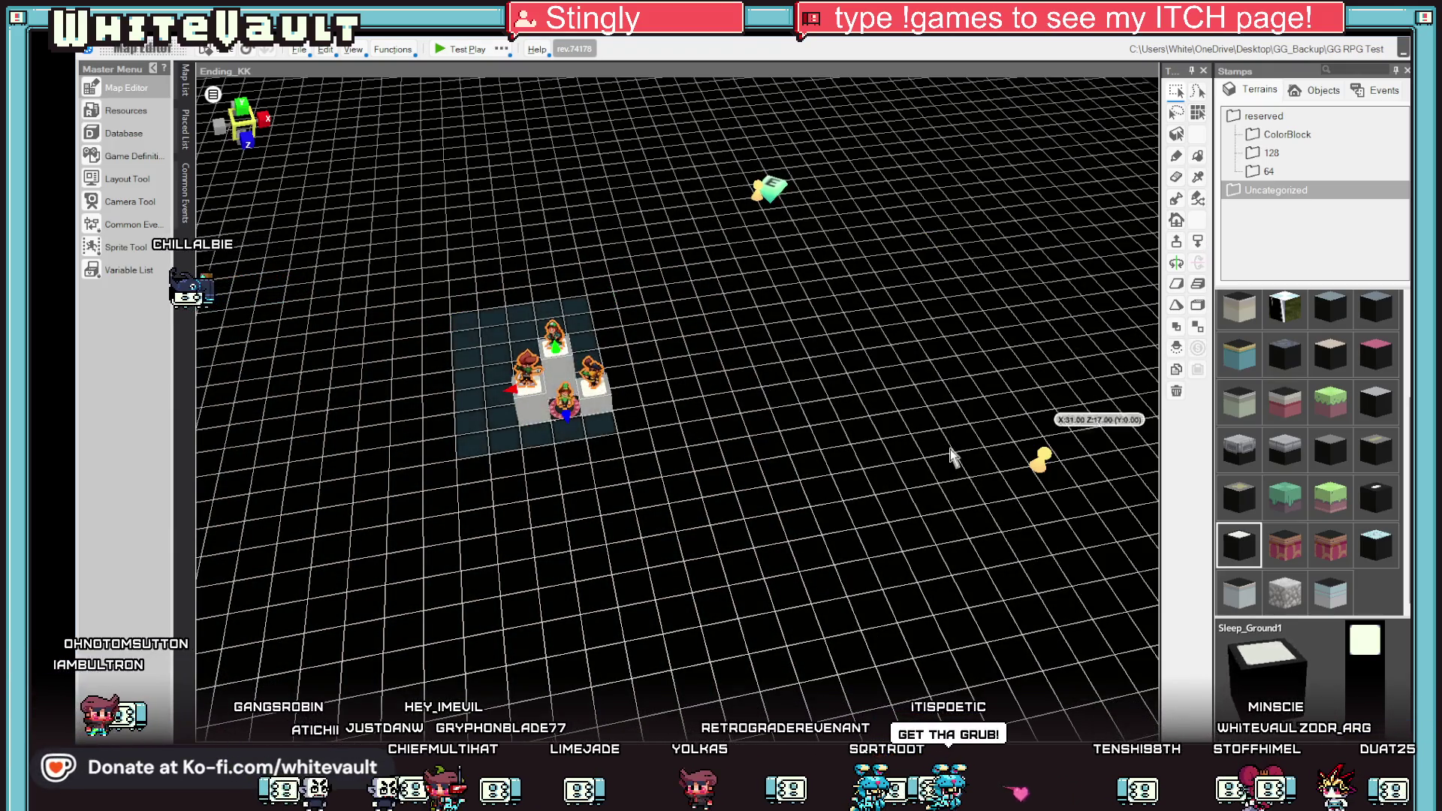
{"action": "key", "text": "Escape"}
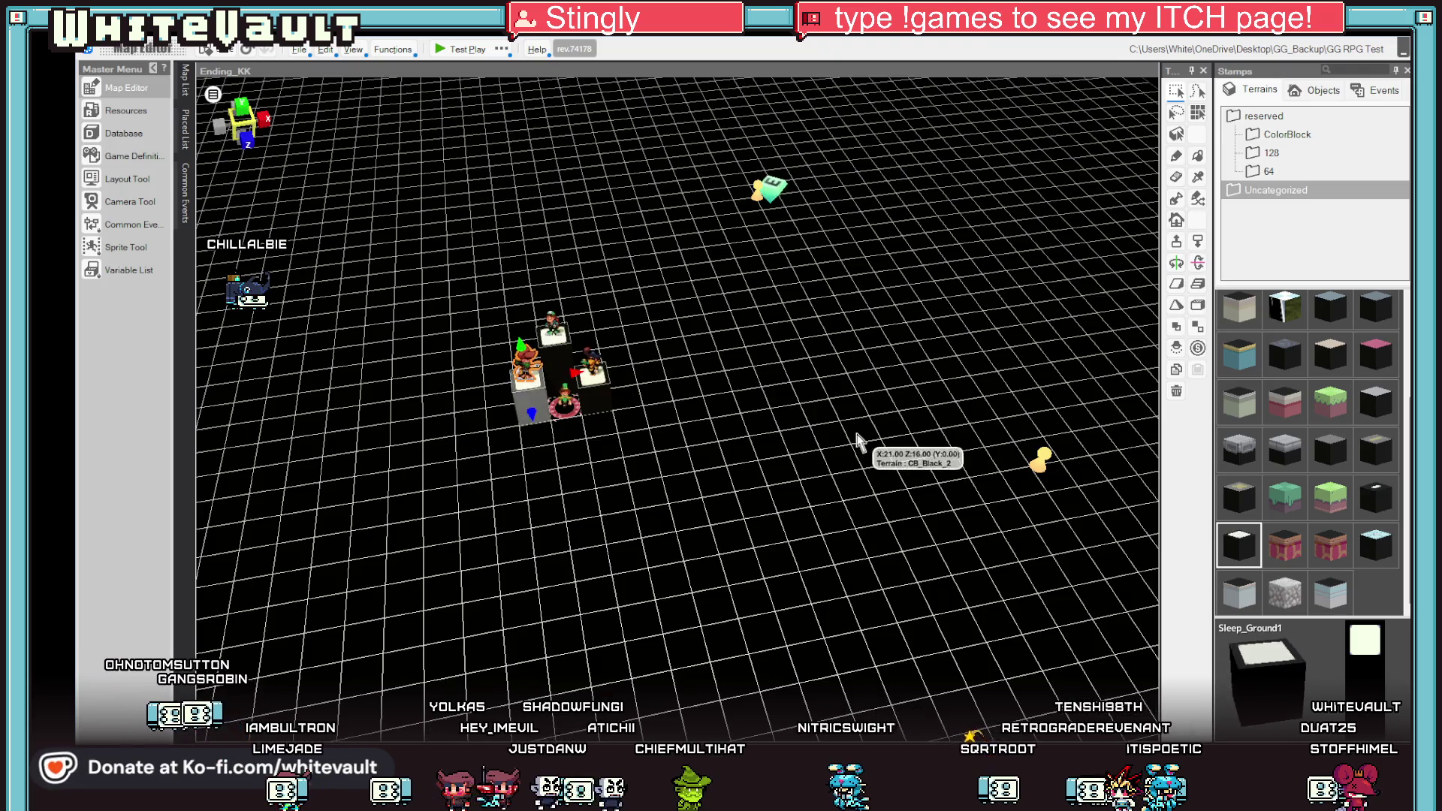
{"action": "scroll", "coordinate": [856, 443], "scroll_direction": "down", "scroll_amount": 5}
{"action": "scroll", "coordinate": [860, 418], "scroll_direction": "up", "scroll_amount": 5}
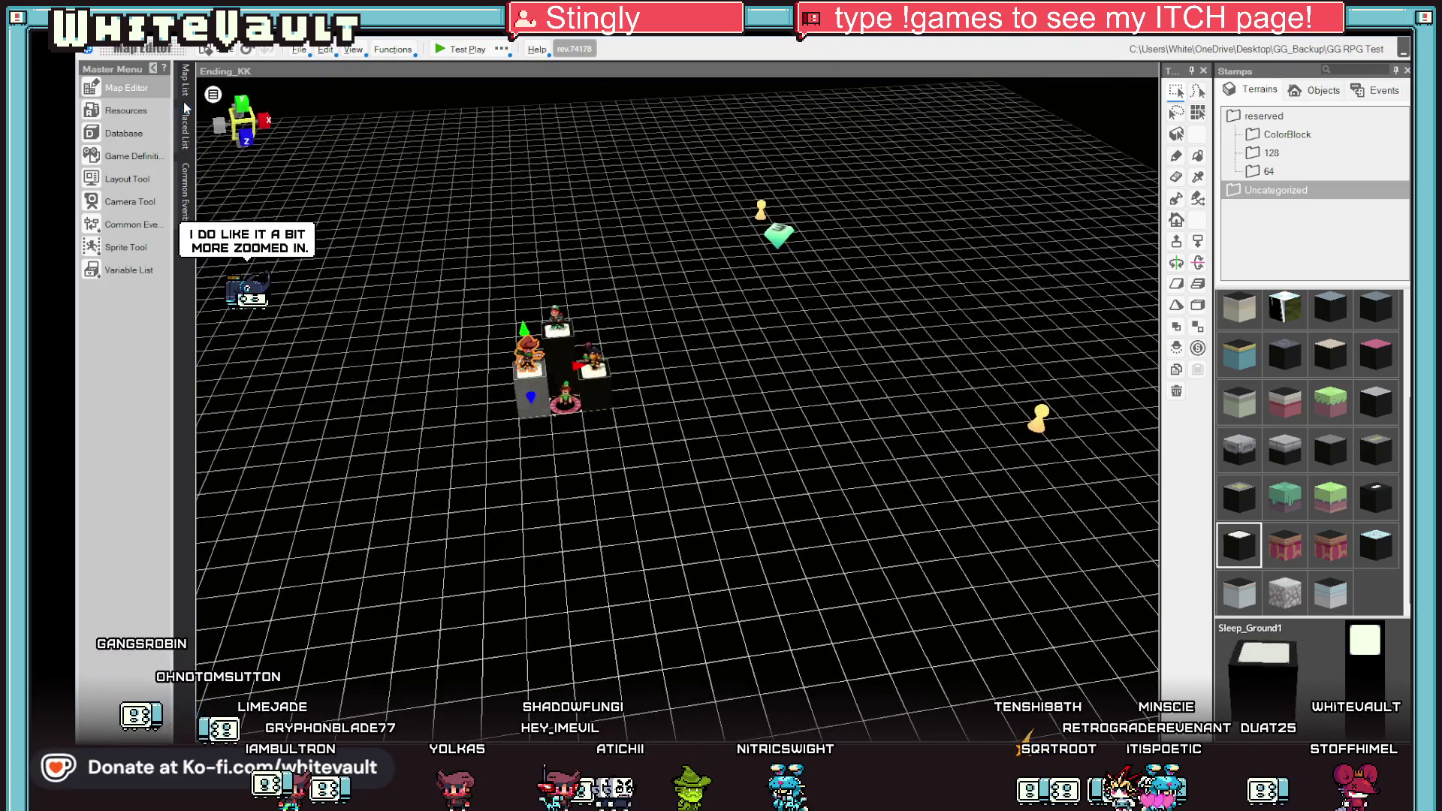
{"action": "left_click", "coordinate": [118, 203]}
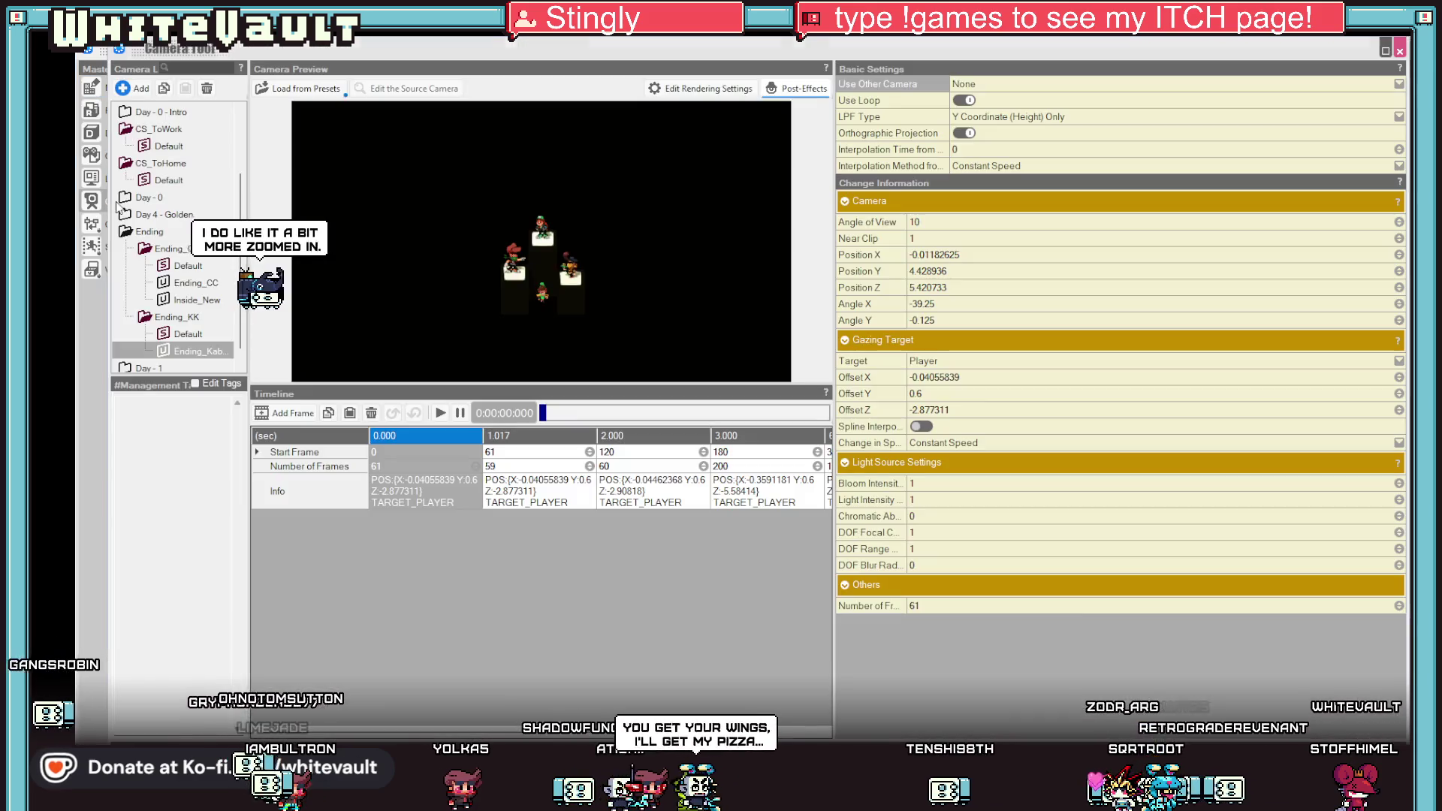
Switch Ending_Kabbit back to perspective projection, leaving interpolation unchanged, and return to the map.
{"action": "left_click", "coordinate": [963, 133]}
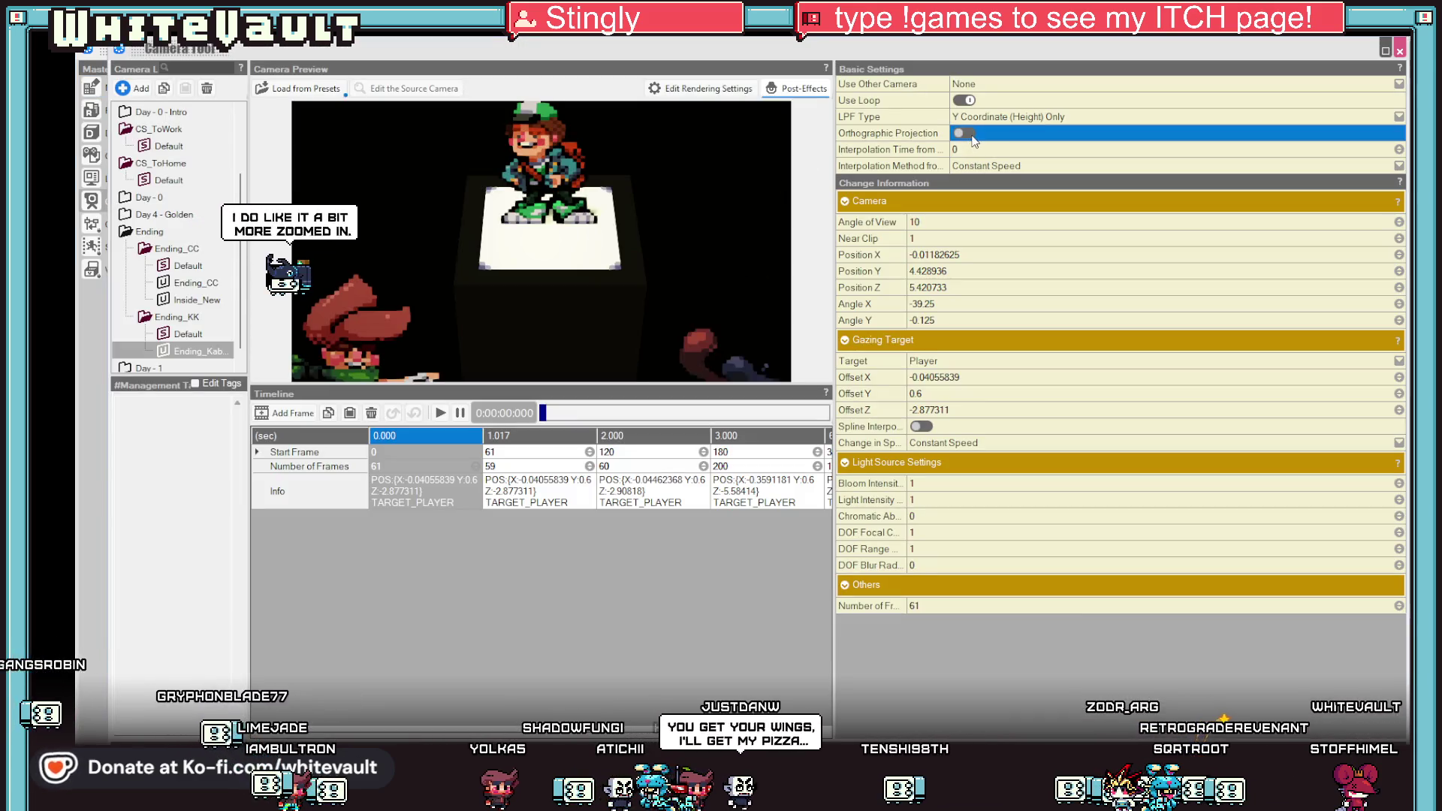
{"action": "left_click", "coordinate": [1019, 169]}
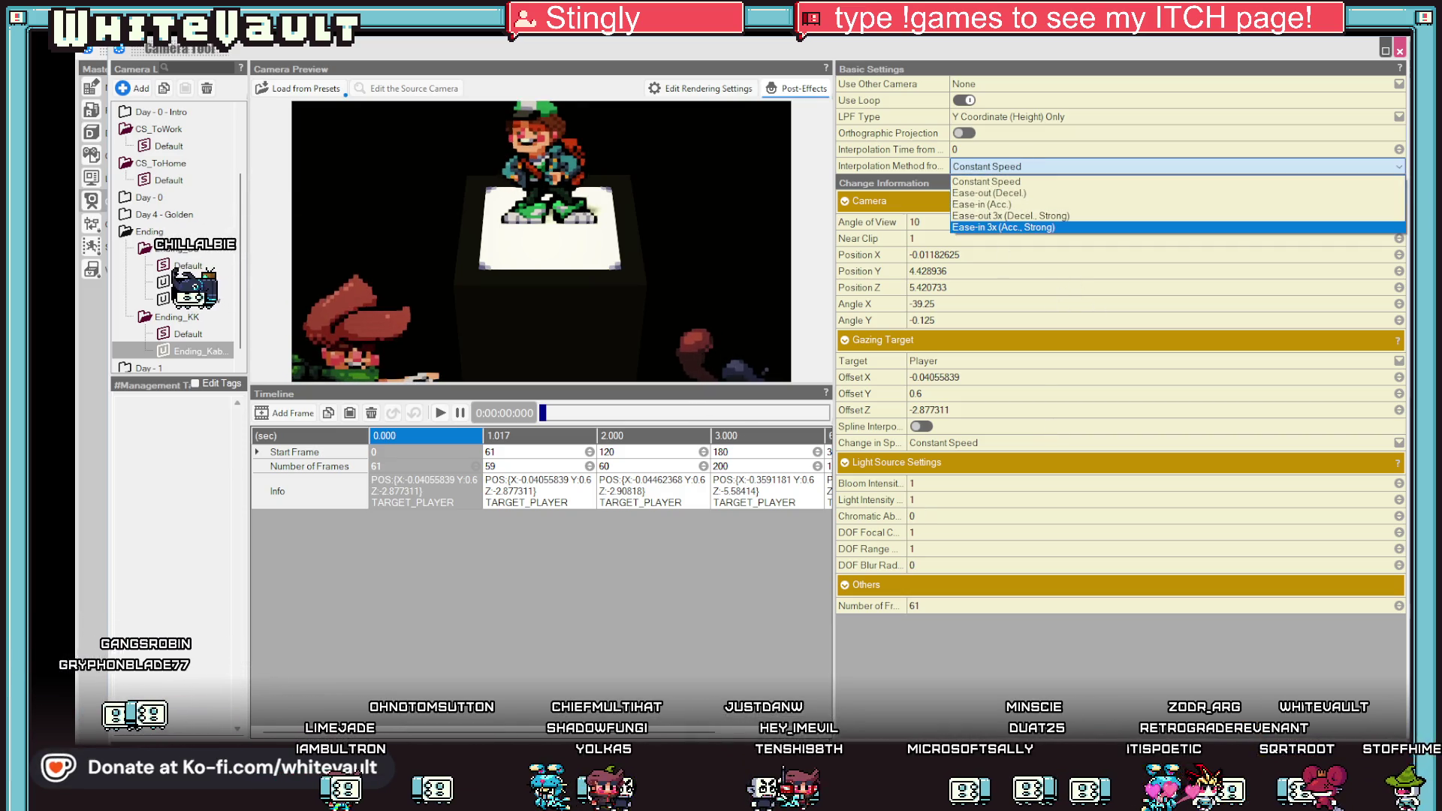
{"action": "left_click", "coordinate": [513, 514]}
{"action": "left_click", "coordinate": [523, 450]}
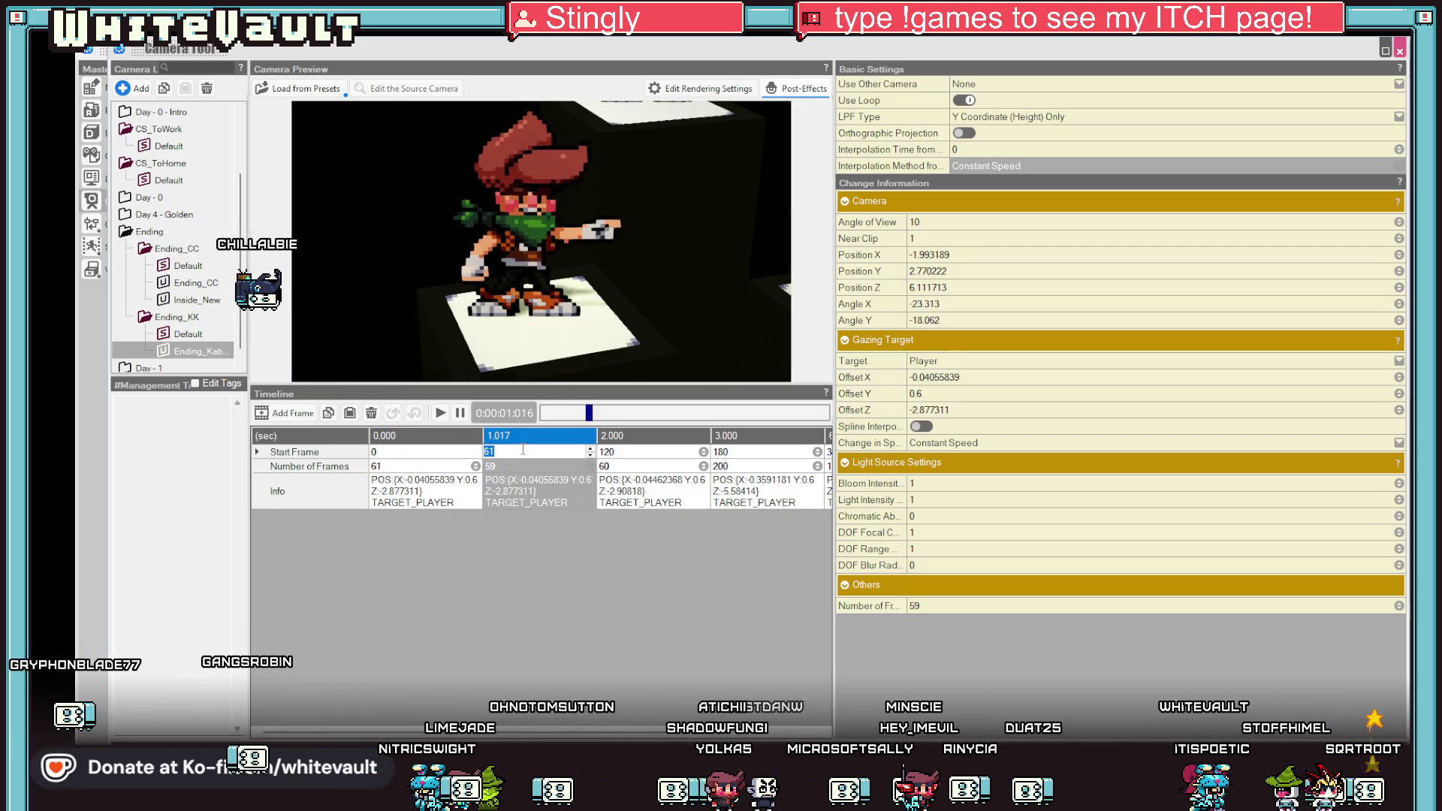
{"action": "key", "text": "Escape"}
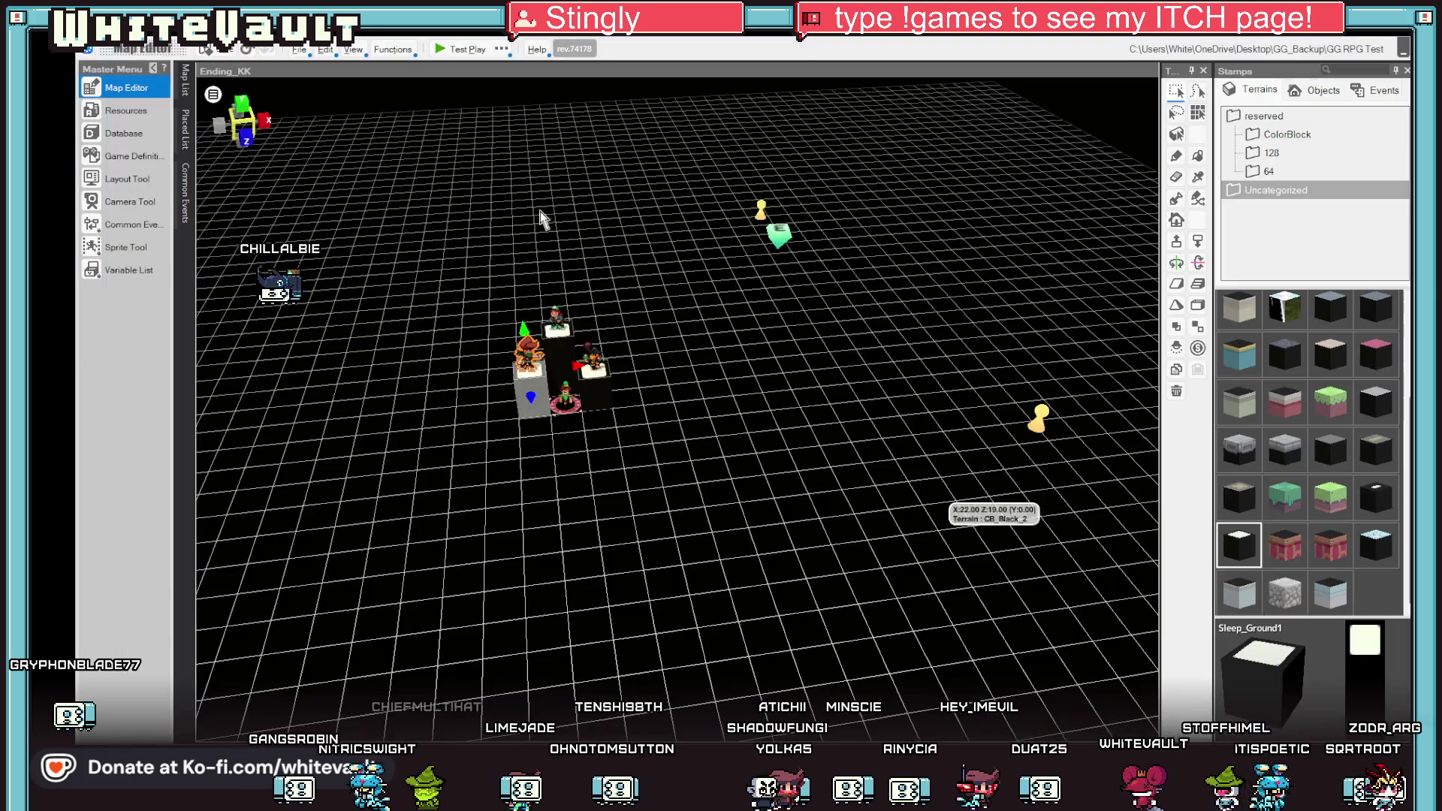
{"action": "left_click", "coordinate": [446, 48]}
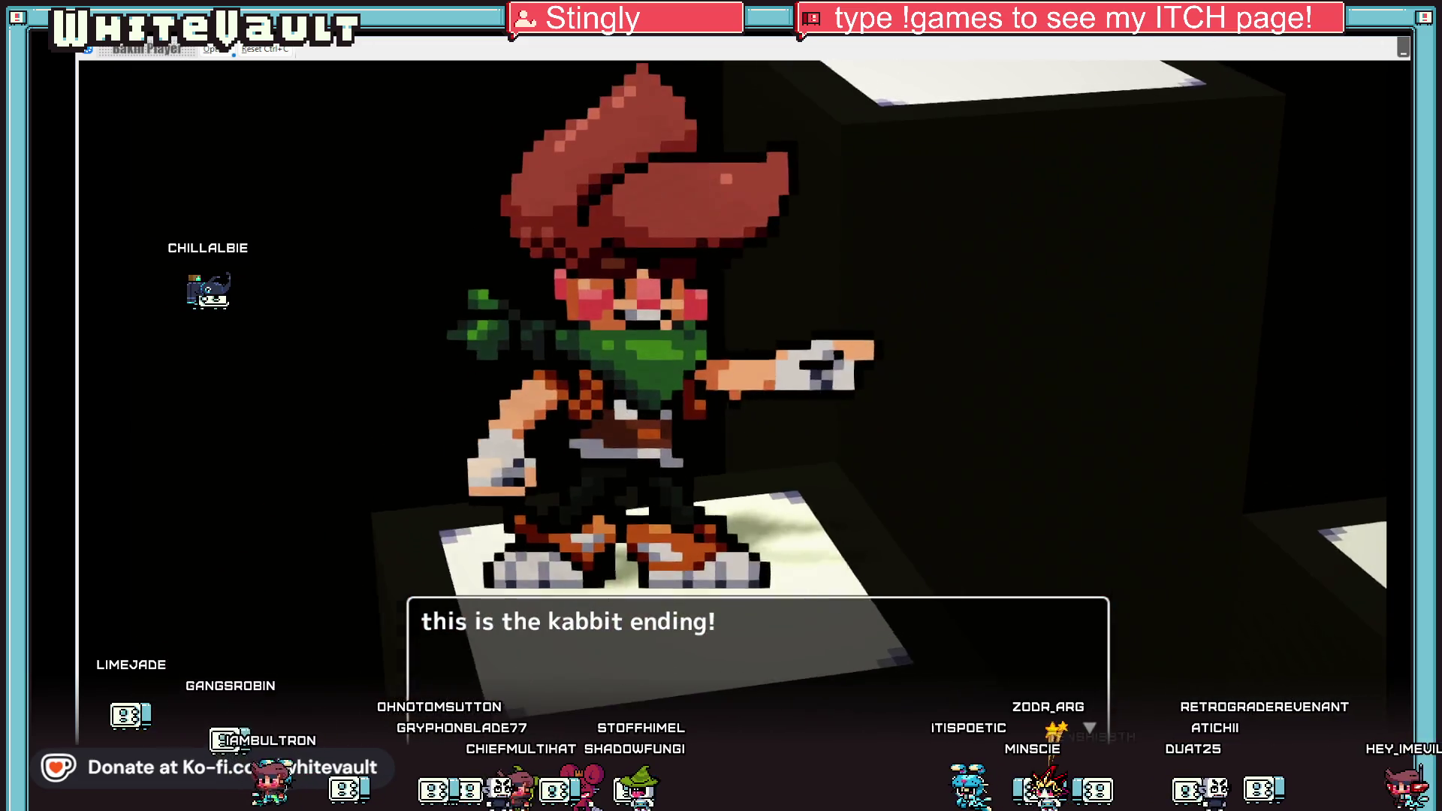
{"action": "key", "text": "alt+F4"}
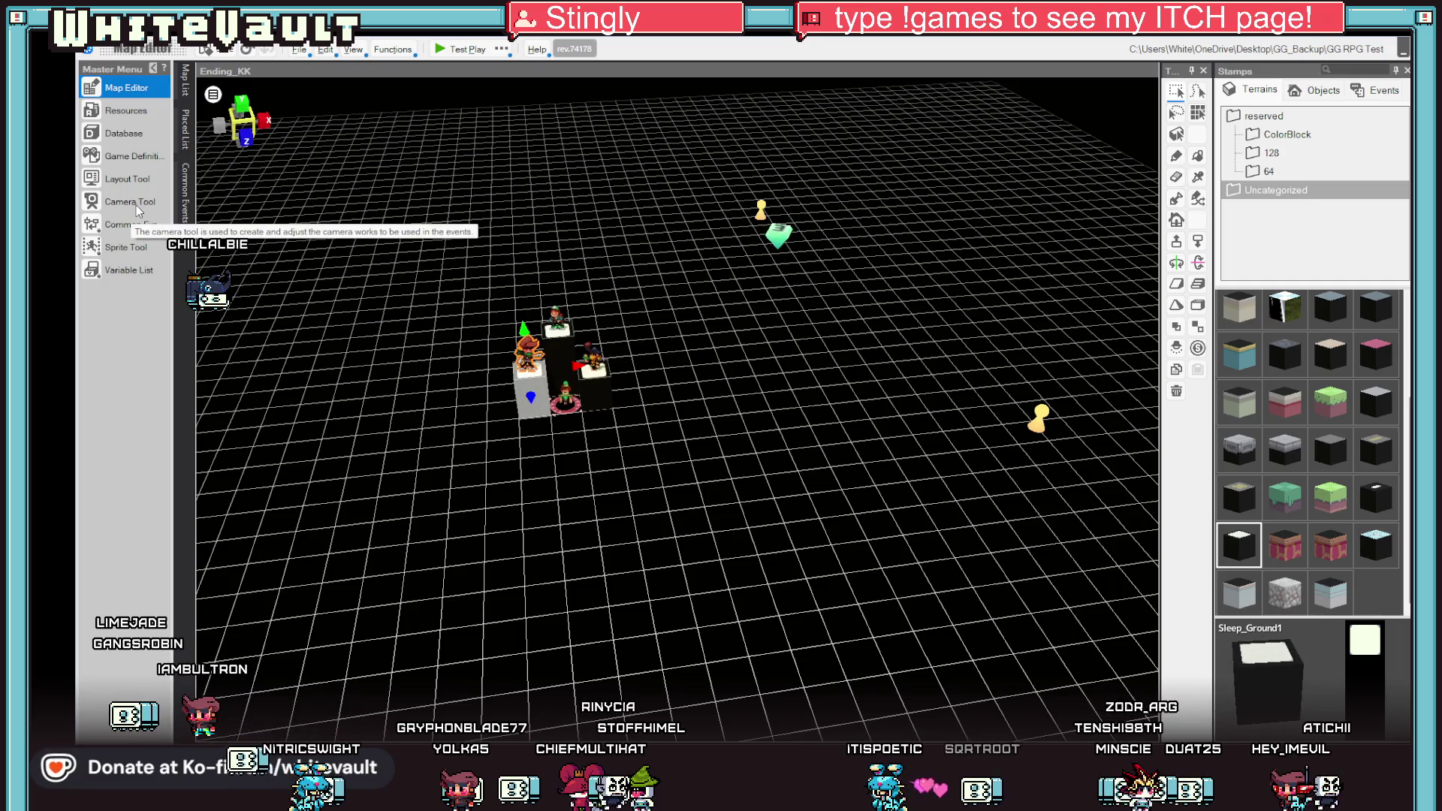
Move the opening shot closer to the character and re-angle the 1.017 keyframe's shot.
{"action": "left_click", "coordinate": [133, 205]}
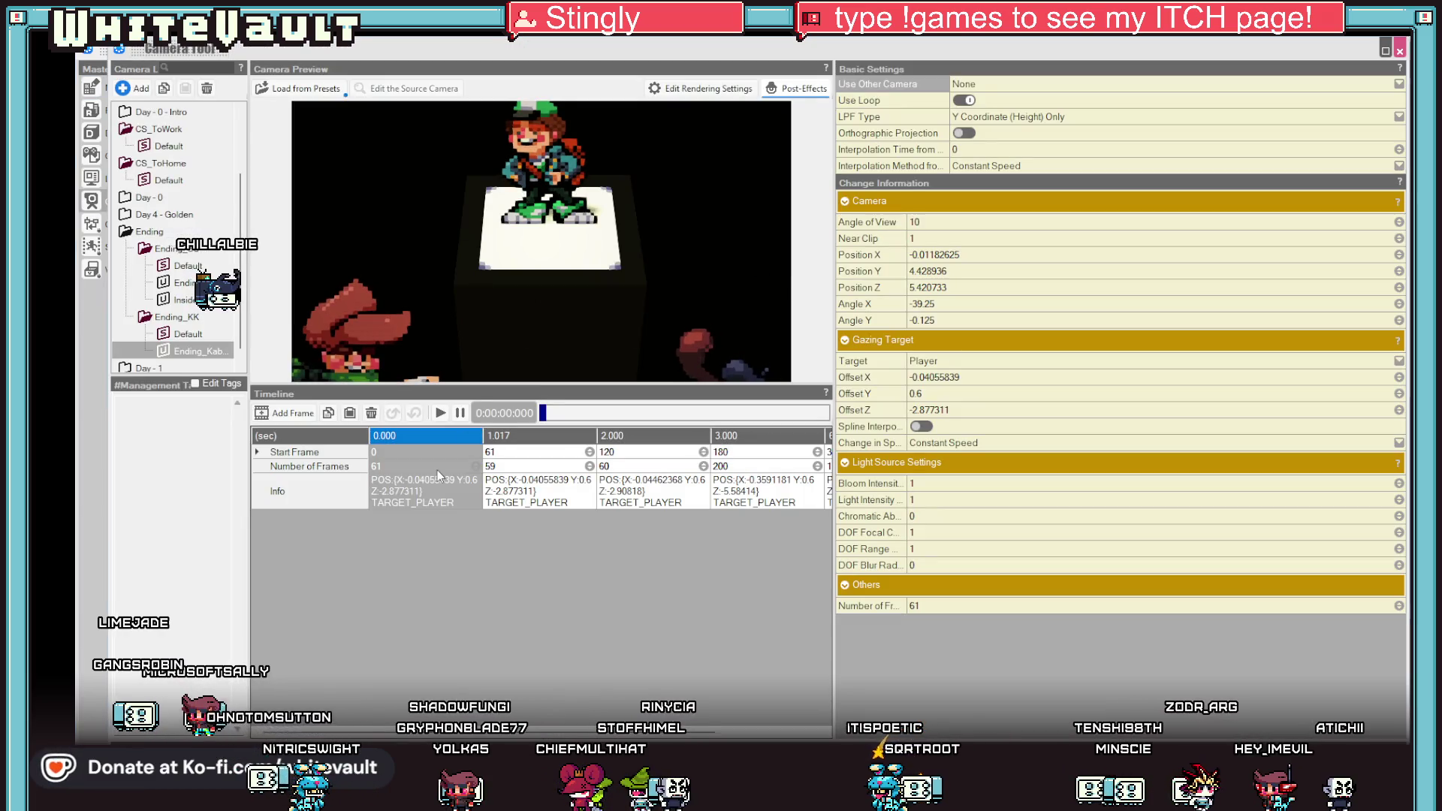
{"action": "mouse_move", "coordinate": [610, 224]}
{"action": "left_mouse_down"}
{"action": "mouse_move", "coordinate": [574, 290]}
{"action": "mouse_move", "coordinate": [594, 227]}
{"action": "left_mouse_up"}
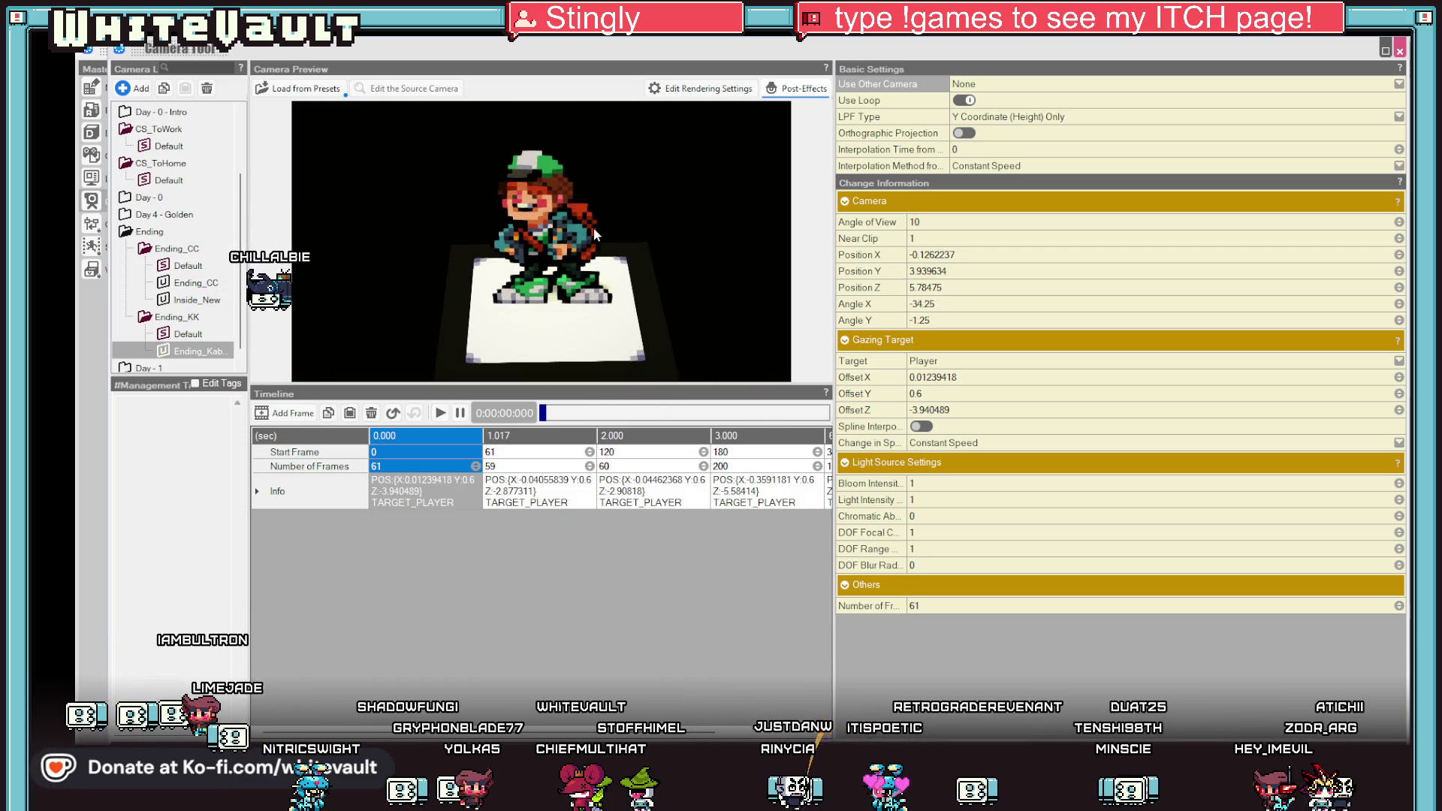
{"action": "left_click", "coordinate": [547, 496]}
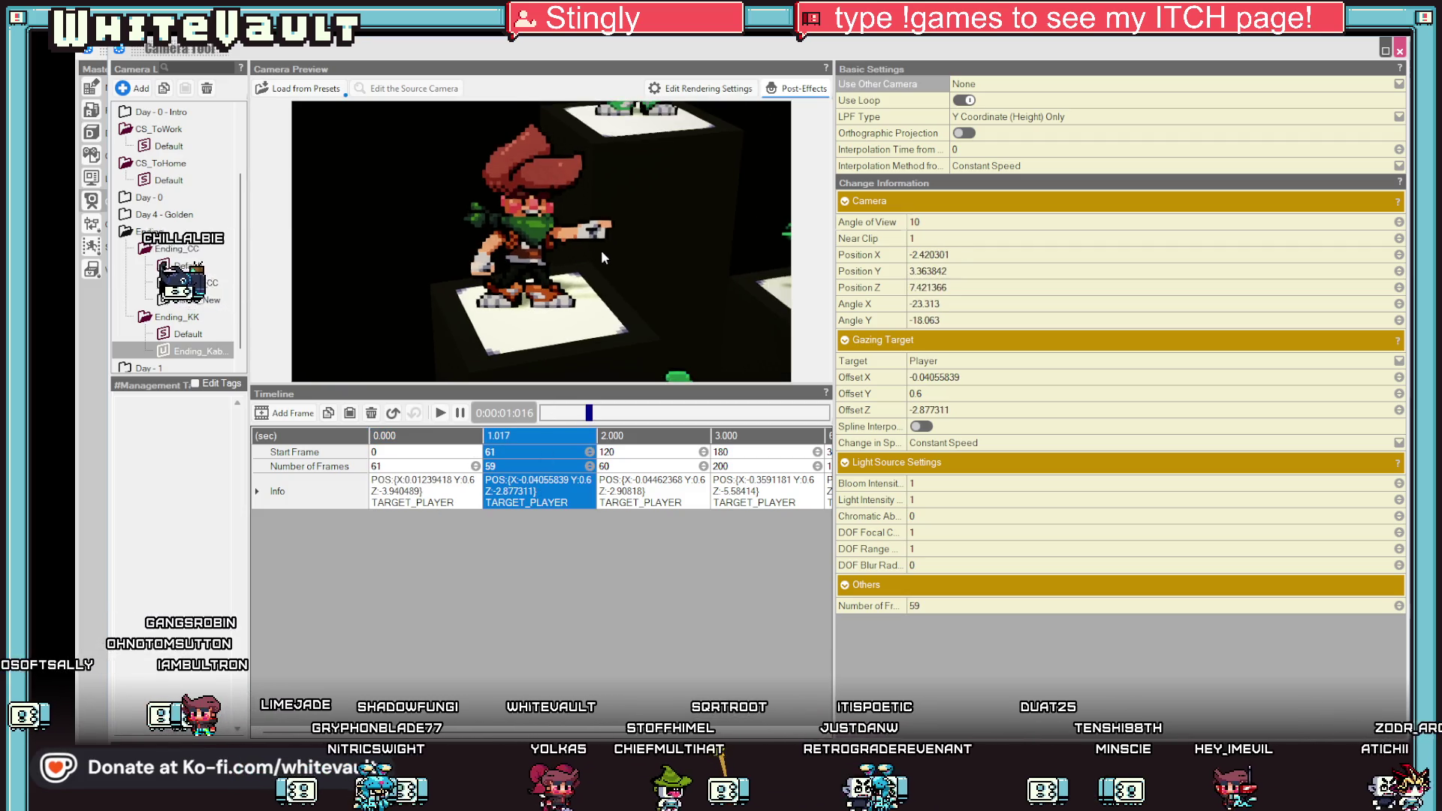
{"action": "mouse_move", "coordinate": [600, 251]}
{"action": "left_mouse_down"}
{"action": "mouse_move", "coordinate": [664, 241]}
{"action": "mouse_move", "coordinate": [637, 330]}
{"action": "left_mouse_up"}
Set the first three shots' Number of Frames to 75, 150 and 300.
{"action": "left_click", "coordinate": [428, 465]}
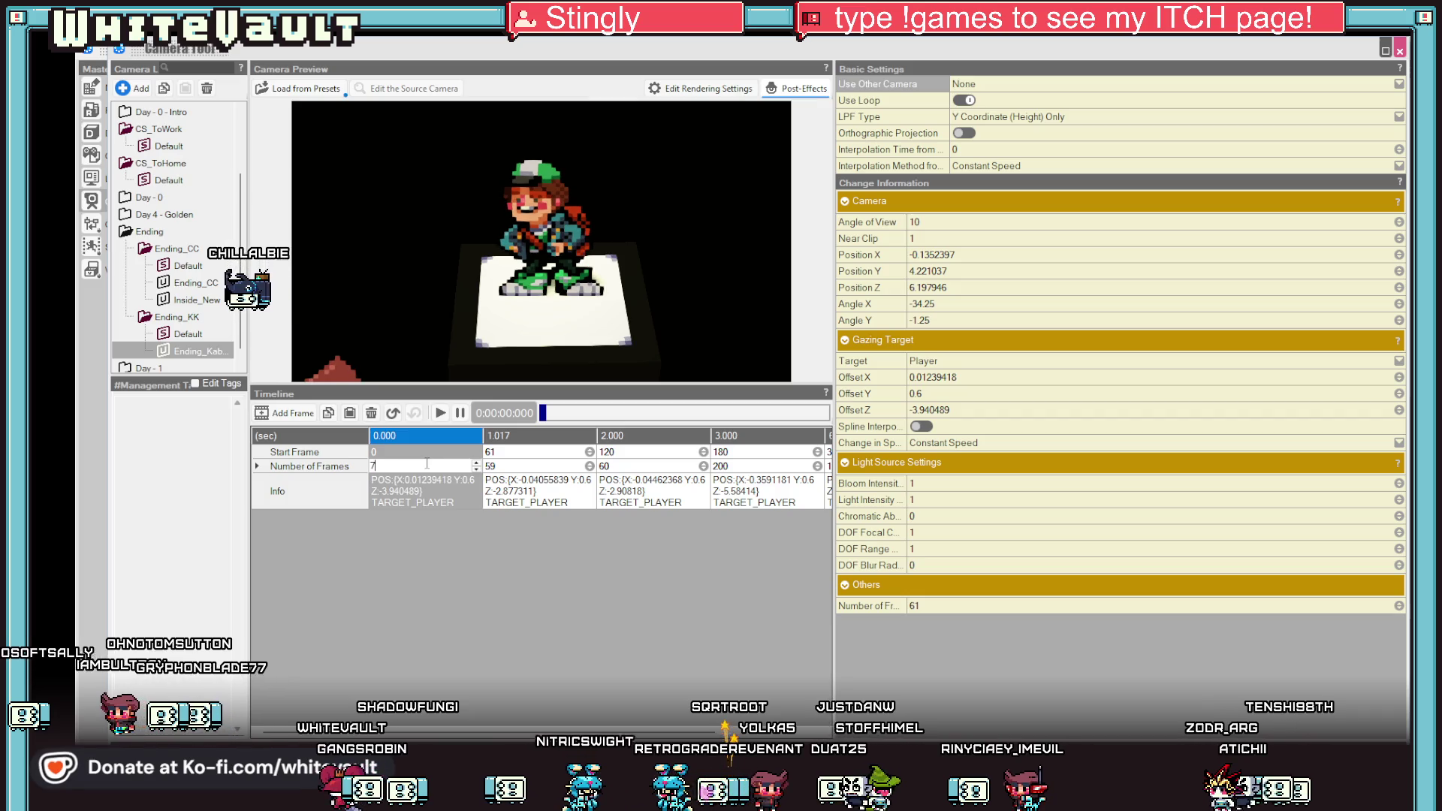
{"action": "left_click", "coordinate": [515, 465]}
{"action": "type", "text": "150"}
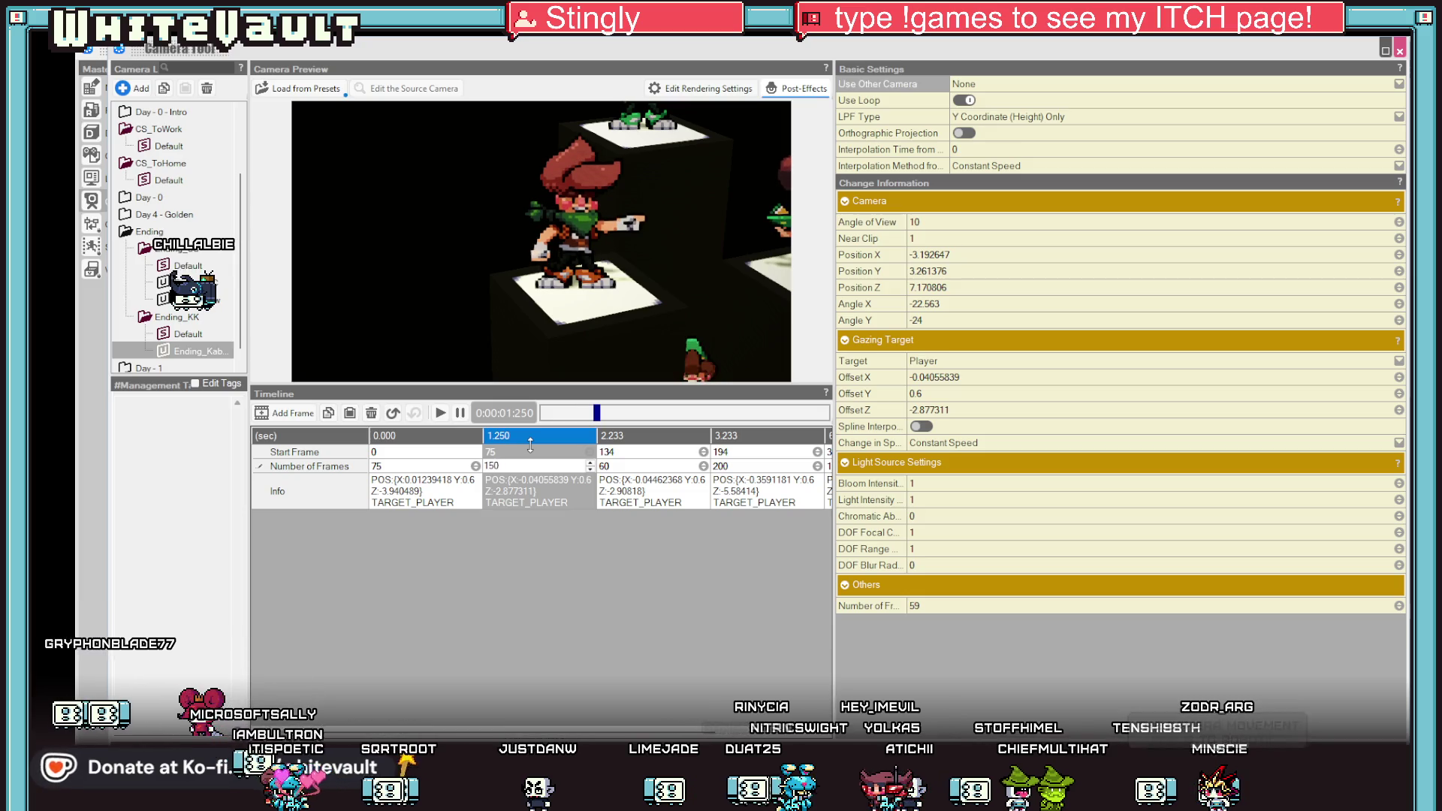
{"action": "key", "text": "Return"}
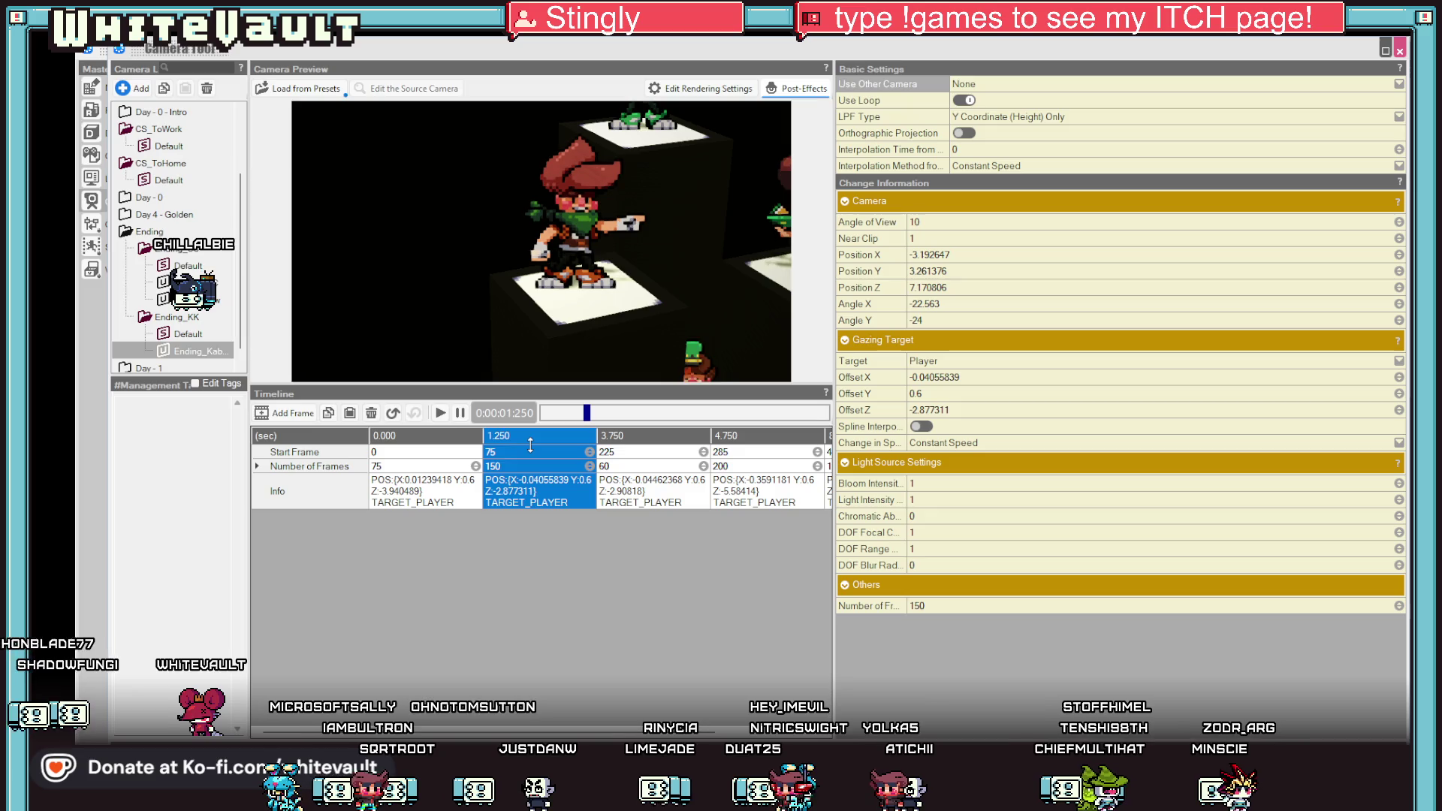
{"action": "double_click", "coordinate": [636, 465]}
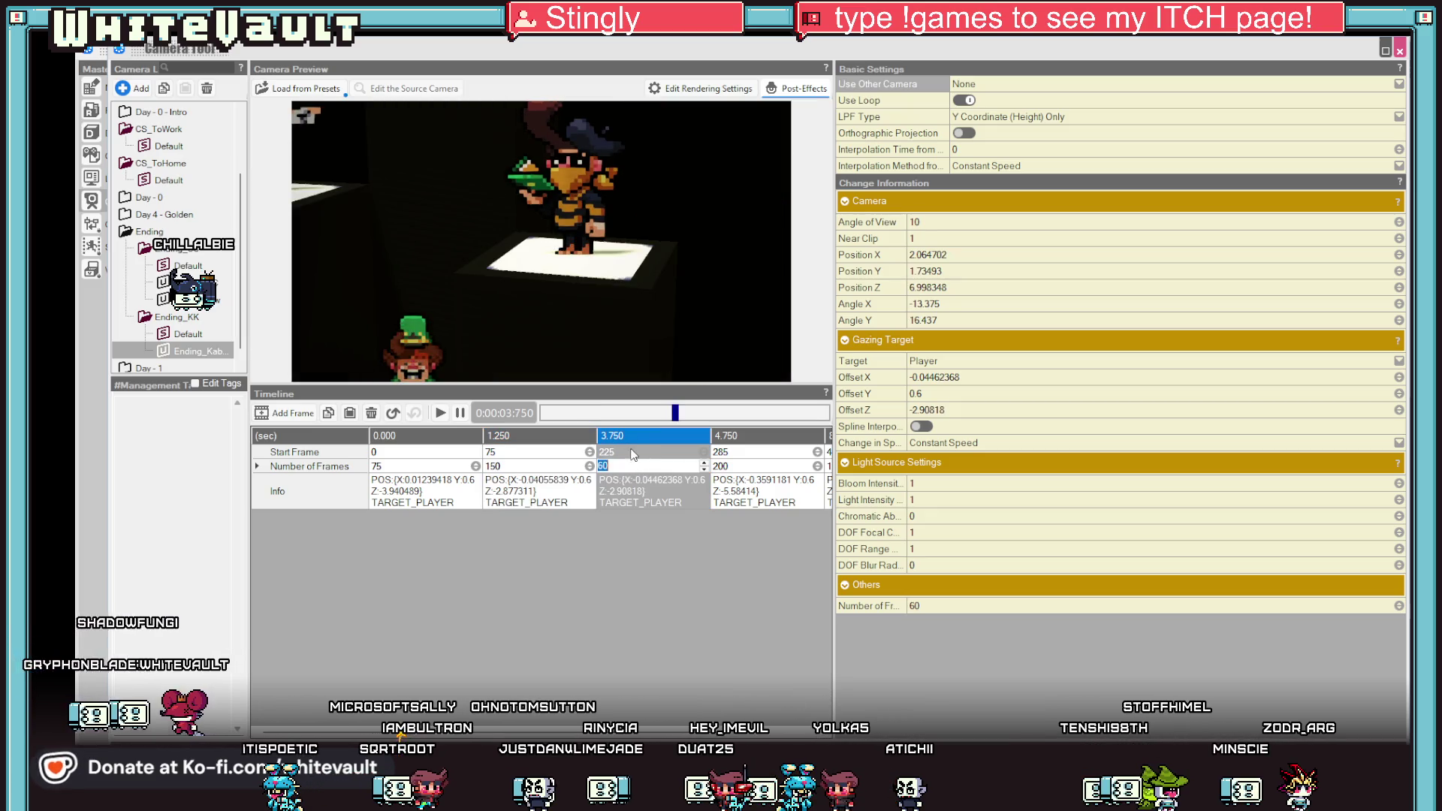
{"action": "double_click", "coordinate": [633, 452]}
{"action": "double_click", "coordinate": [647, 464]}
{"action": "type", "text": "300"}
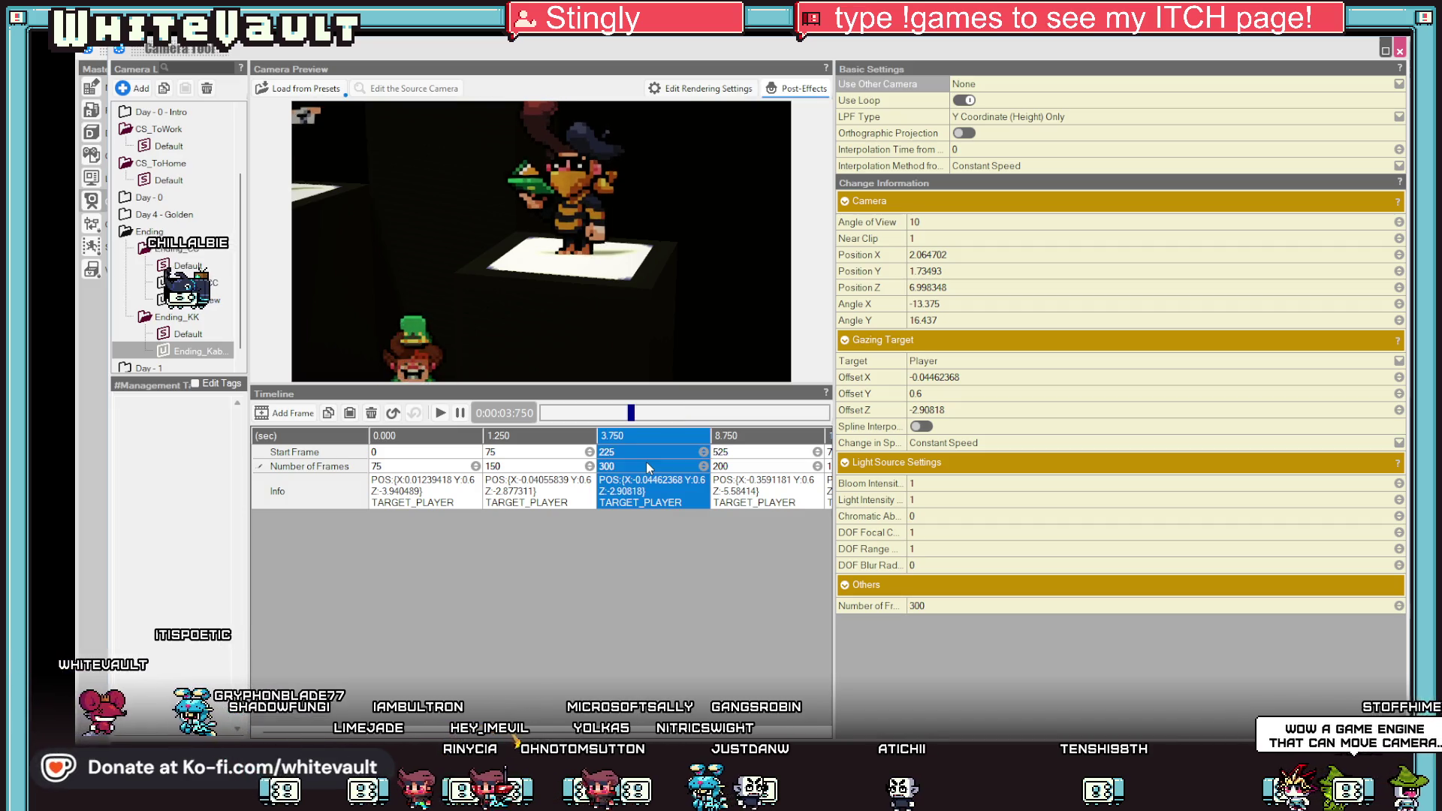
{"action": "left_click", "coordinate": [738, 454]}
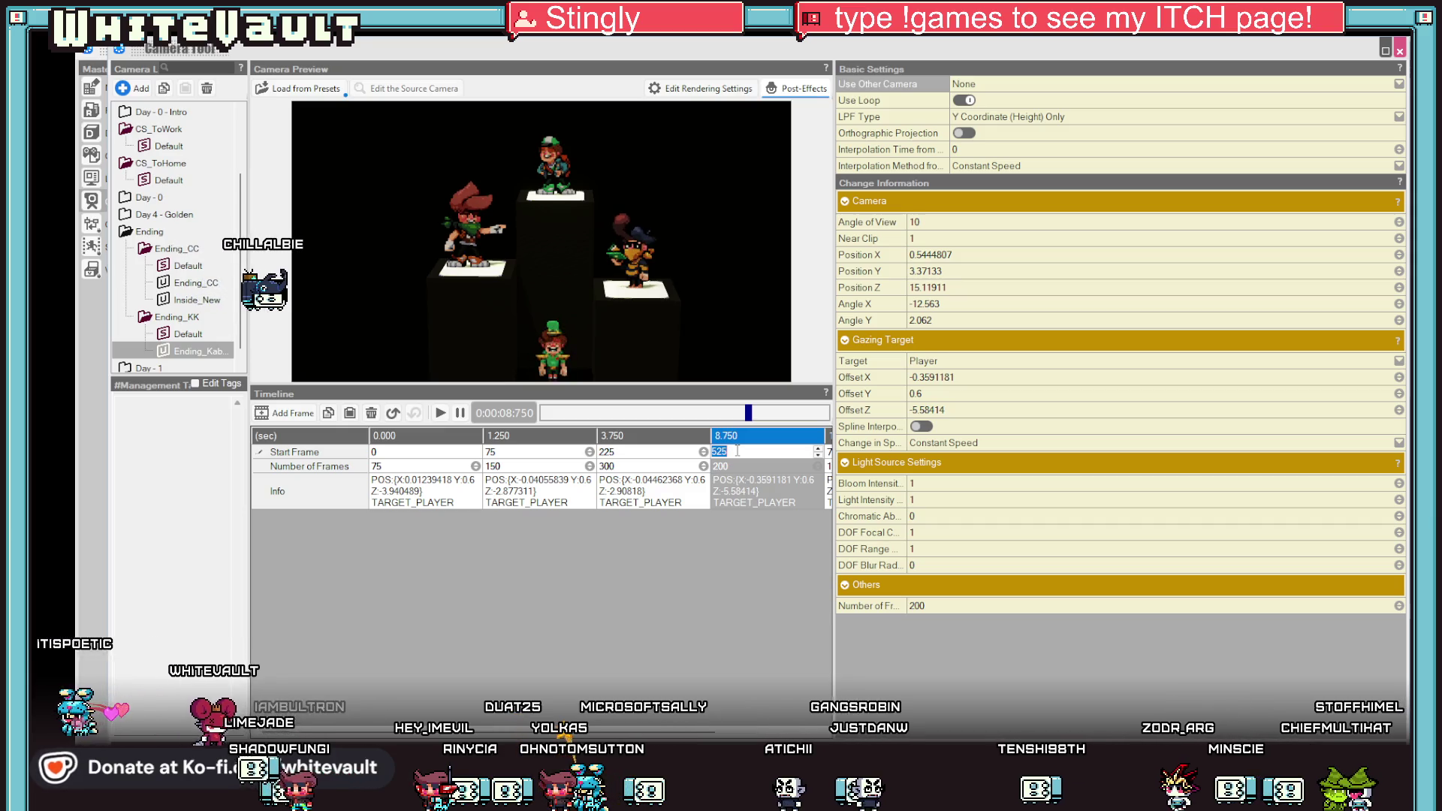
{"action": "left_click", "coordinate": [442, 440]}
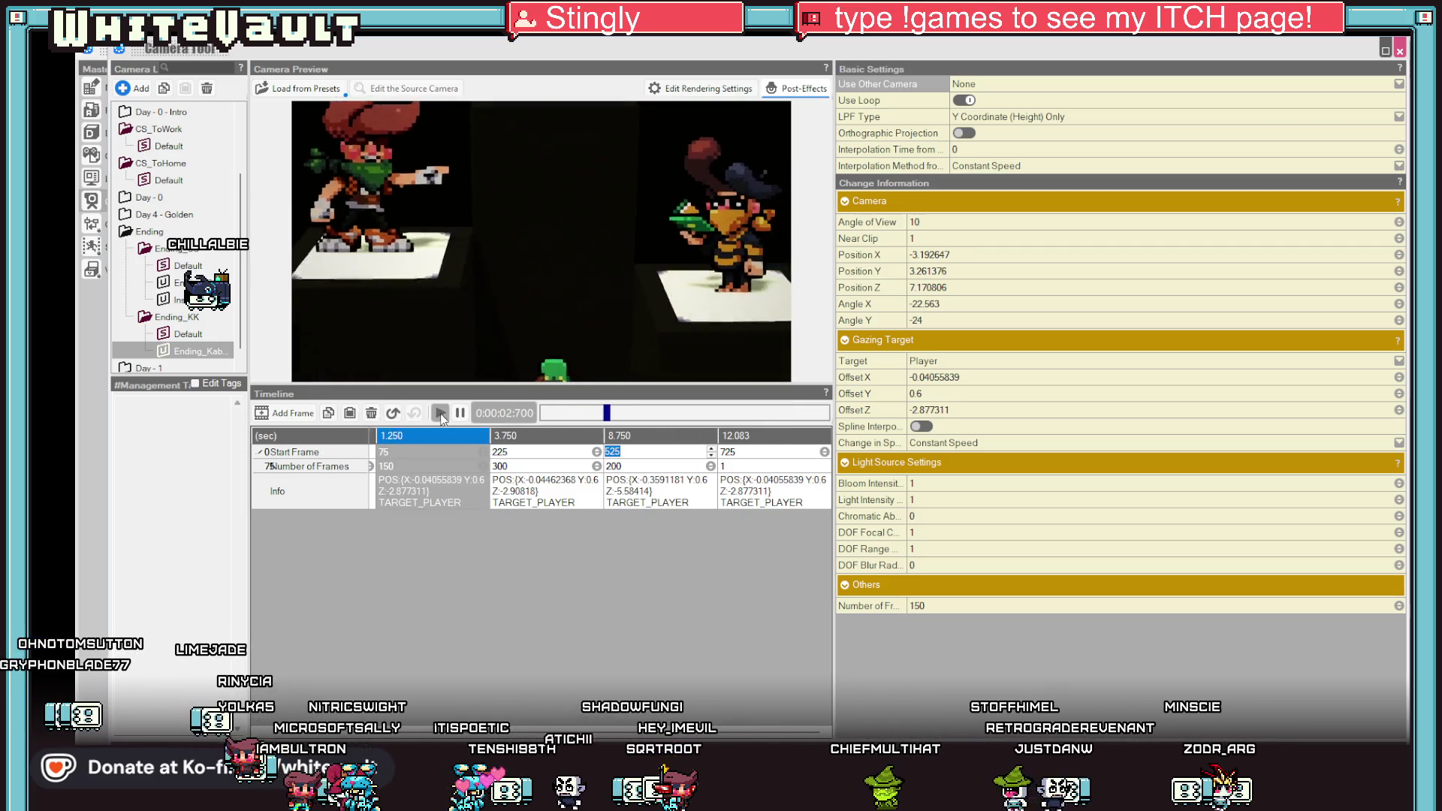
{"action": "left_click", "coordinate": [774, 455]}
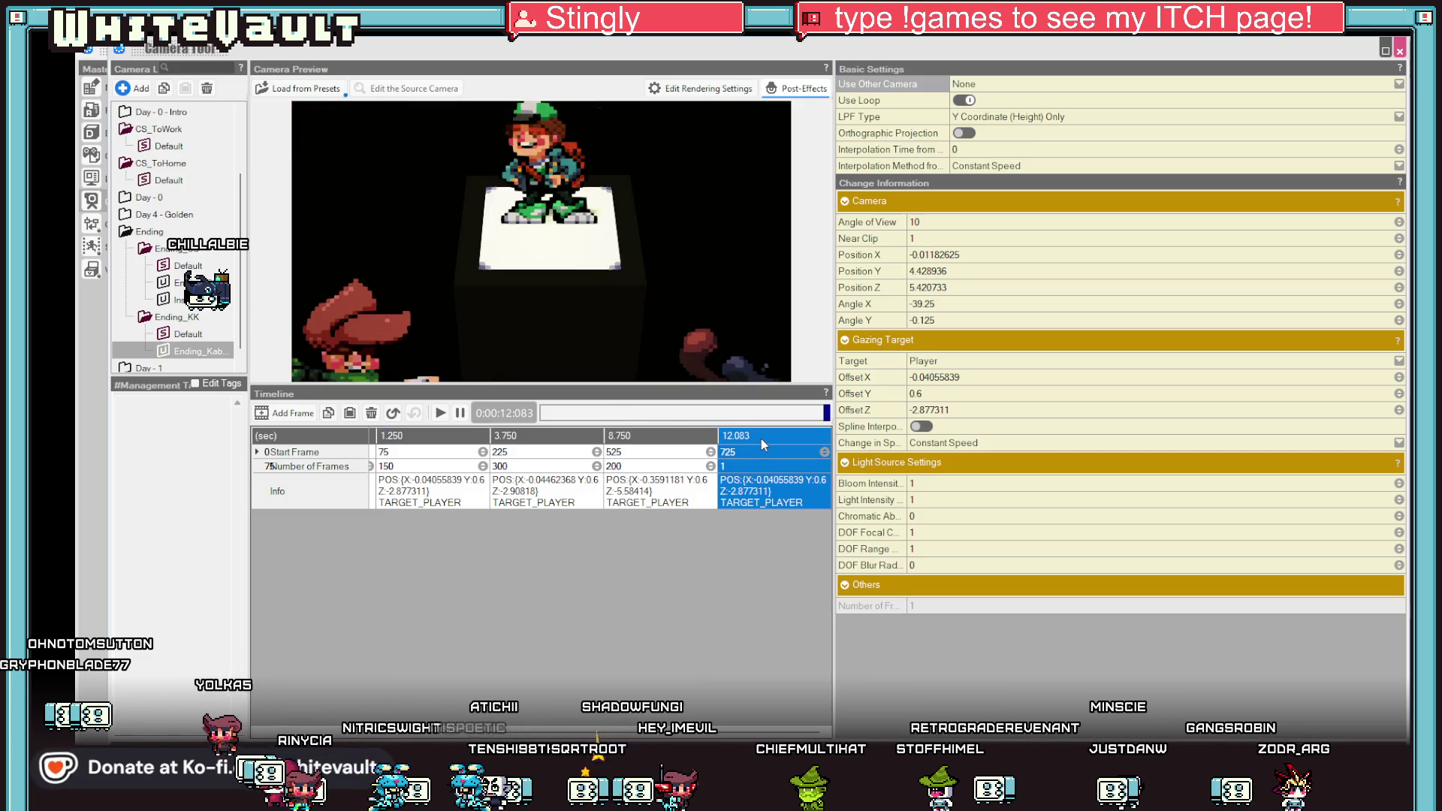
Delete the trailing 12.083 keyframe and turn the third shot's camera angle.
{"action": "right_click", "coordinate": [760, 439]}
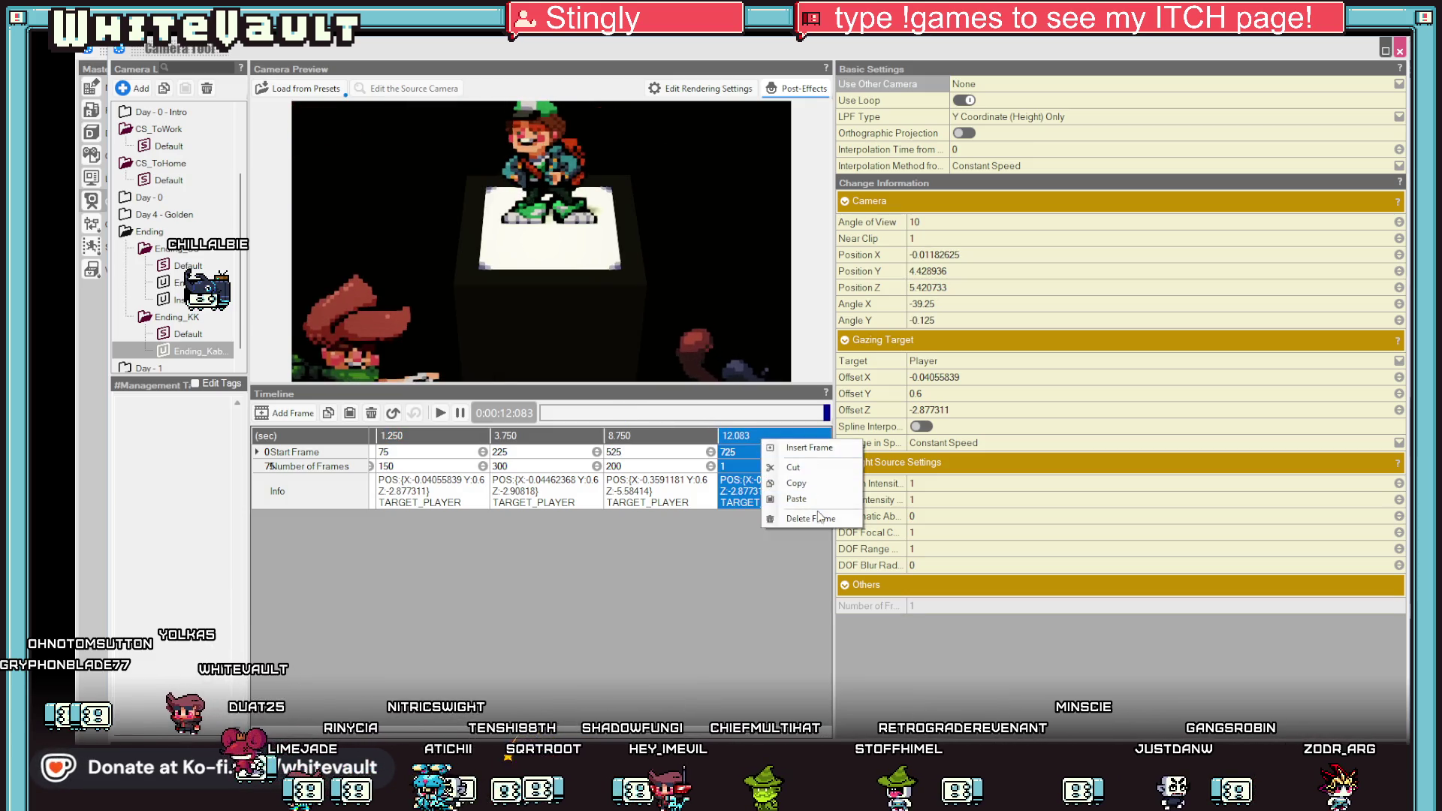
{"action": "left_click", "coordinate": [818, 516]}
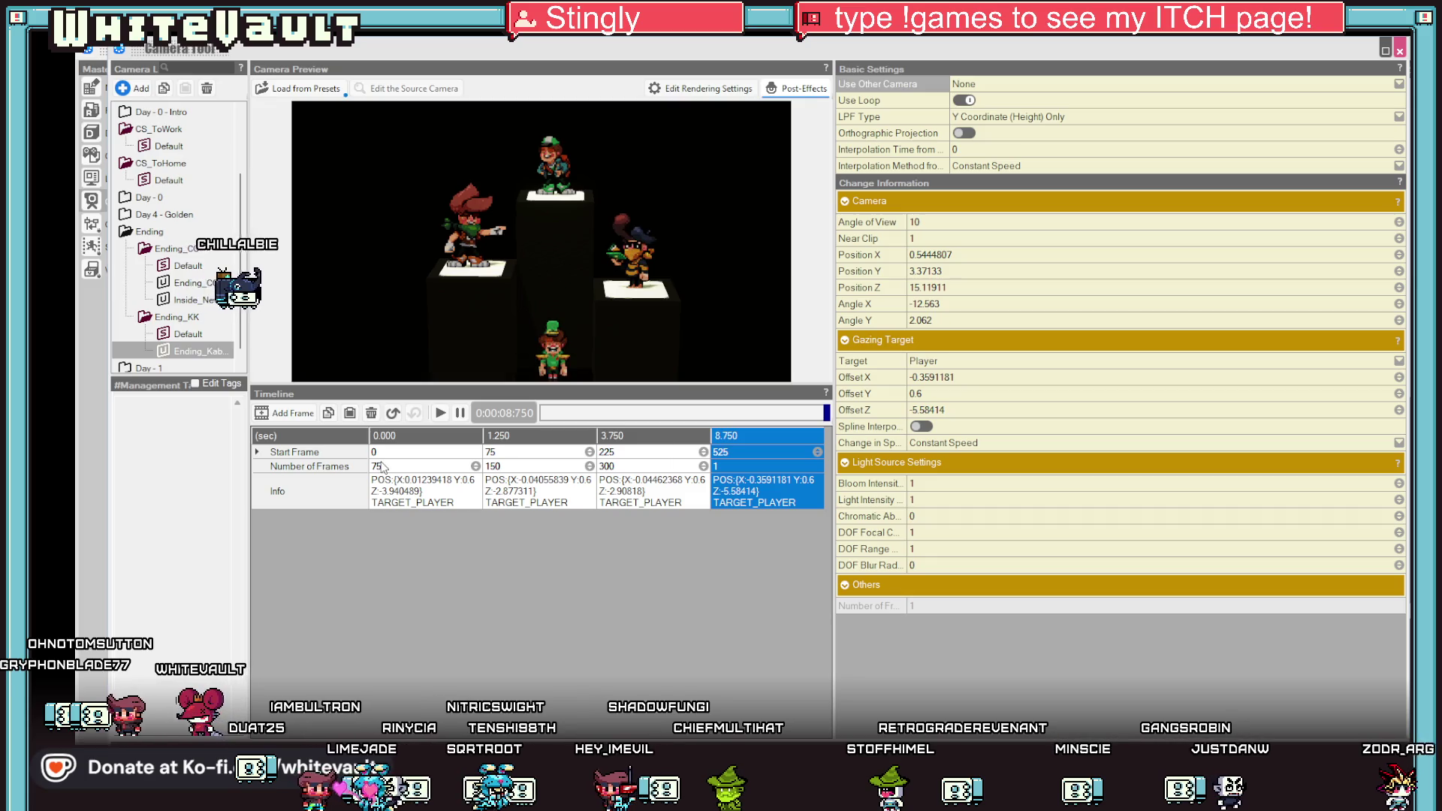
{"action": "left_click", "coordinate": [400, 493]}
{"action": "left_click", "coordinate": [565, 490]}
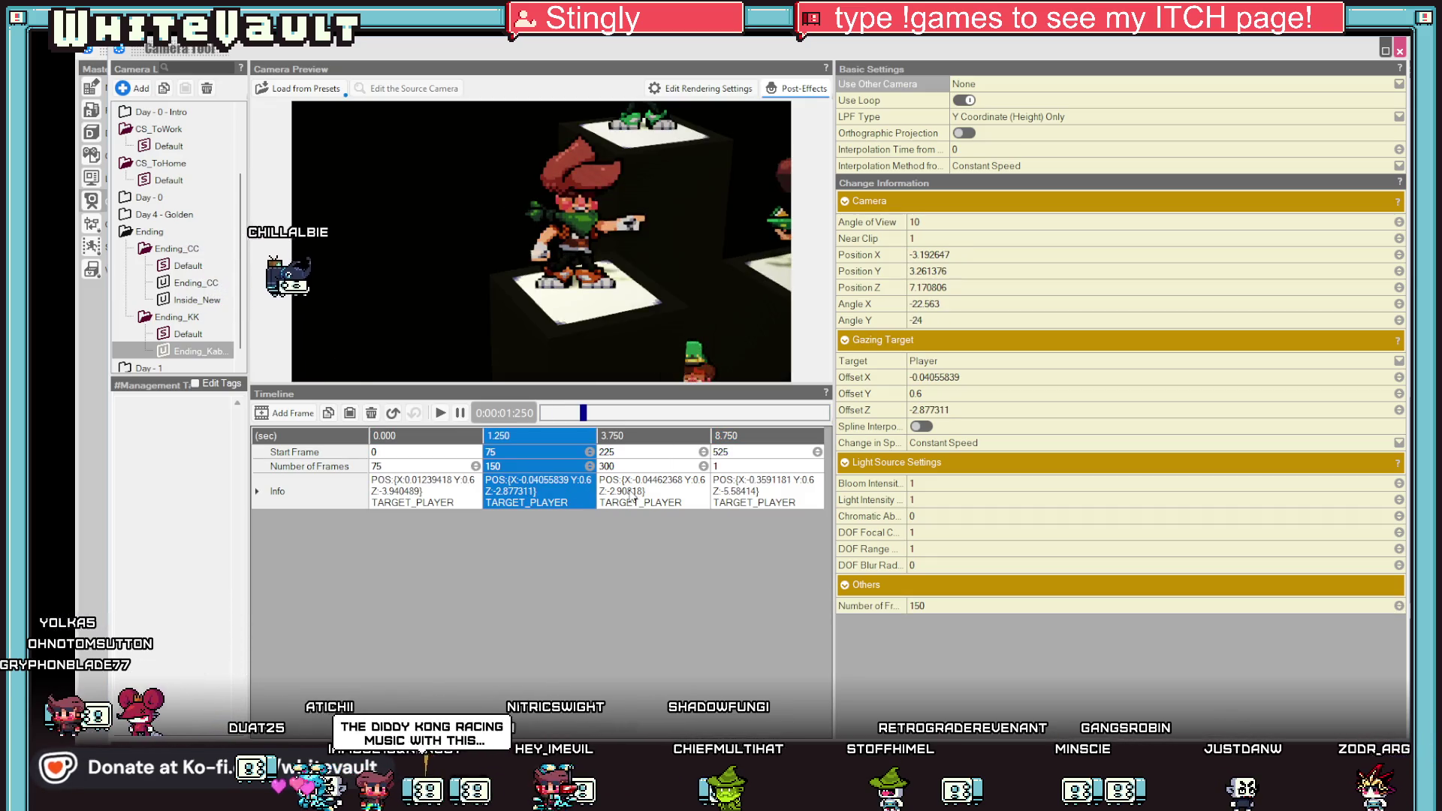
{"action": "left_click", "coordinate": [655, 494]}
{"action": "left_click_drag", "start_coordinate": [691, 238], "coordinate": [614, 296]}
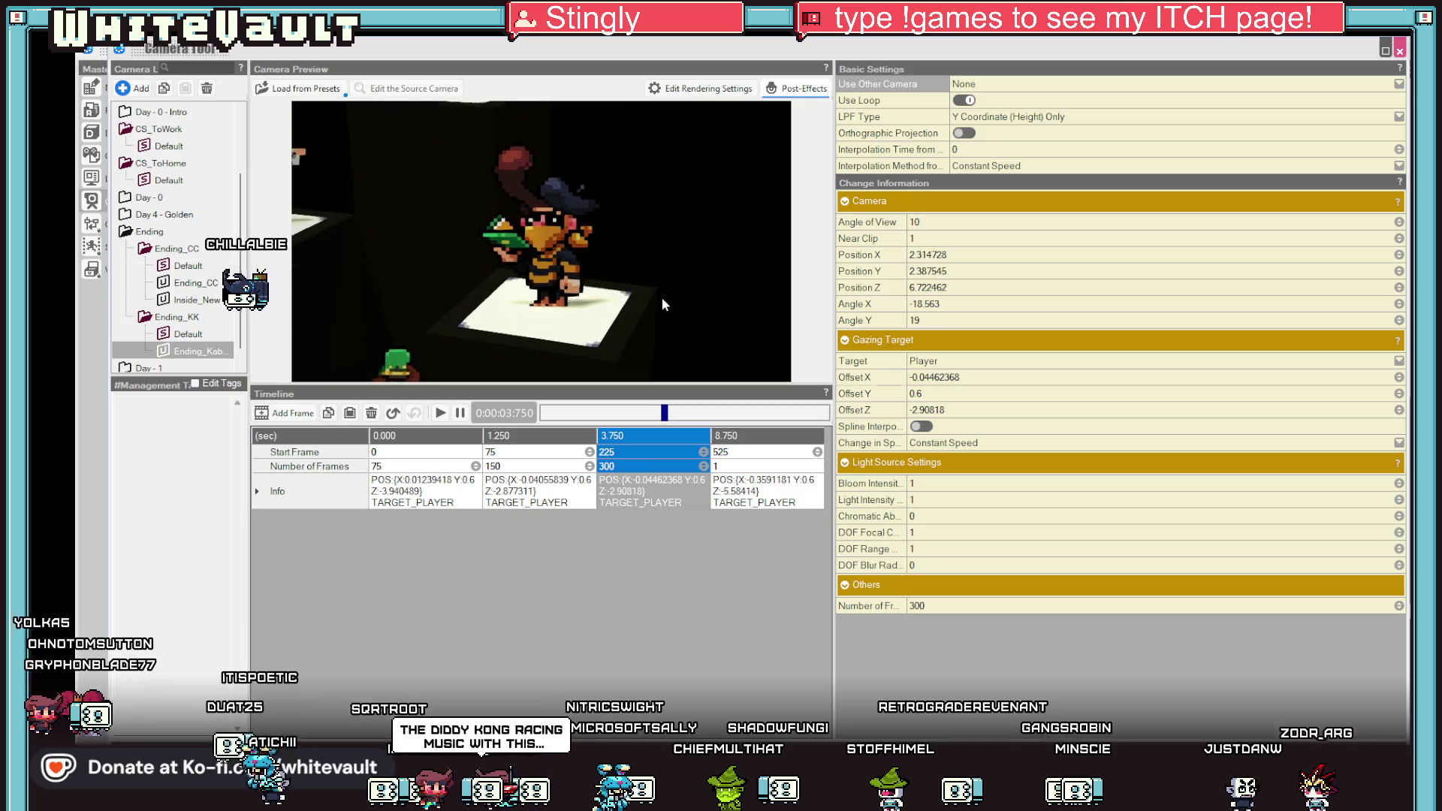
Step through the shots and recentre the final 8.750 wide shot, then reopen the camera editor.
{"action": "left_click", "coordinate": [415, 495]}
{"action": "scroll", "coordinate": [628, 295], "scroll_direction": "down", "scroll_amount": 2}
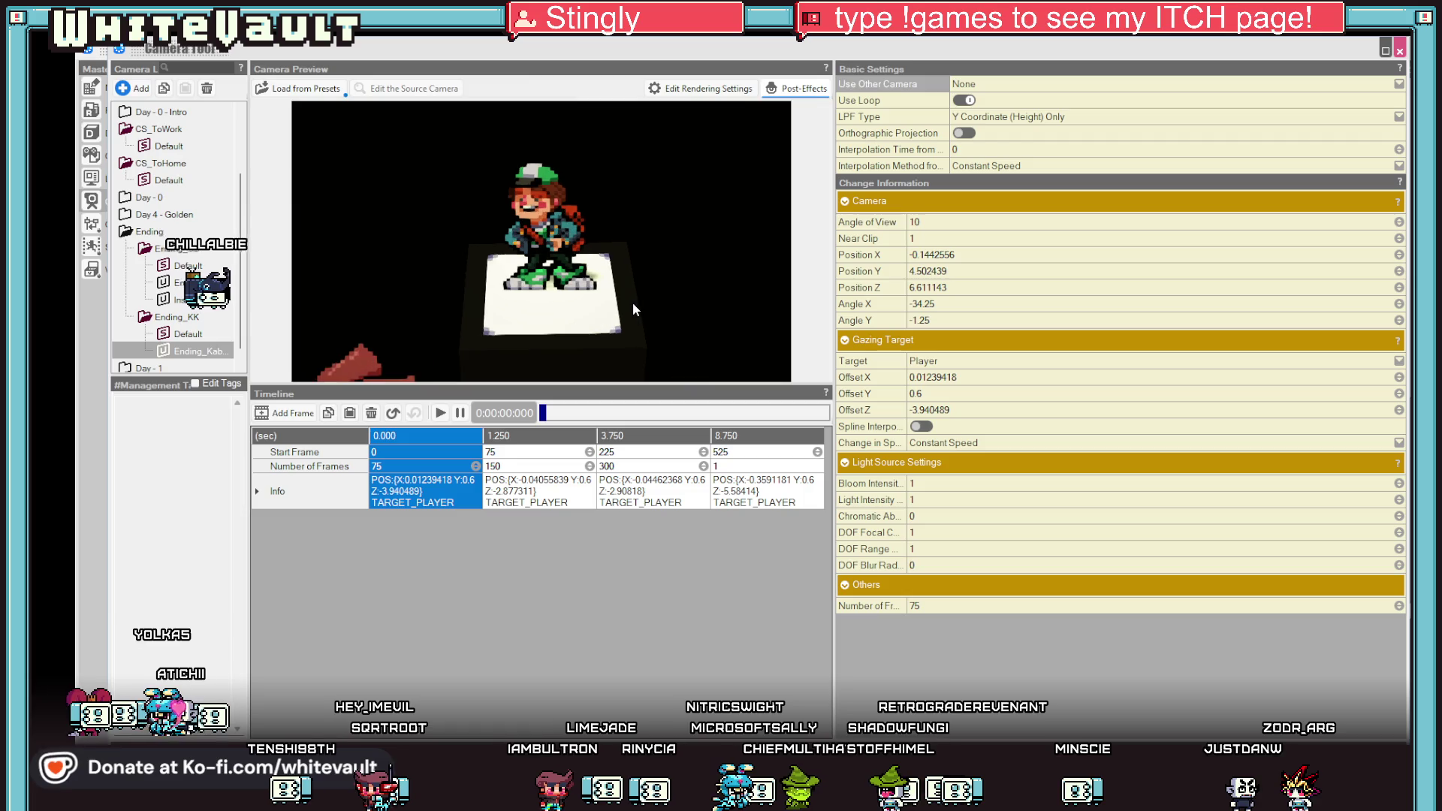
{"action": "left_click", "coordinate": [522, 496]}
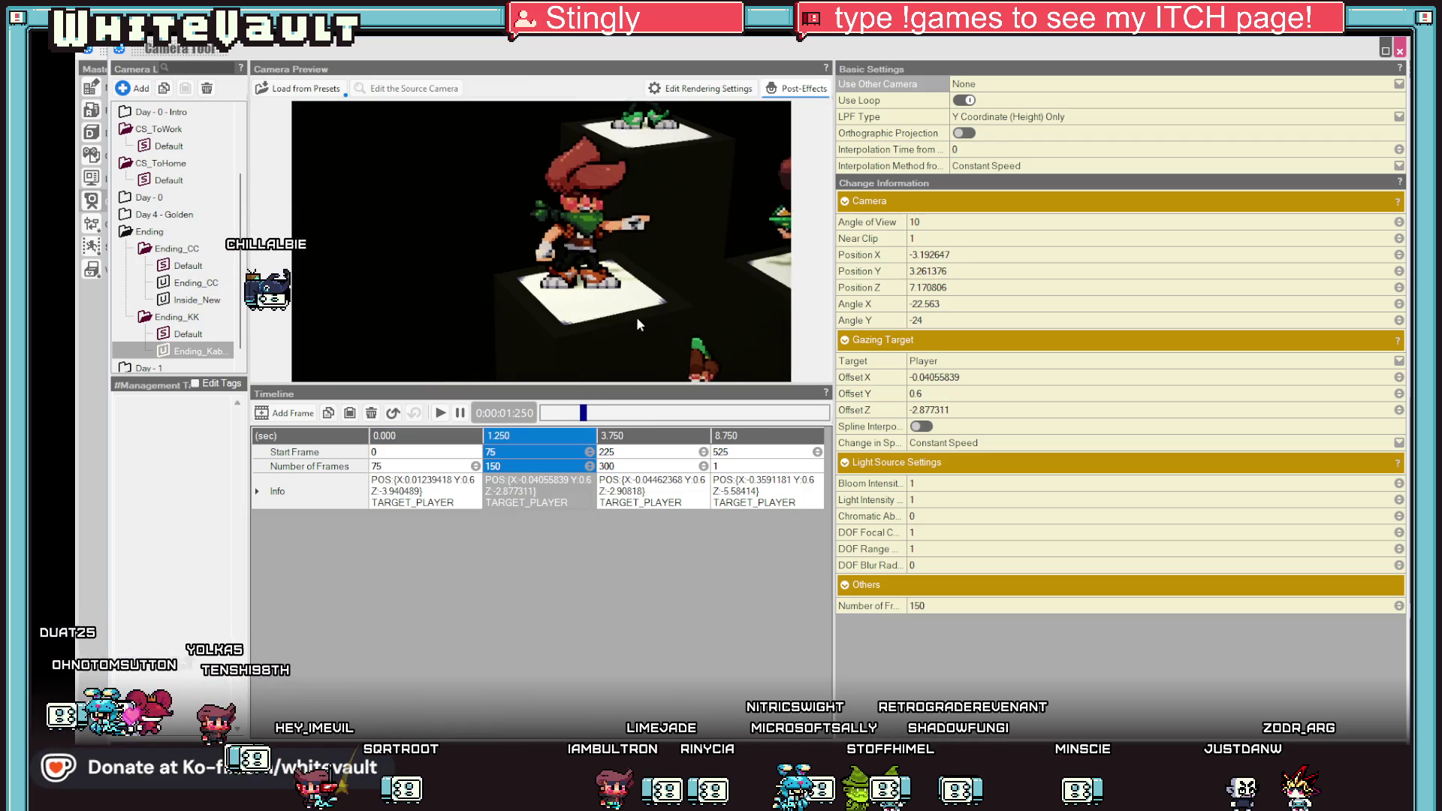
{"action": "left_click", "coordinate": [640, 501]}
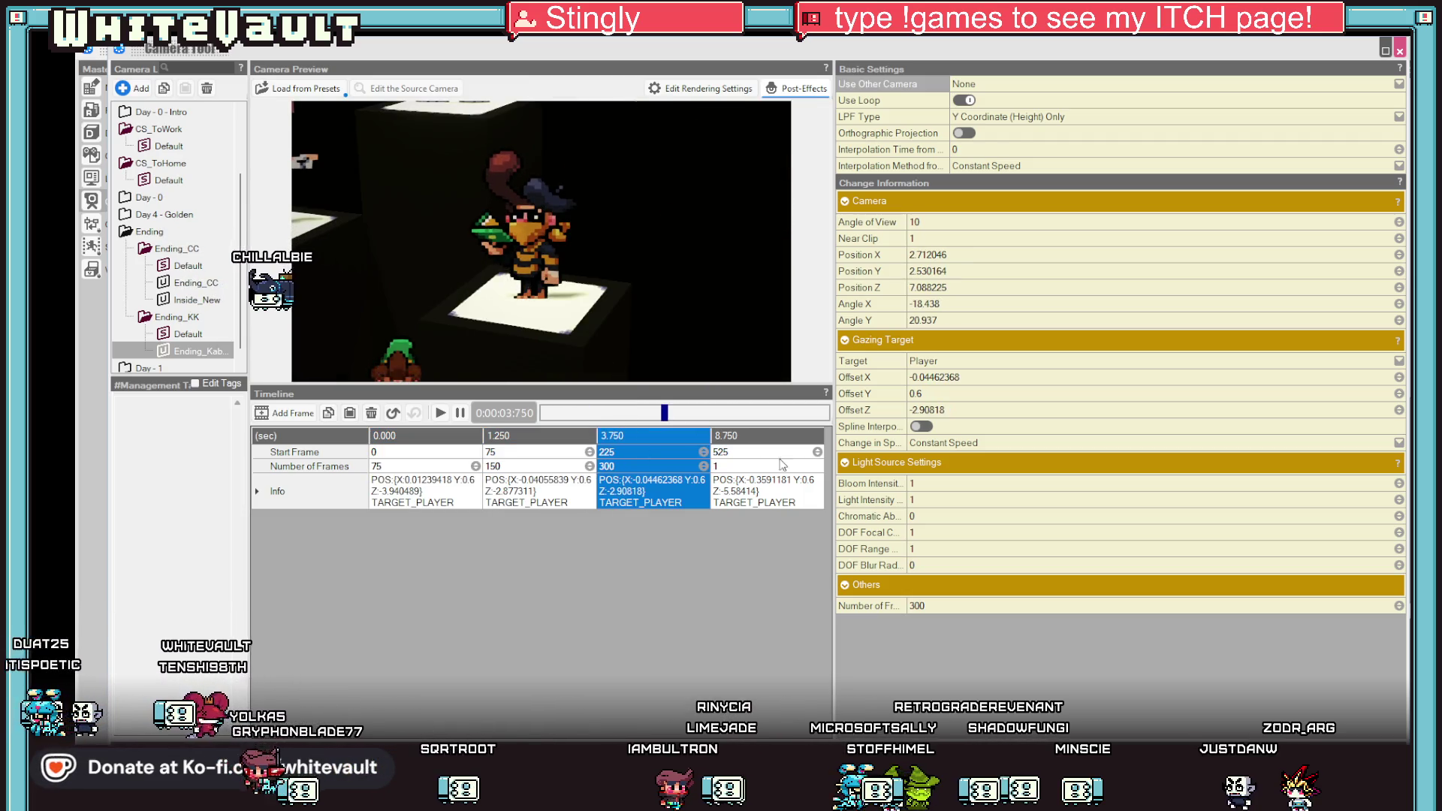
{"action": "left_click", "coordinate": [757, 467]}
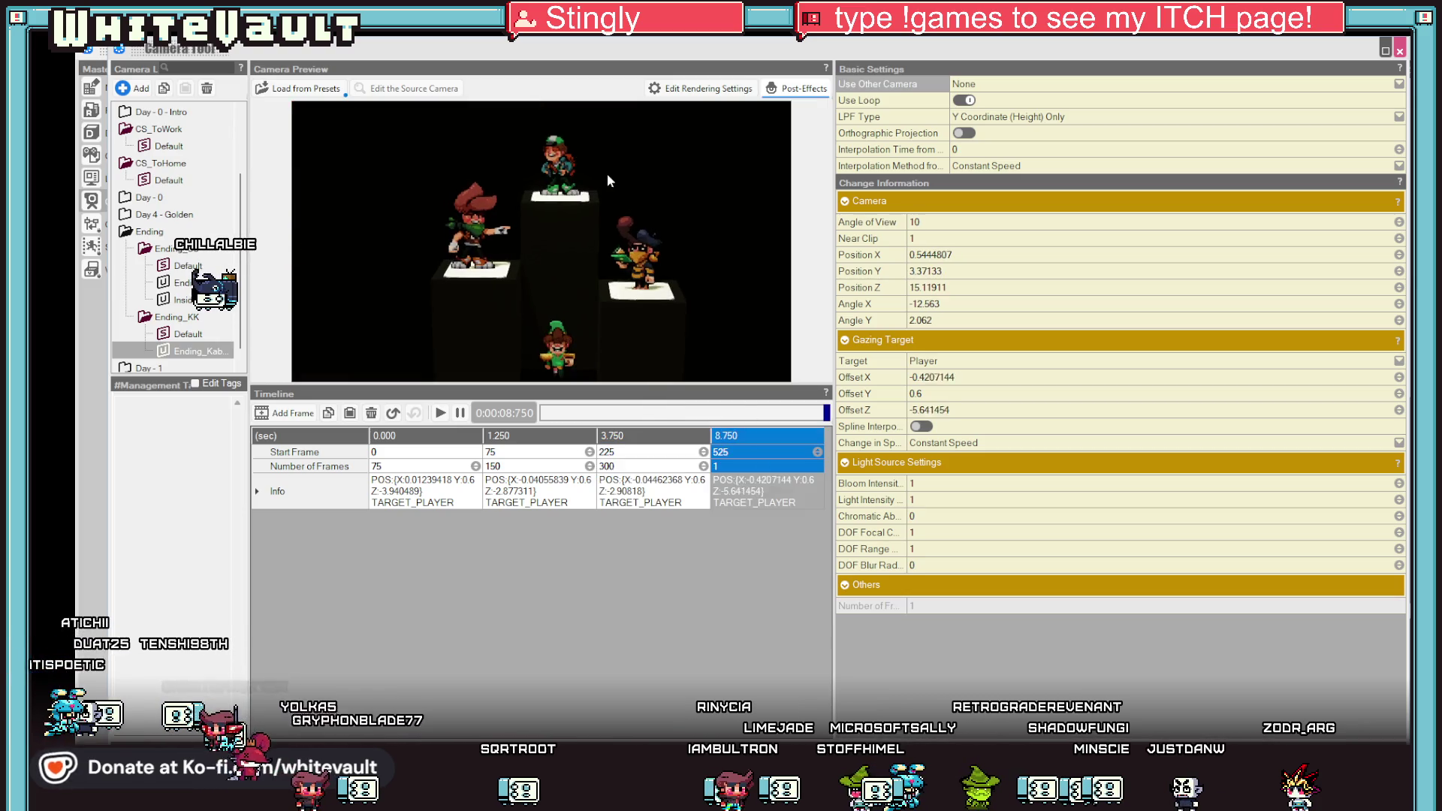
{"action": "left_click_drag", "start_coordinate": [596, 167], "coordinate": [602, 185]}
{"action": "scroll", "coordinate": [602, 184], "scroll_direction": "down", "scroll_amount": 2}
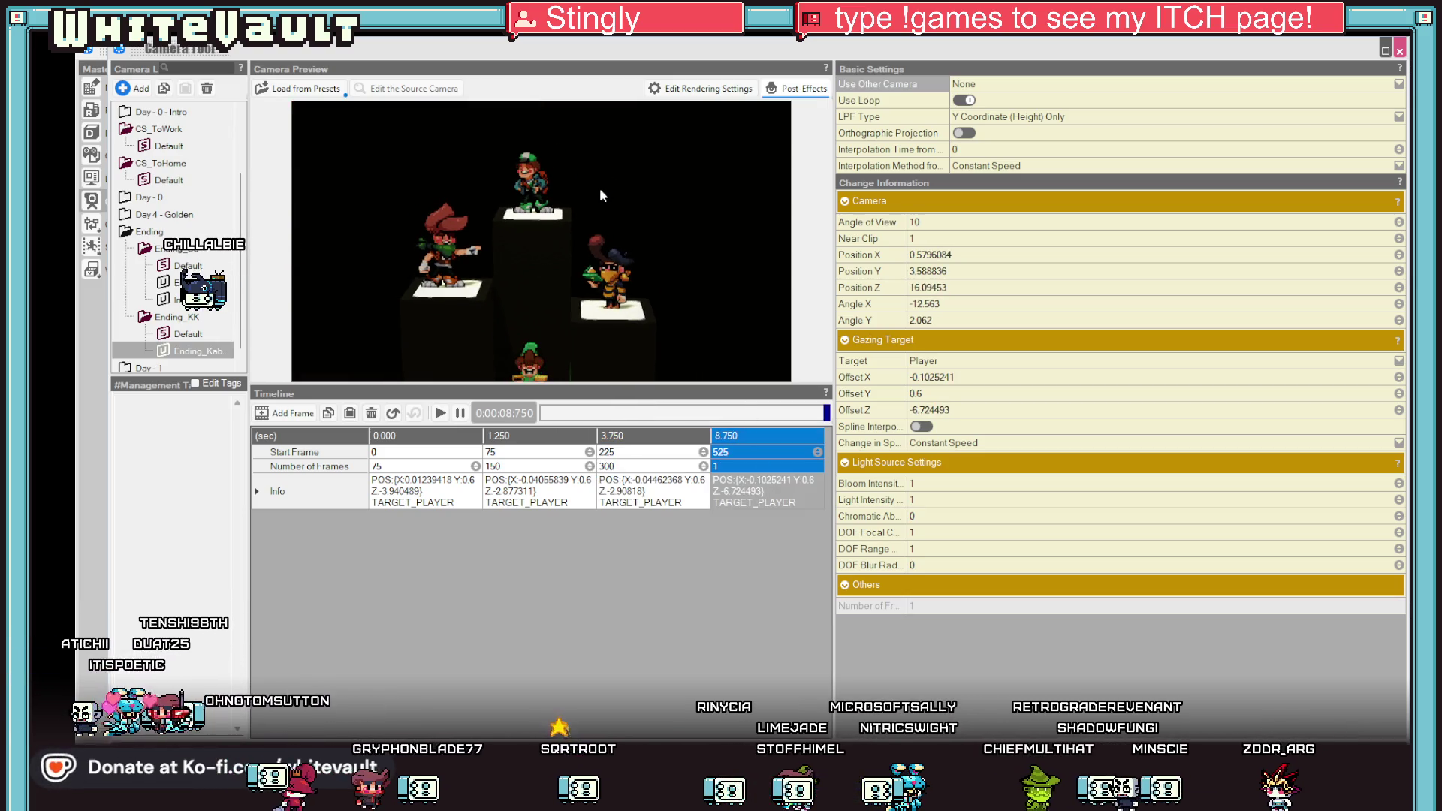
{"action": "key", "text": "Escape"}
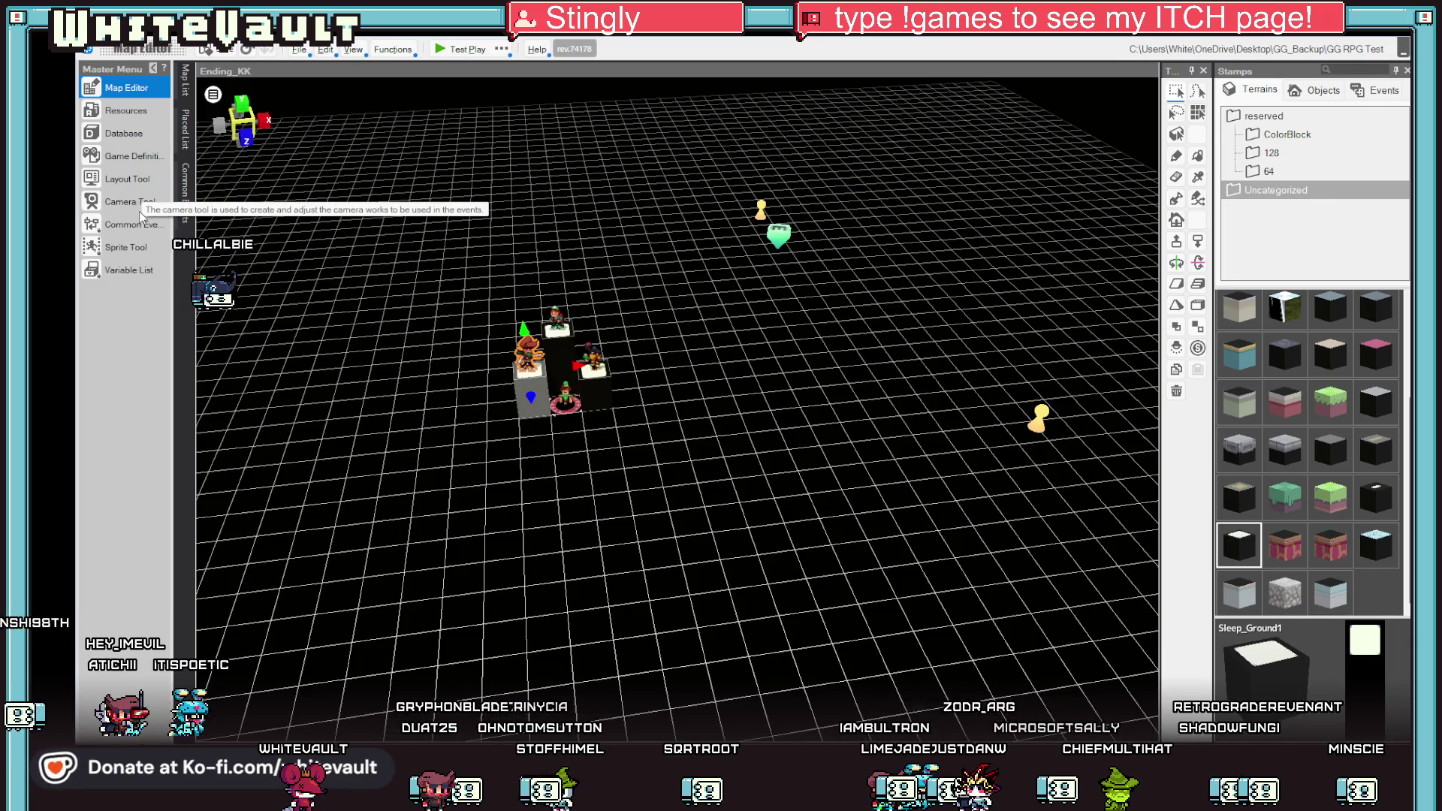
{"action": "left_click", "coordinate": [139, 211]}
{"action": "left_click", "coordinate": [426, 503]}
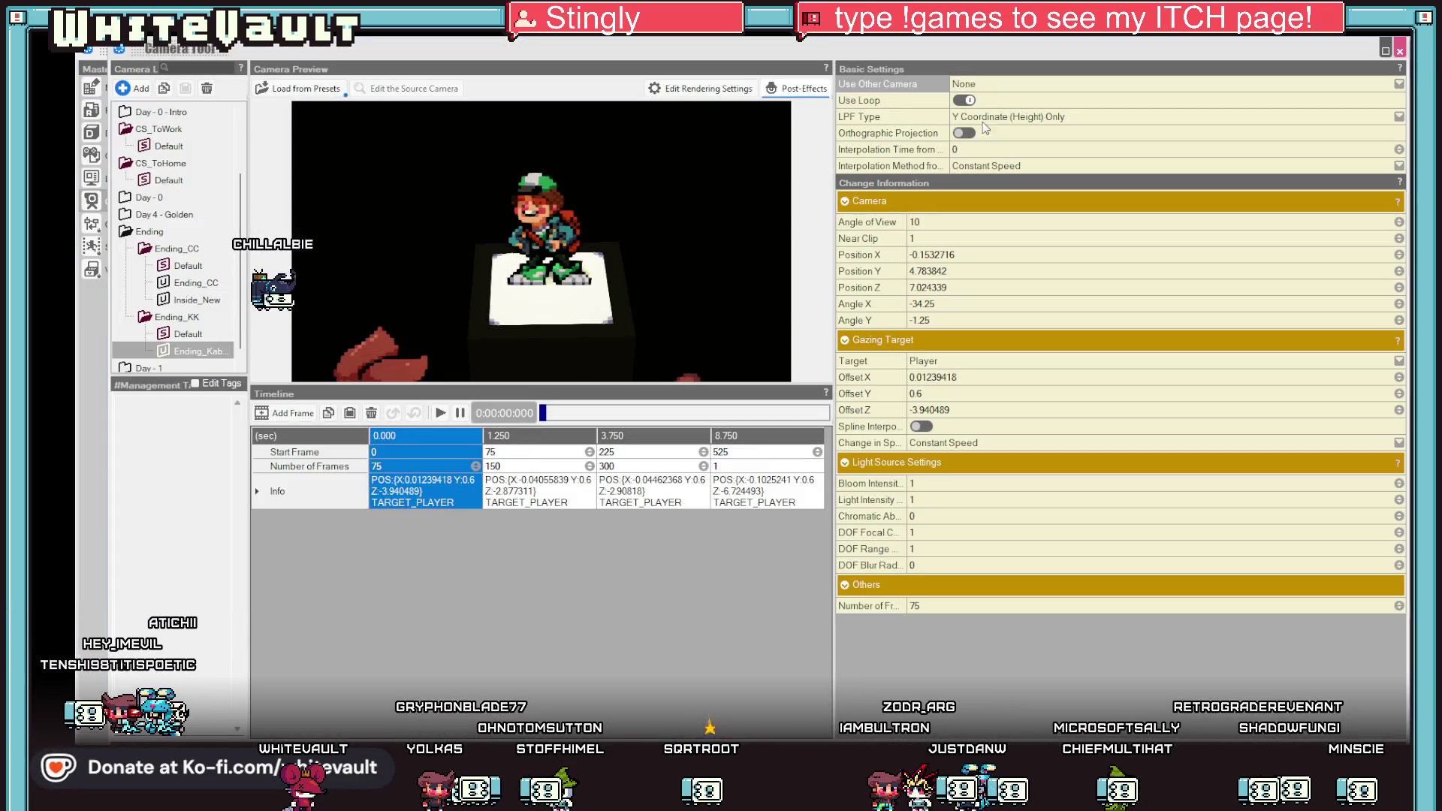
Set Ending_Kabbit's Interpolation Method to Ease-in (Acc.) and return to the map.
{"action": "left_click", "coordinate": [997, 168]}
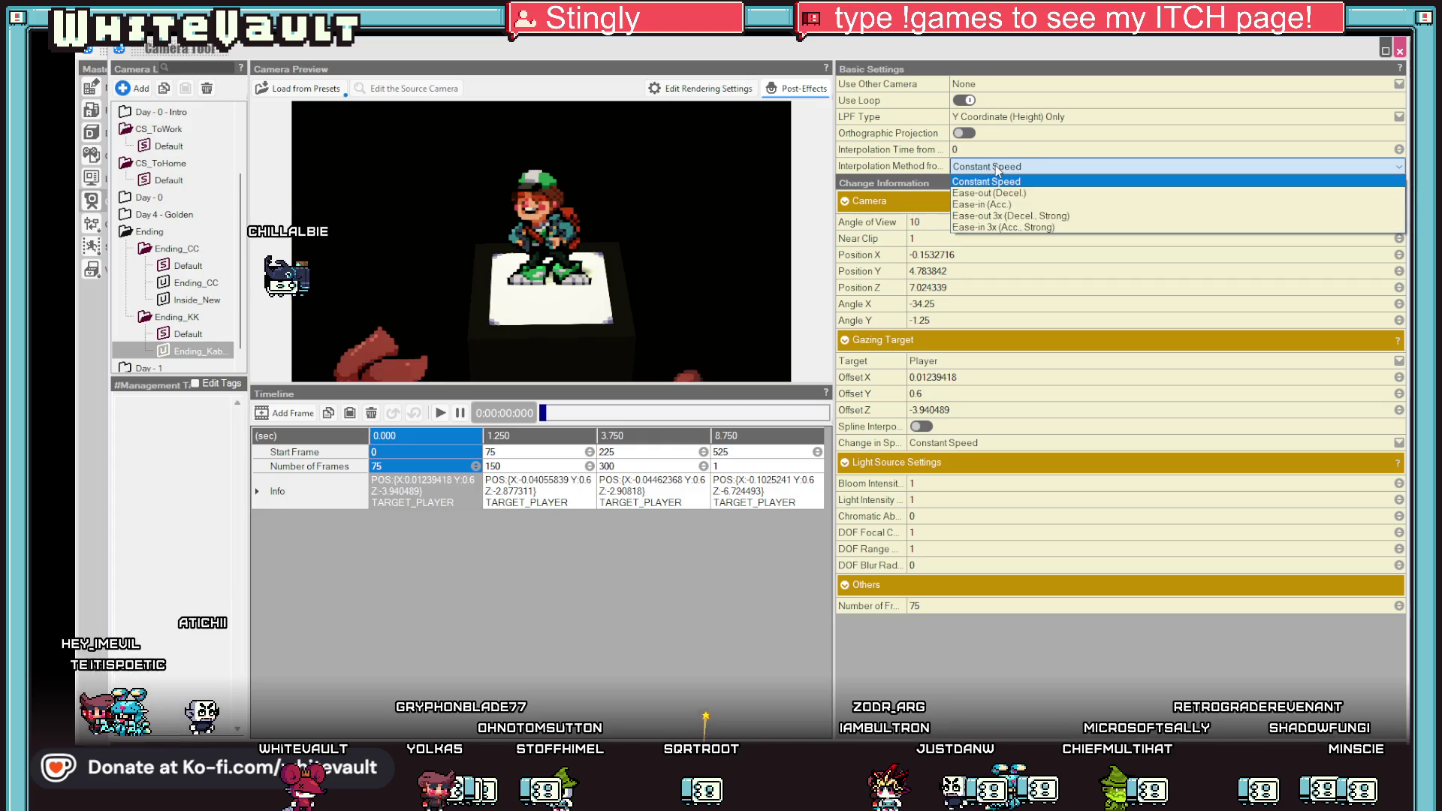
{"action": "left_click", "coordinate": [1017, 203]}
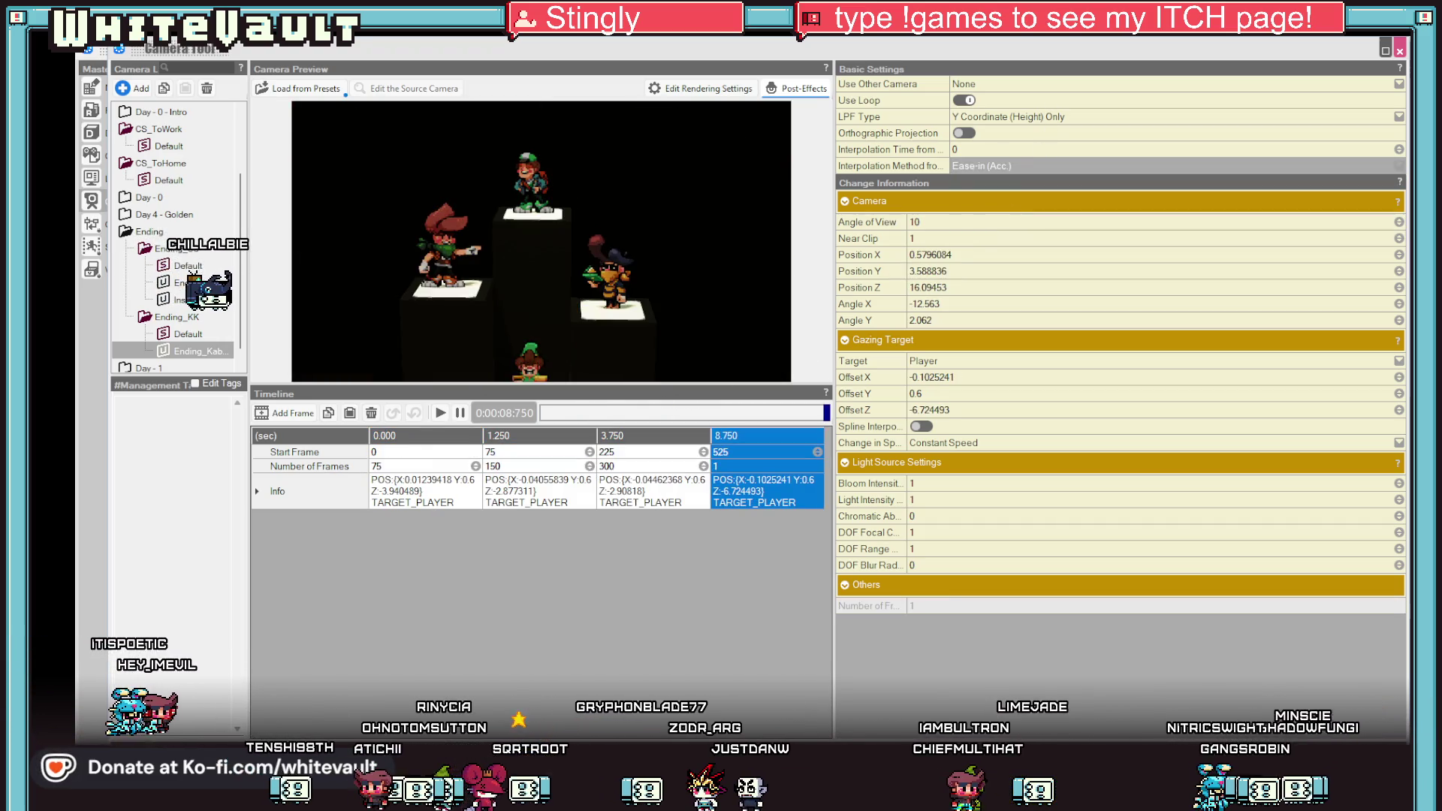
{"action": "key", "text": "Escape"}
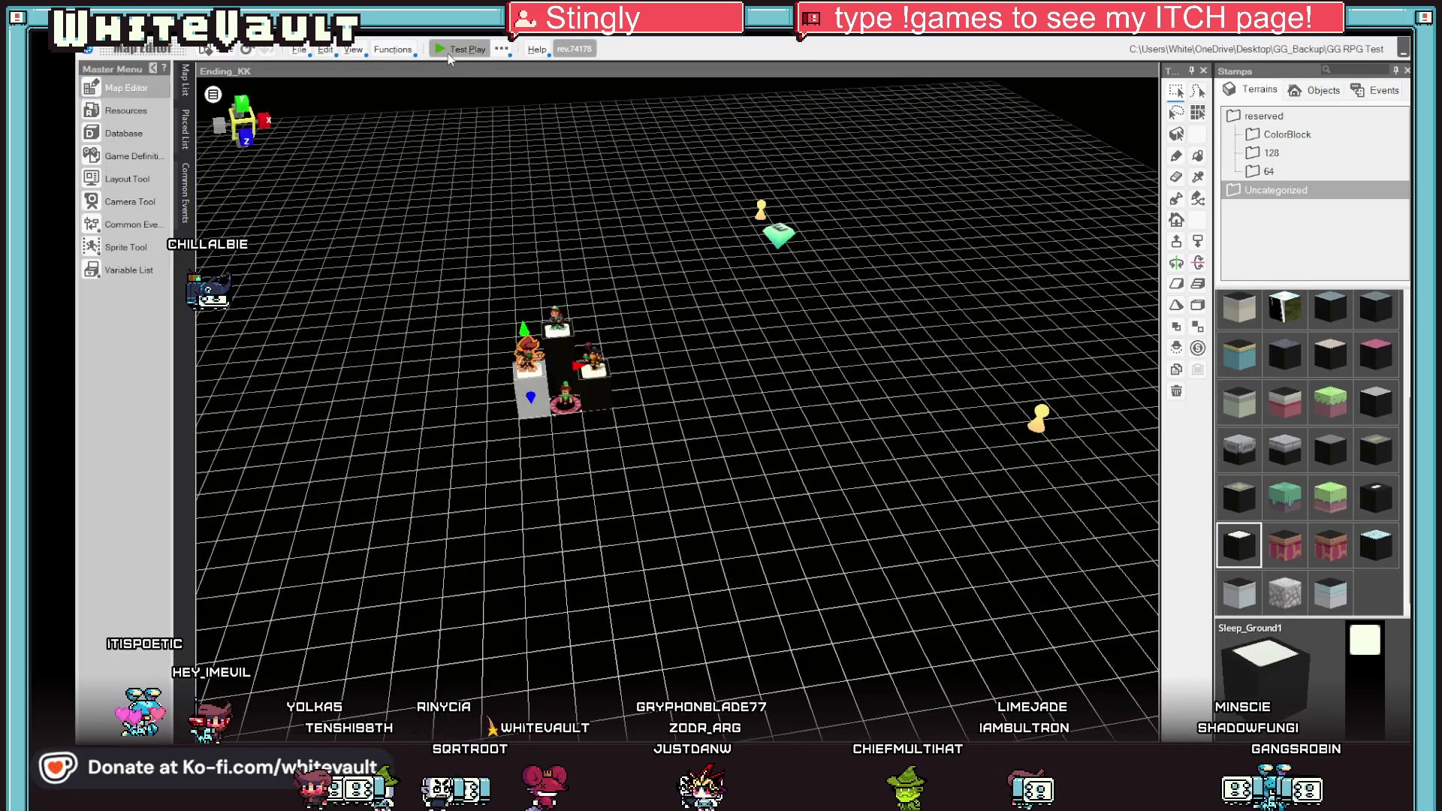
Test-play the ending, quit the Bakin Player window and reopen the Camera Tool.
{"action": "left_click", "coordinate": [448, 53]}
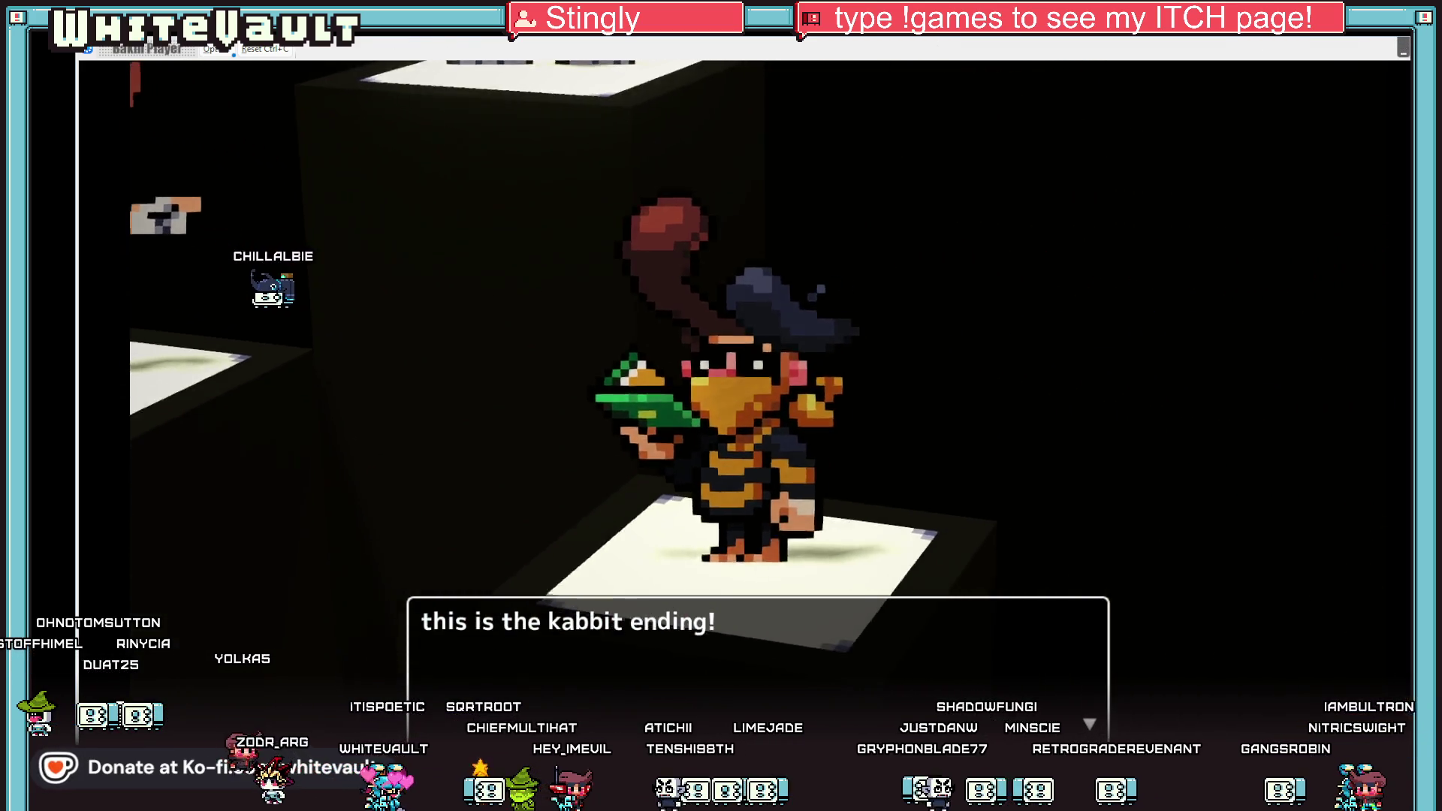
{"action": "key", "text": "alt+F4"}
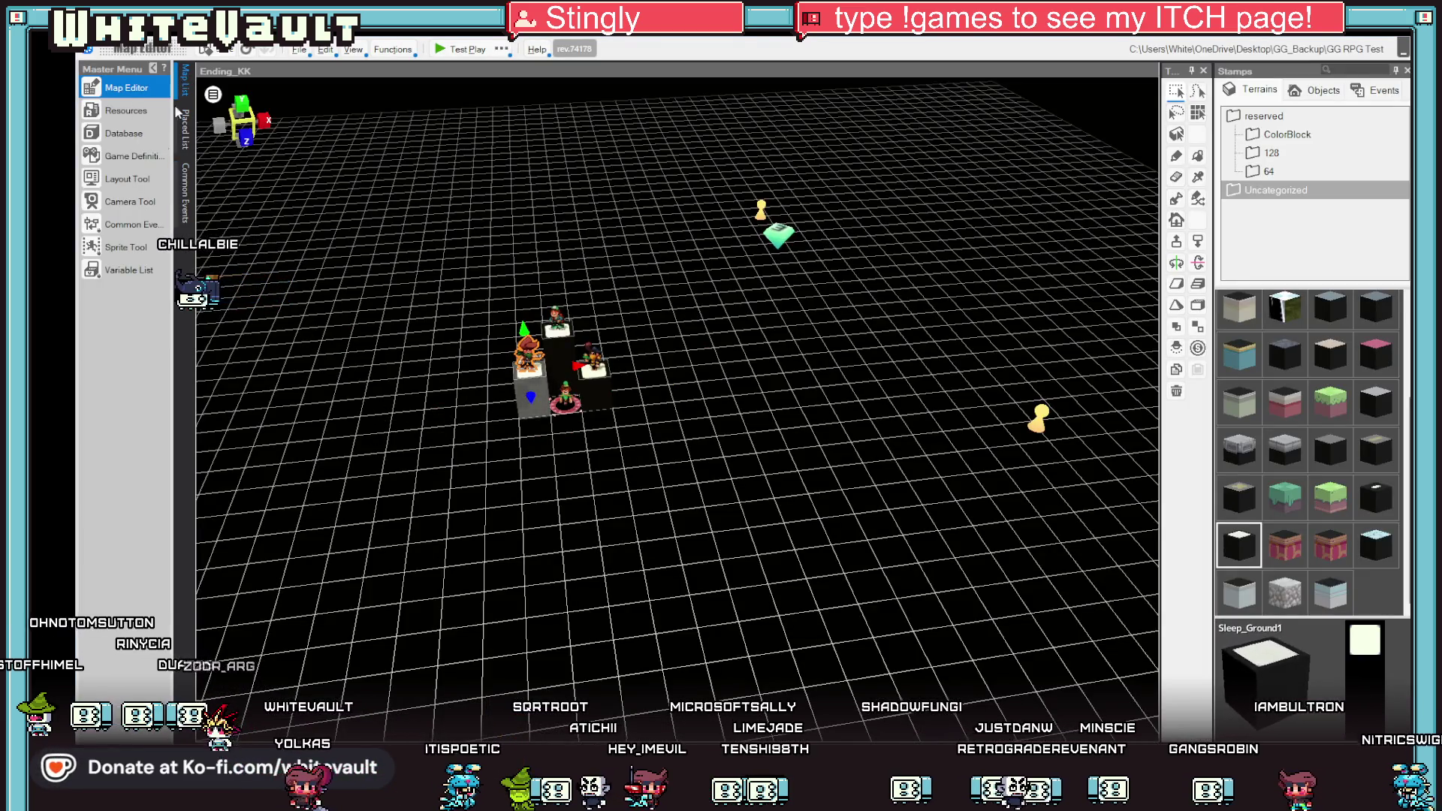
{"action": "left_click", "coordinate": [131, 201]}
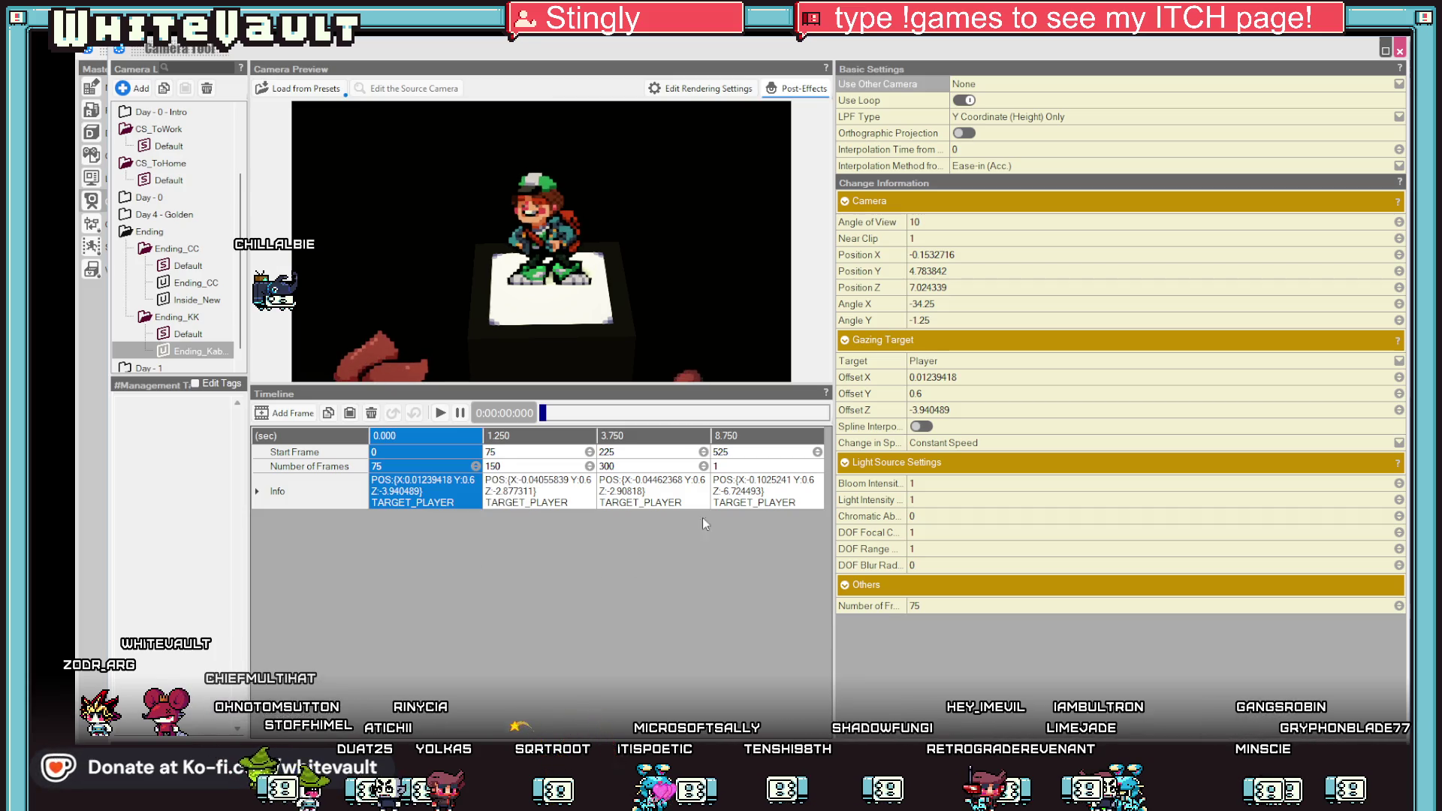
Add a final keyframe after the 8.750 wide shot and paste the opening shot into it.
{"action": "left_click", "coordinate": [776, 437]}
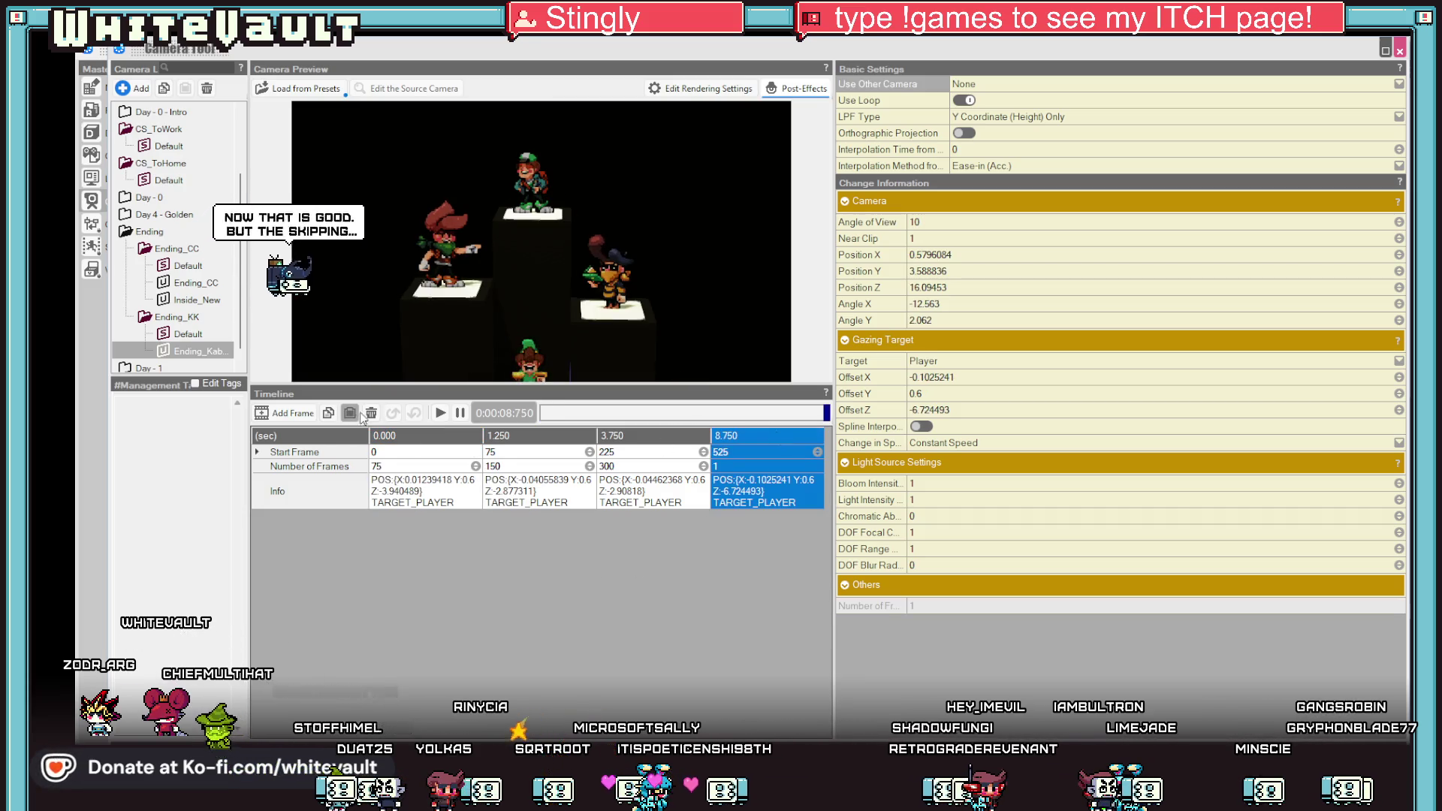
{"action": "left_click", "coordinate": [295, 413]}
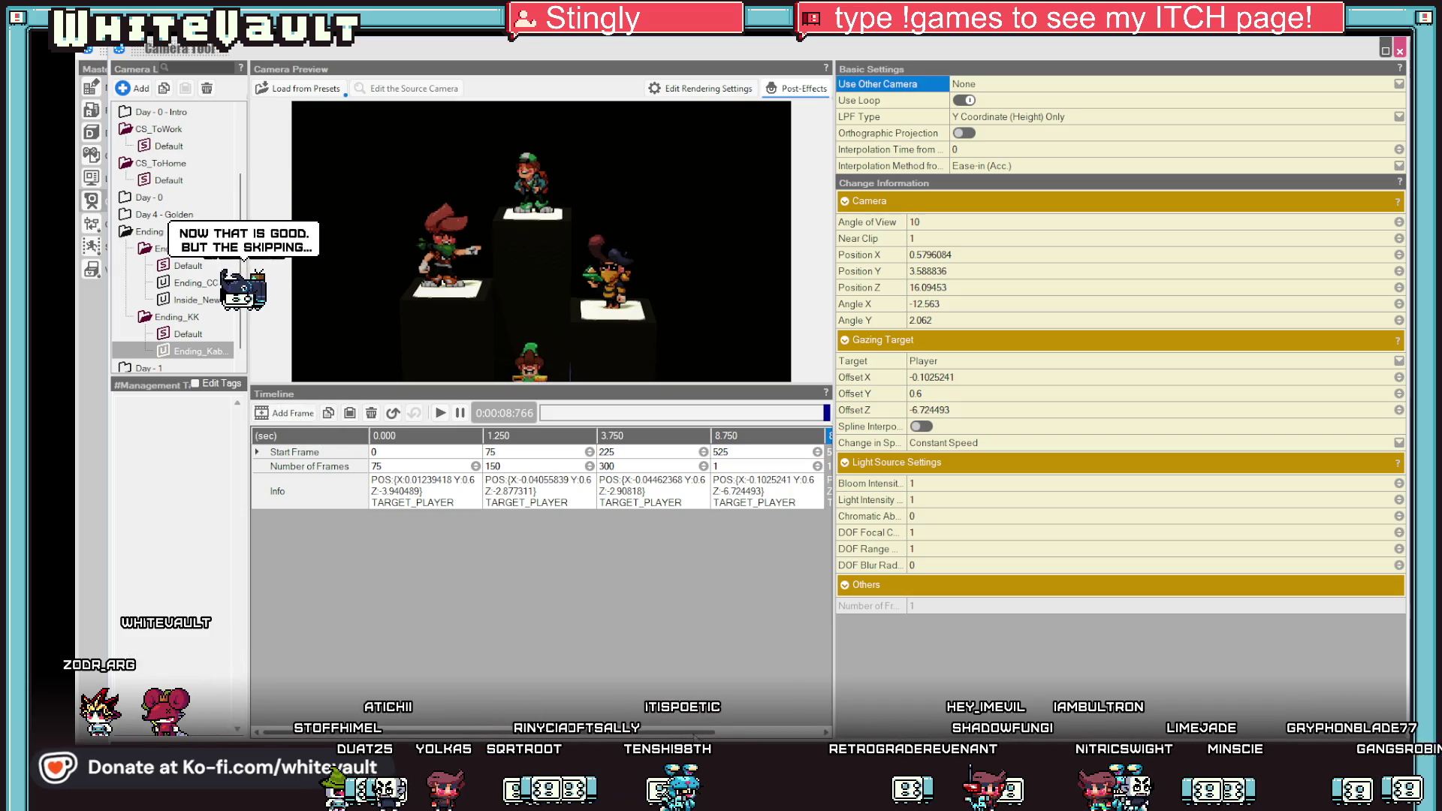
{"action": "right_click", "coordinate": [762, 435]}
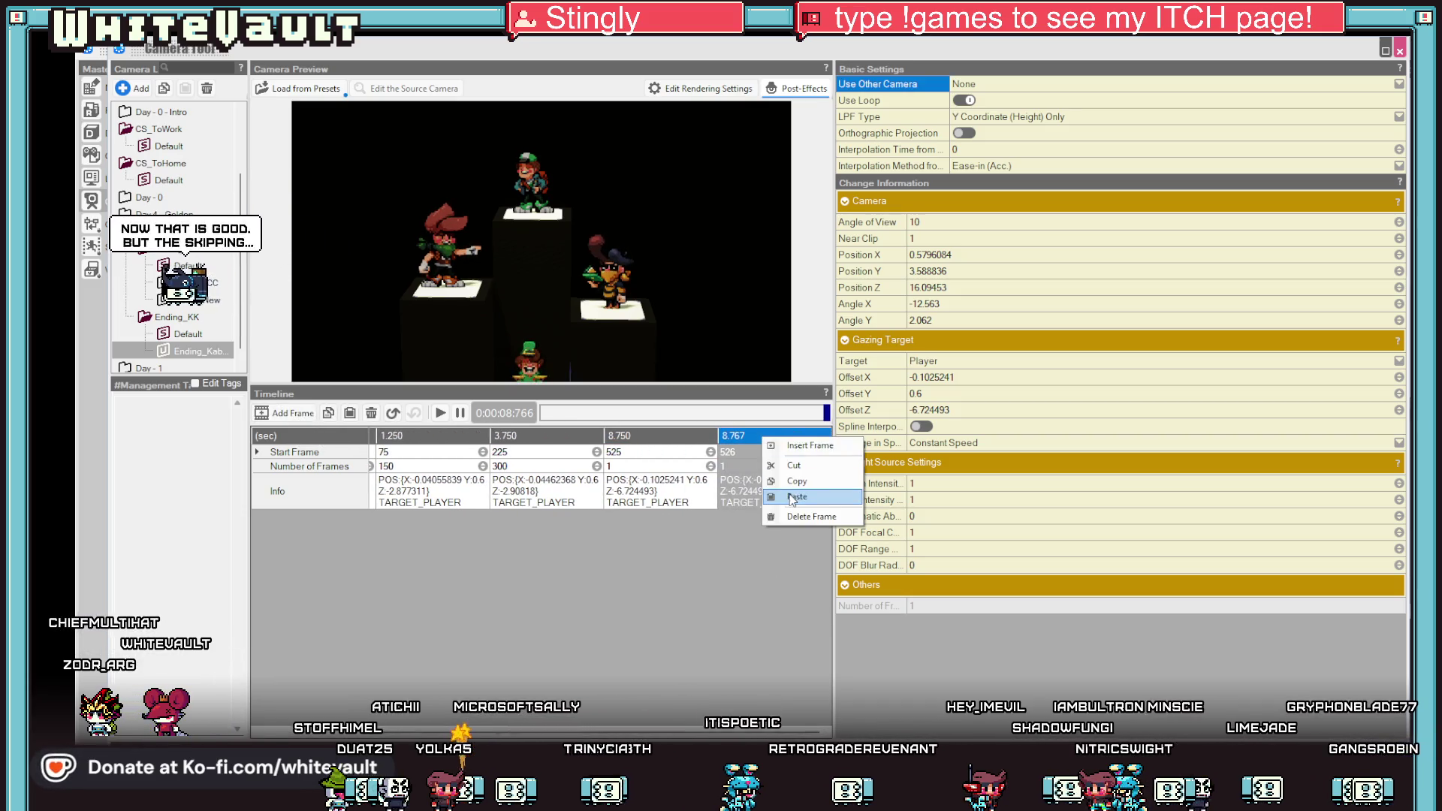
{"action": "left_click", "coordinate": [775, 513]}
Hold the wide shot for 600 frames, putting the final keyframe at 18.75 seconds.
{"action": "left_click", "coordinate": [660, 466]}
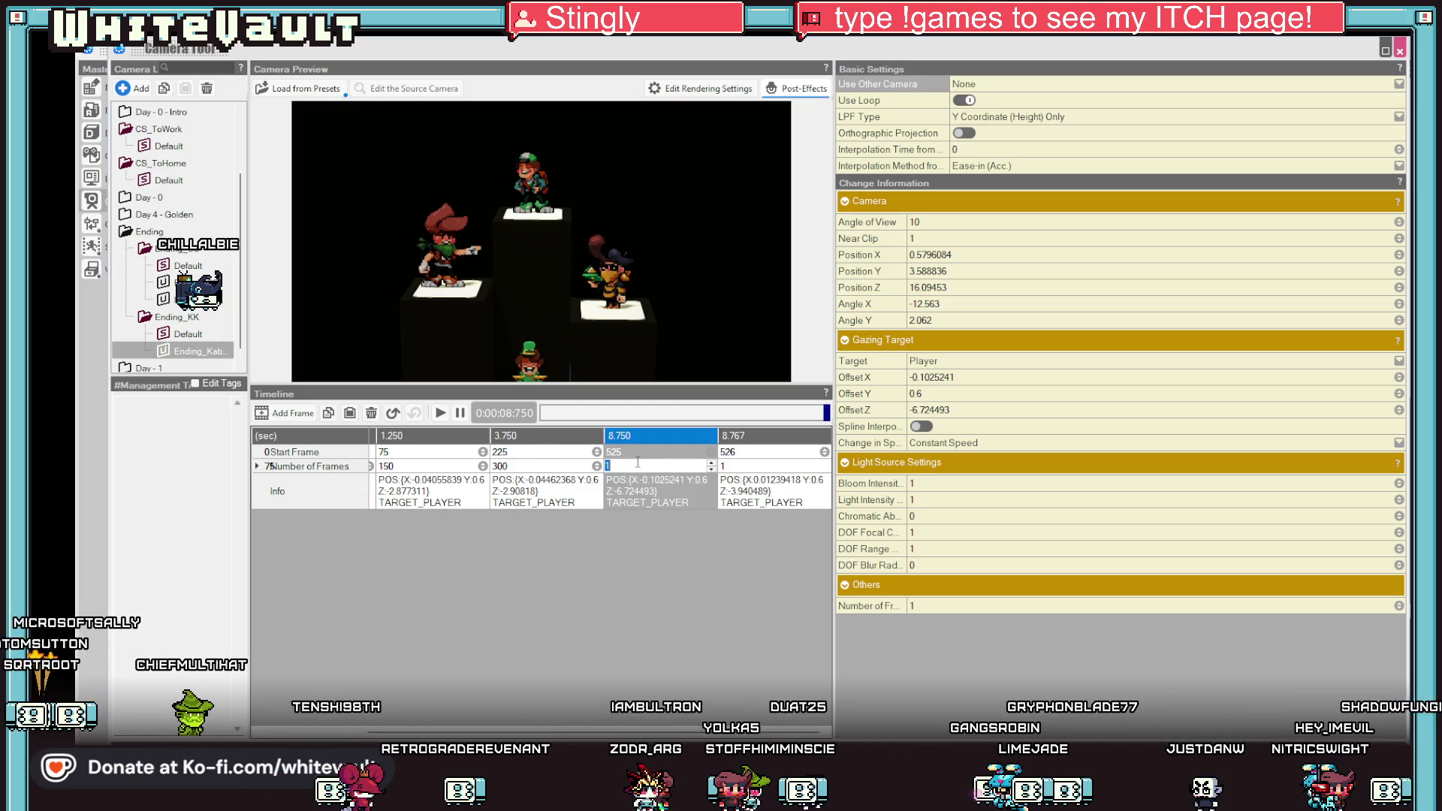
{"action": "type", "text": "600"}
{"action": "key", "text": "Return"}
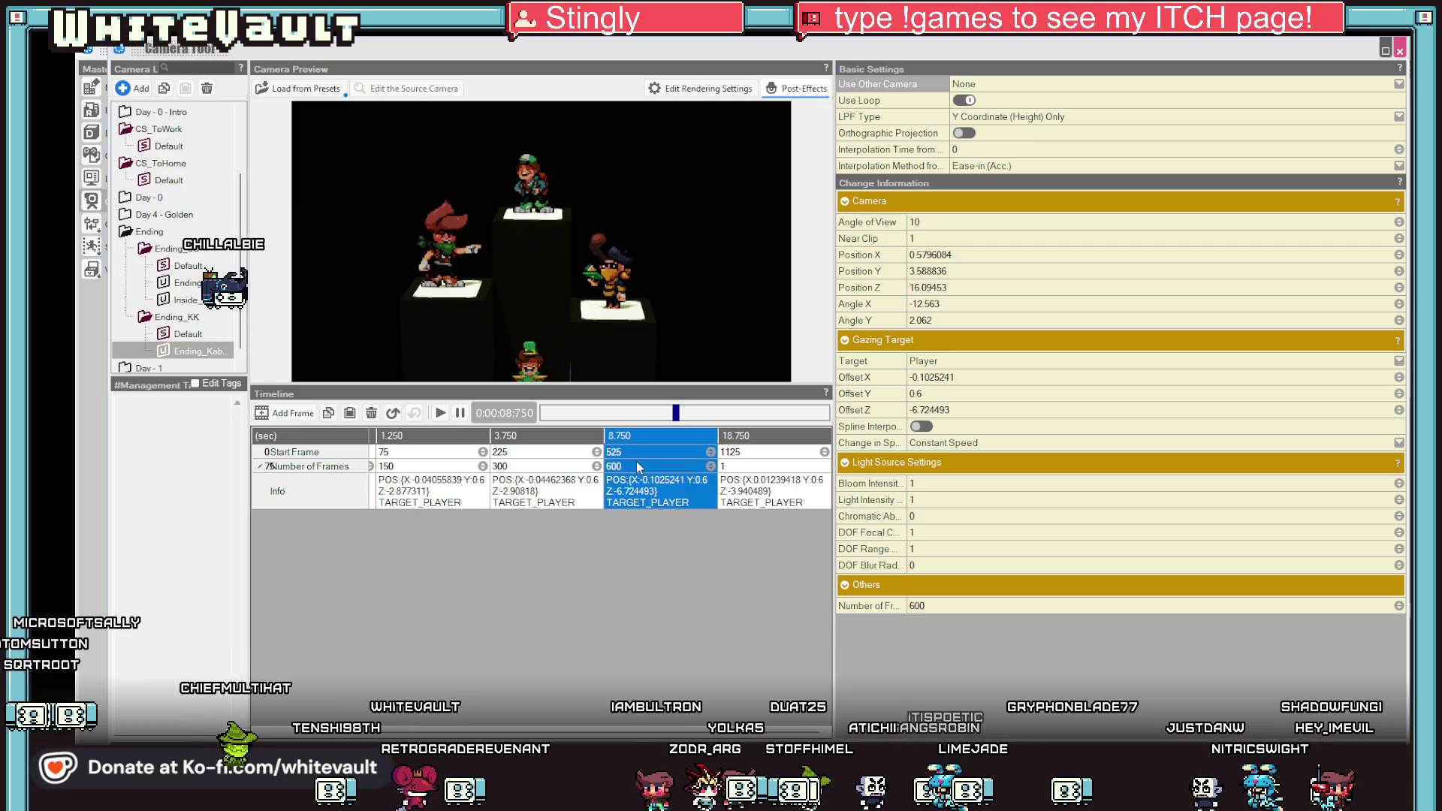
{"action": "left_click", "coordinate": [763, 452]}
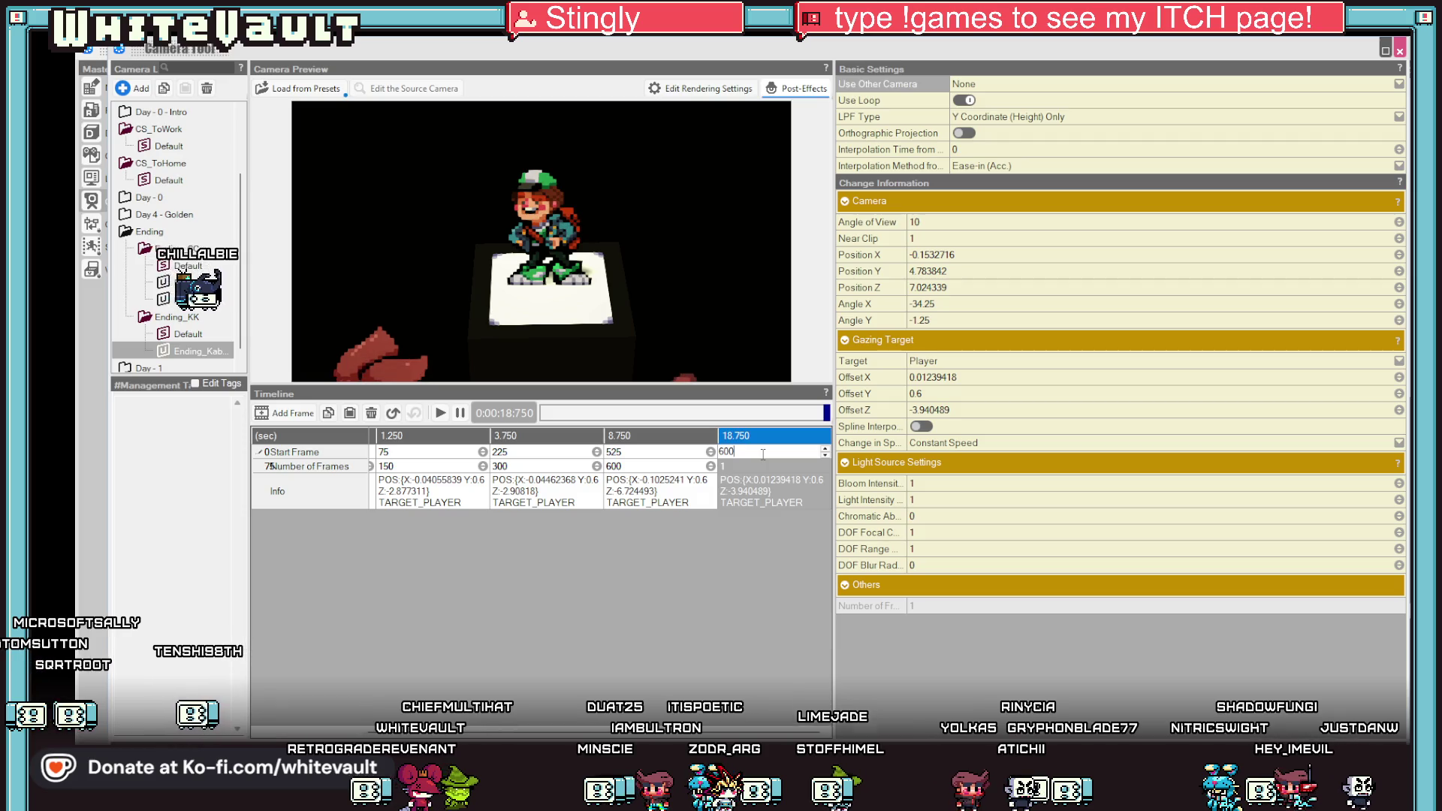
Confirm the final keyframe's start frame and 600-frame hold, then preview the camera move.
{"action": "key", "text": "Return"}
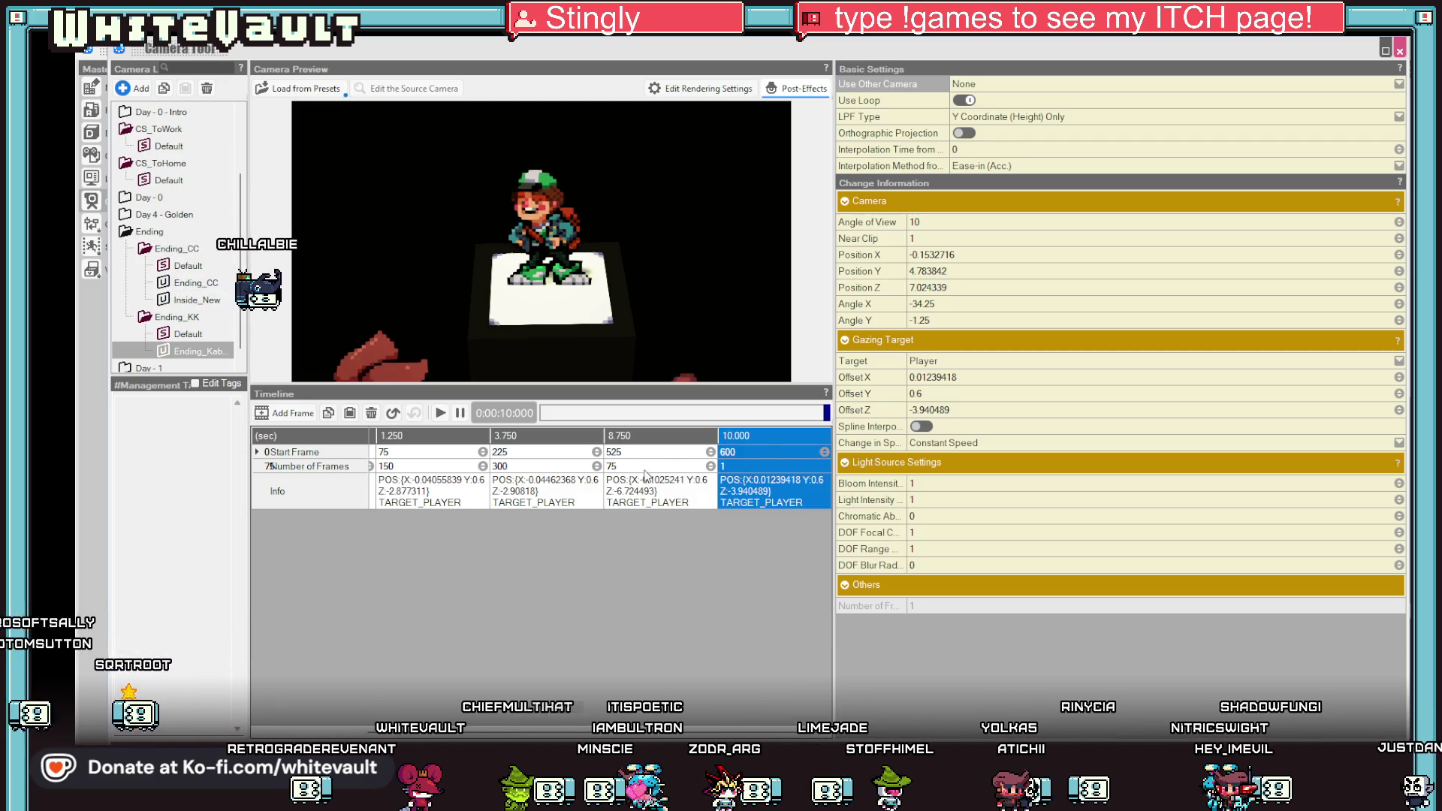
{"action": "double_click", "coordinate": [629, 466]}
{"action": "type", "text": "600"}
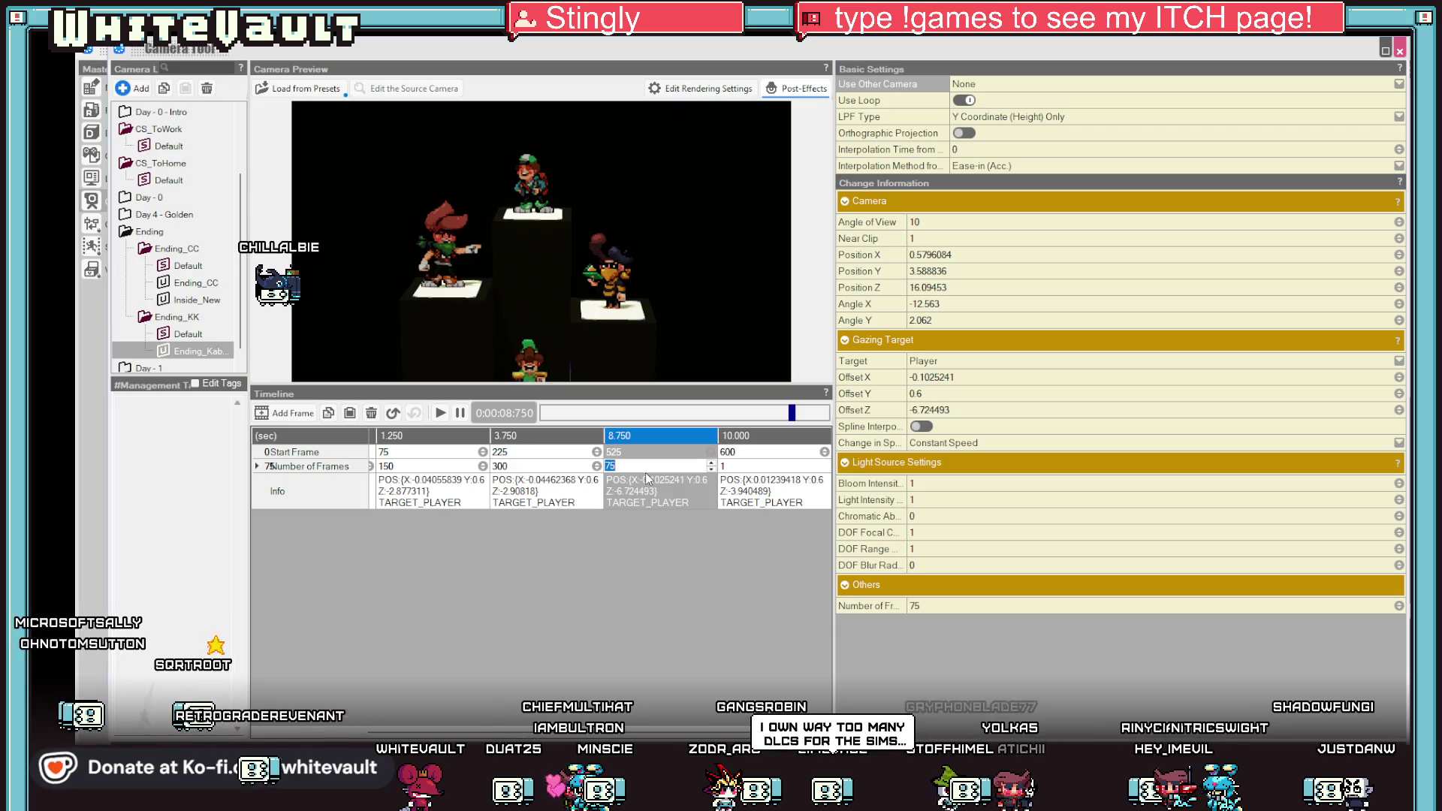
{"action": "key", "text": "Return"}
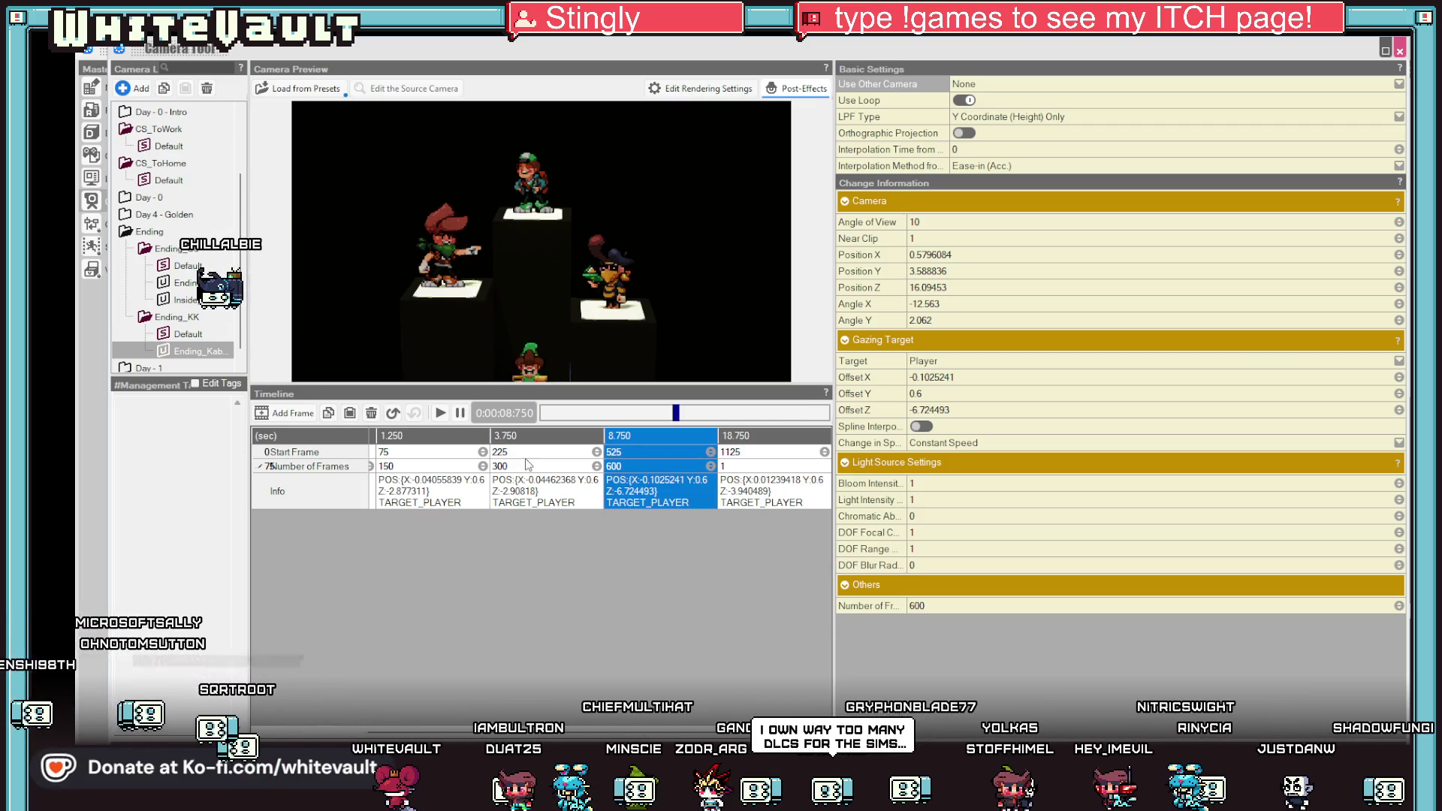
{"action": "left_click", "coordinate": [444, 413]}
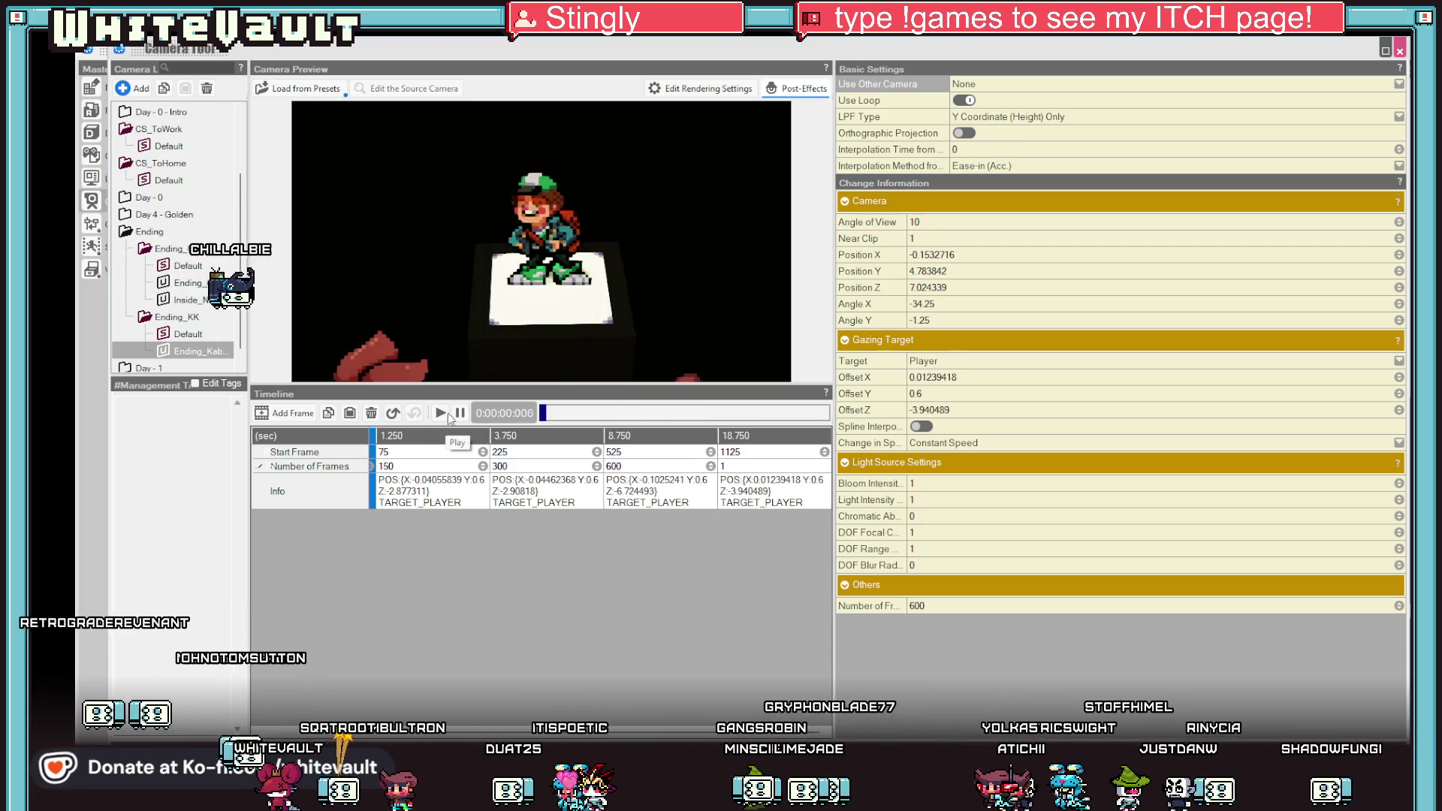
Shorten the wide-shot hold to 570 frames and test-play the ending.
{"action": "left_click", "coordinate": [627, 472]}
{"action": "type", "text": "570"}
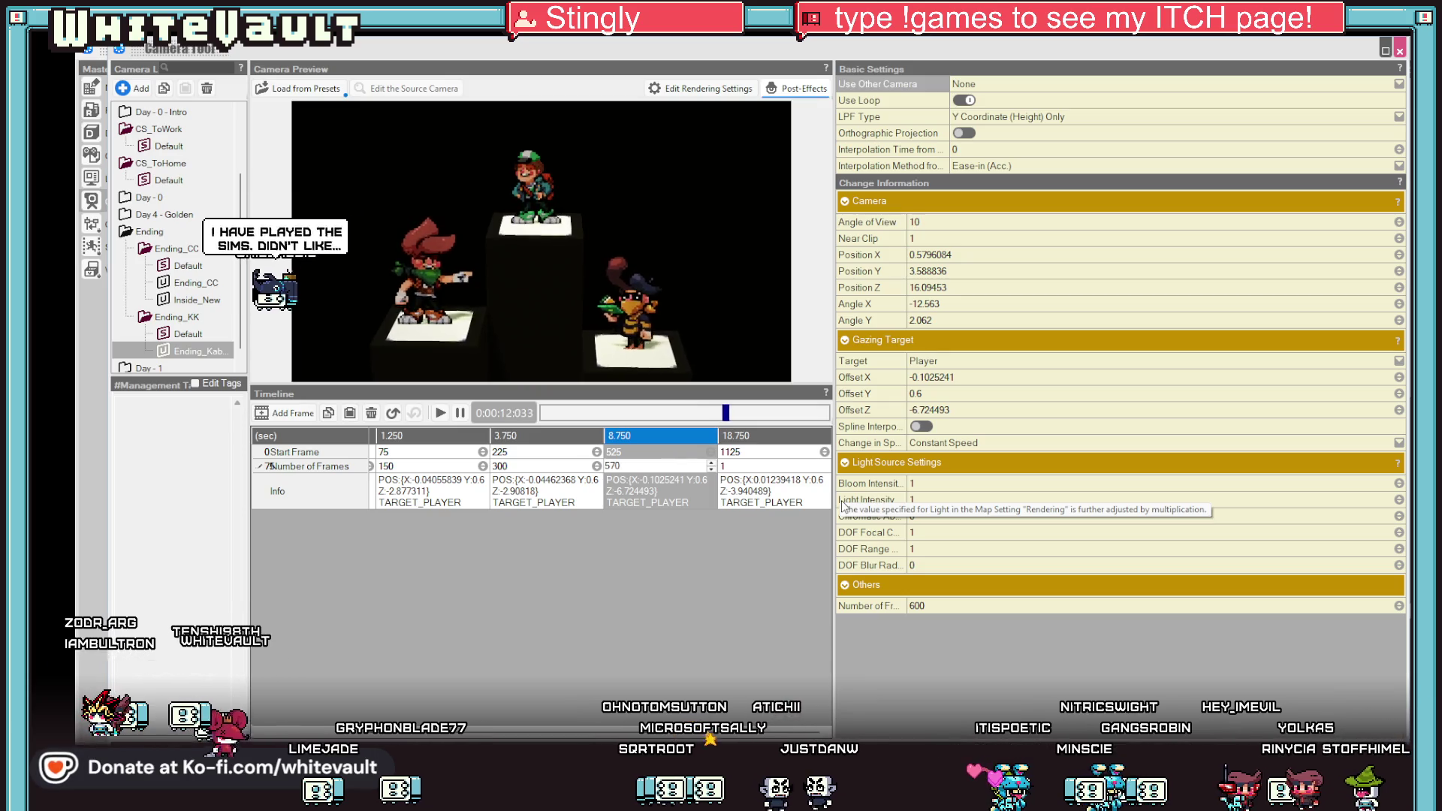
{"action": "key", "text": "Return"}
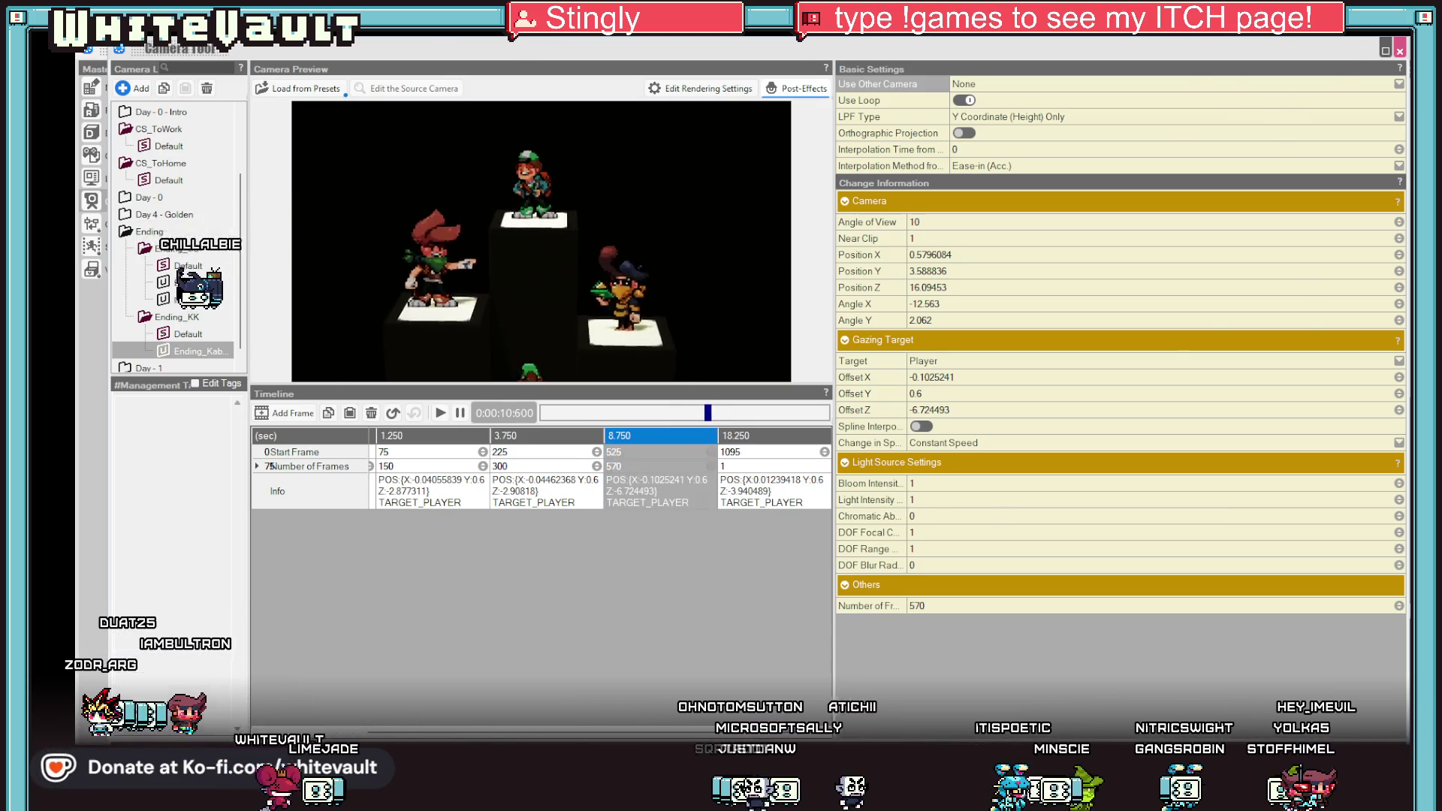
{"action": "key", "text": "Escape"}
{"action": "left_click", "coordinate": [460, 50]}
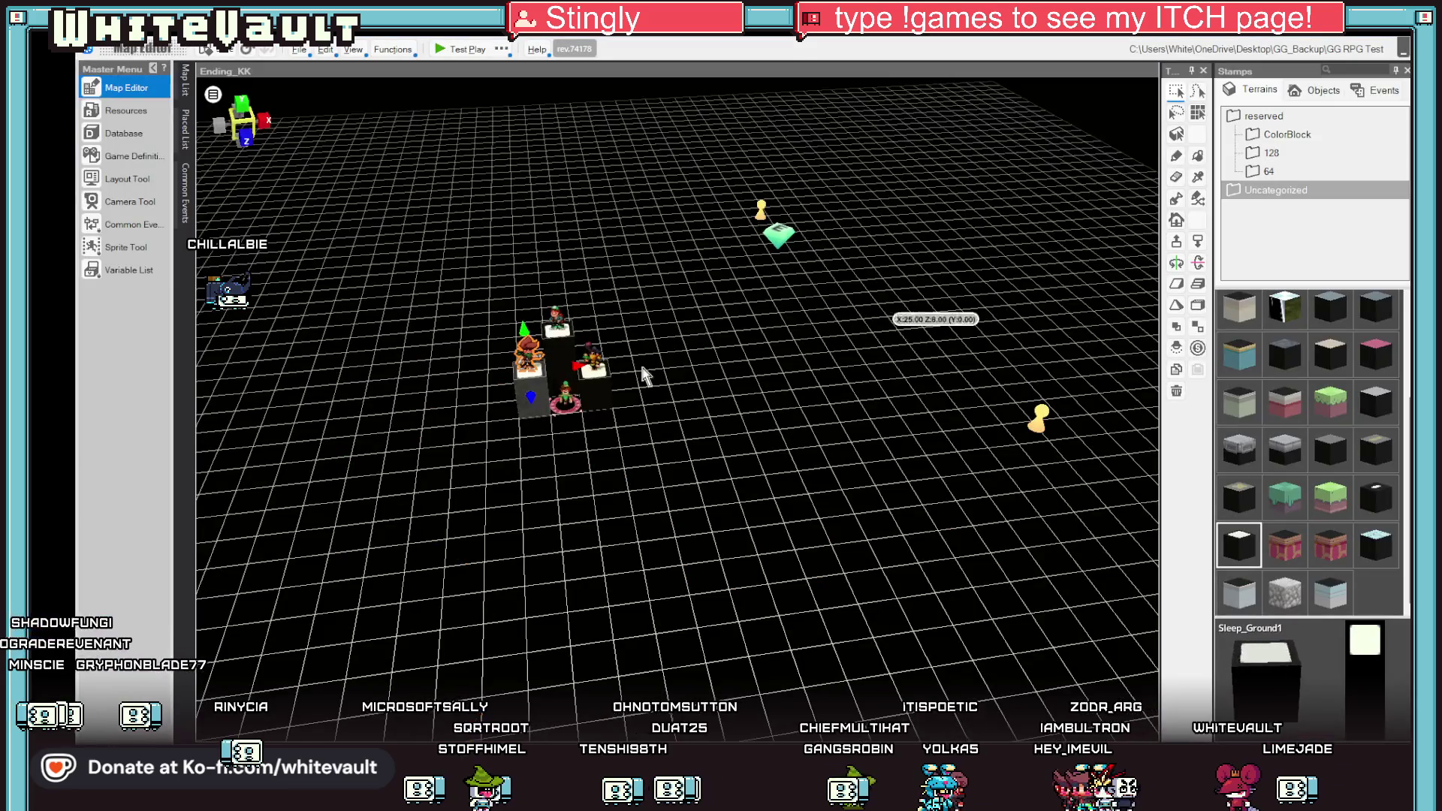
Switch to the Fin_Day1_PlayerHome map and make a corridor floor tile the starting point.
{"action": "left_click", "coordinate": [186, 88]}
{"action": "scroll", "coordinate": [311, 162], "scroll_direction": "up", "scroll_amount": 5}
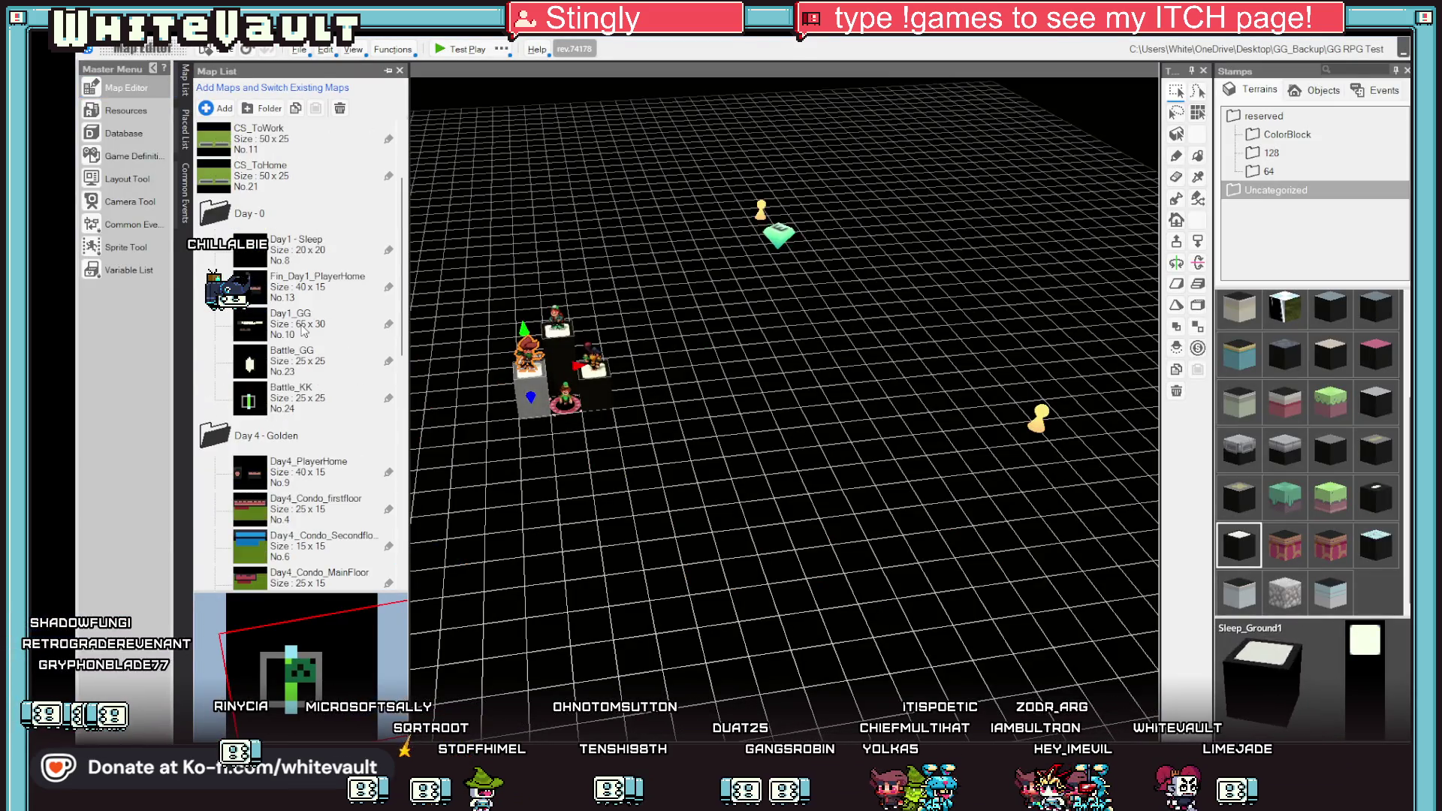
{"action": "scroll", "coordinate": [313, 337], "scroll_direction": "up", "scroll_amount": 5}
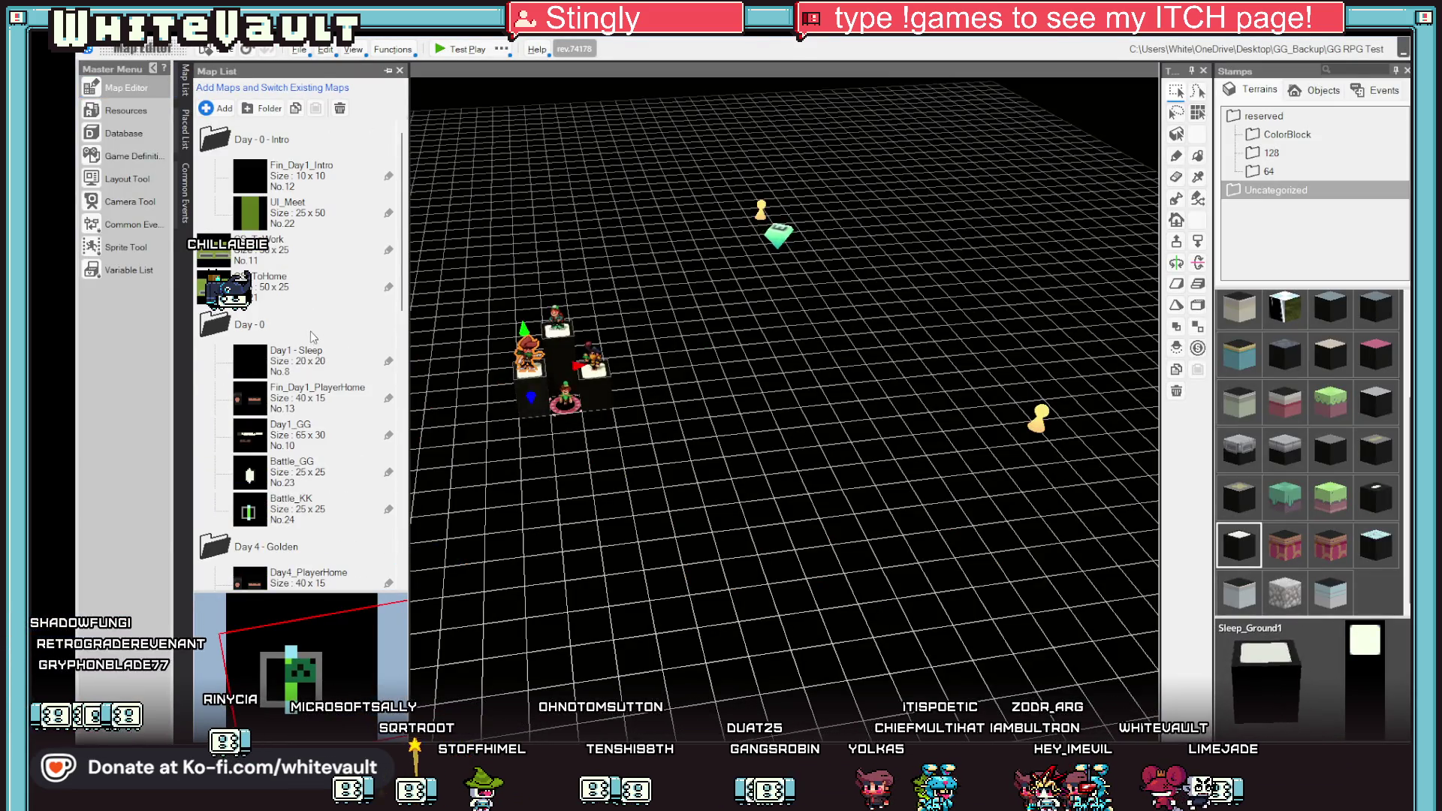
{"action": "left_click", "coordinate": [324, 397]}
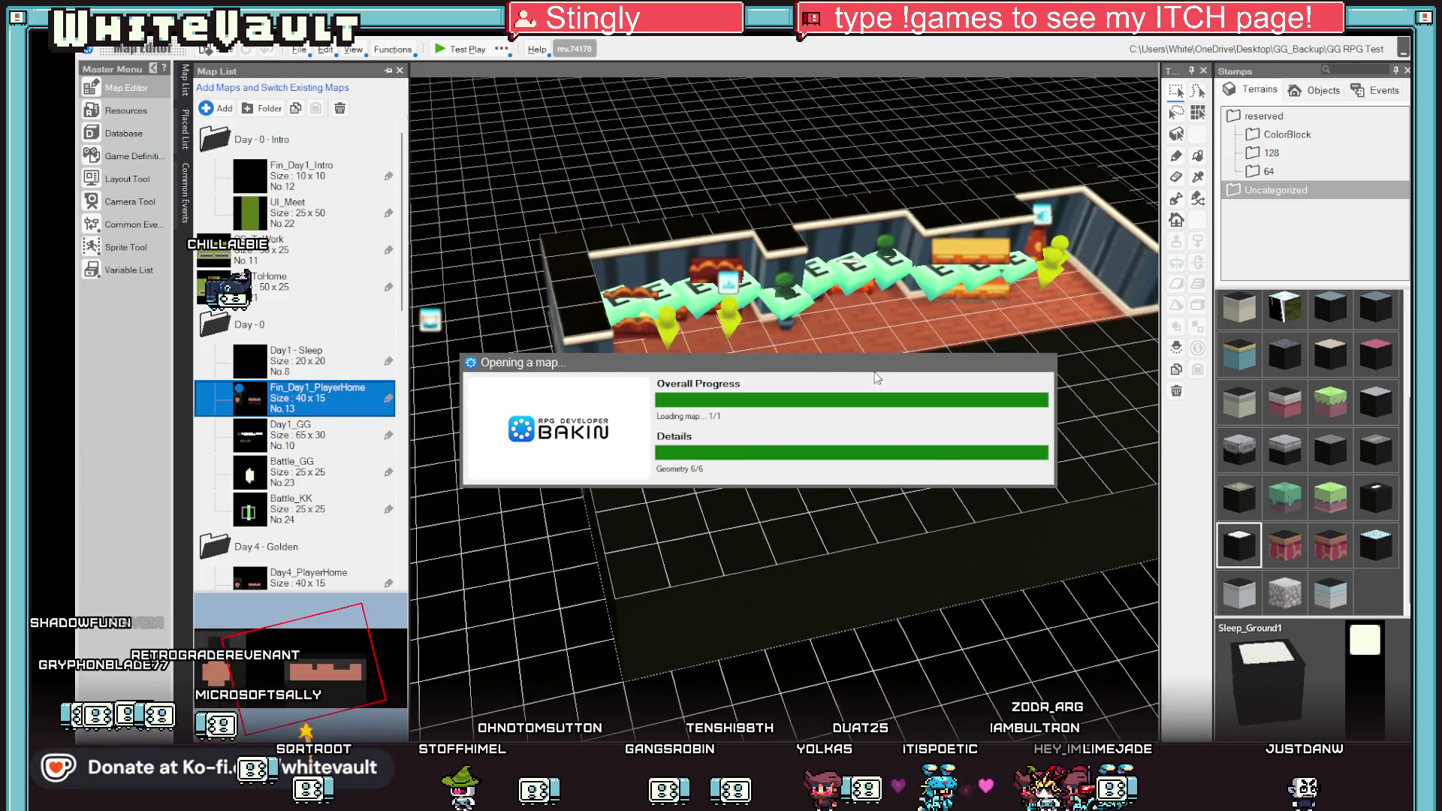
{"action": "right_click", "coordinate": [828, 344]}
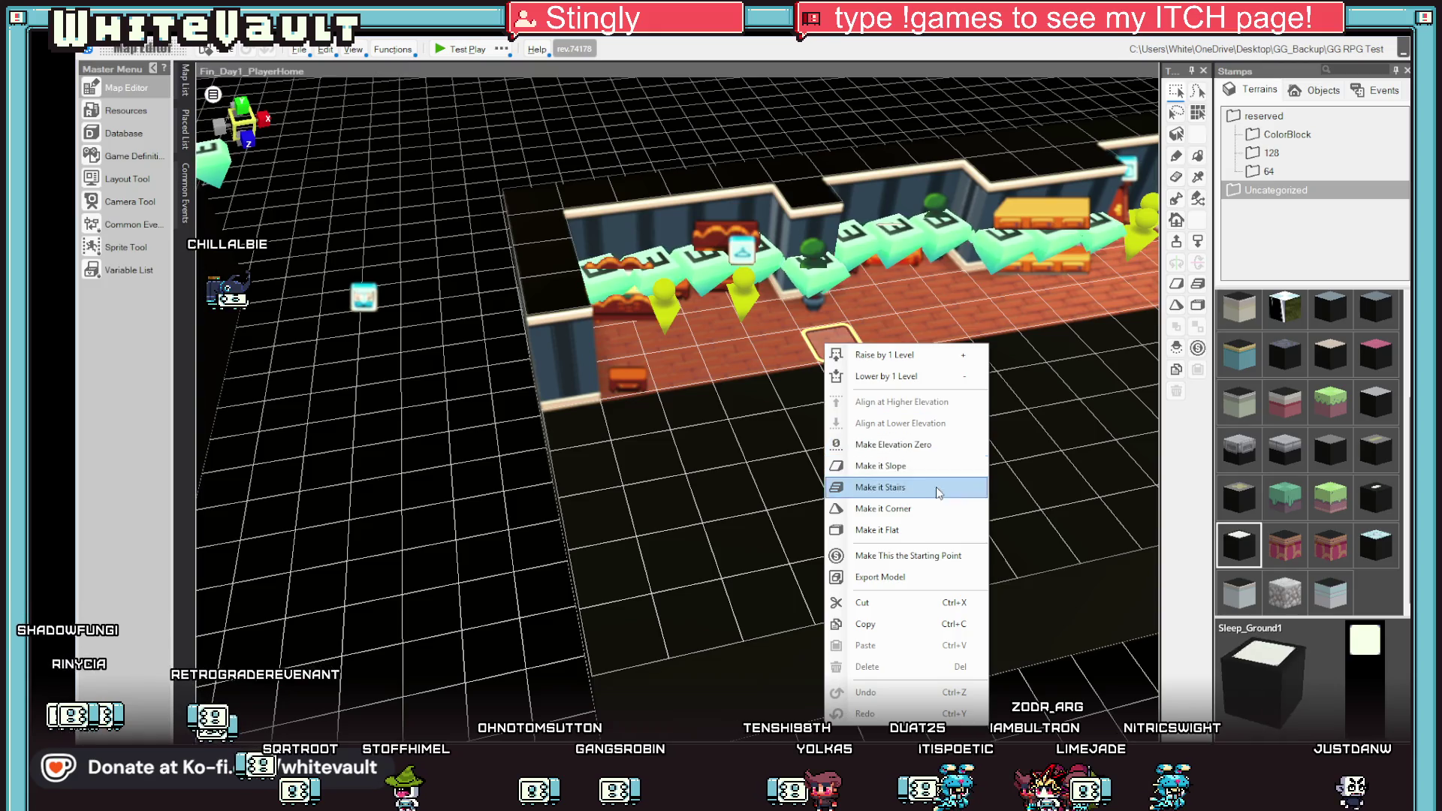
{"action": "left_click", "coordinate": [939, 556]}
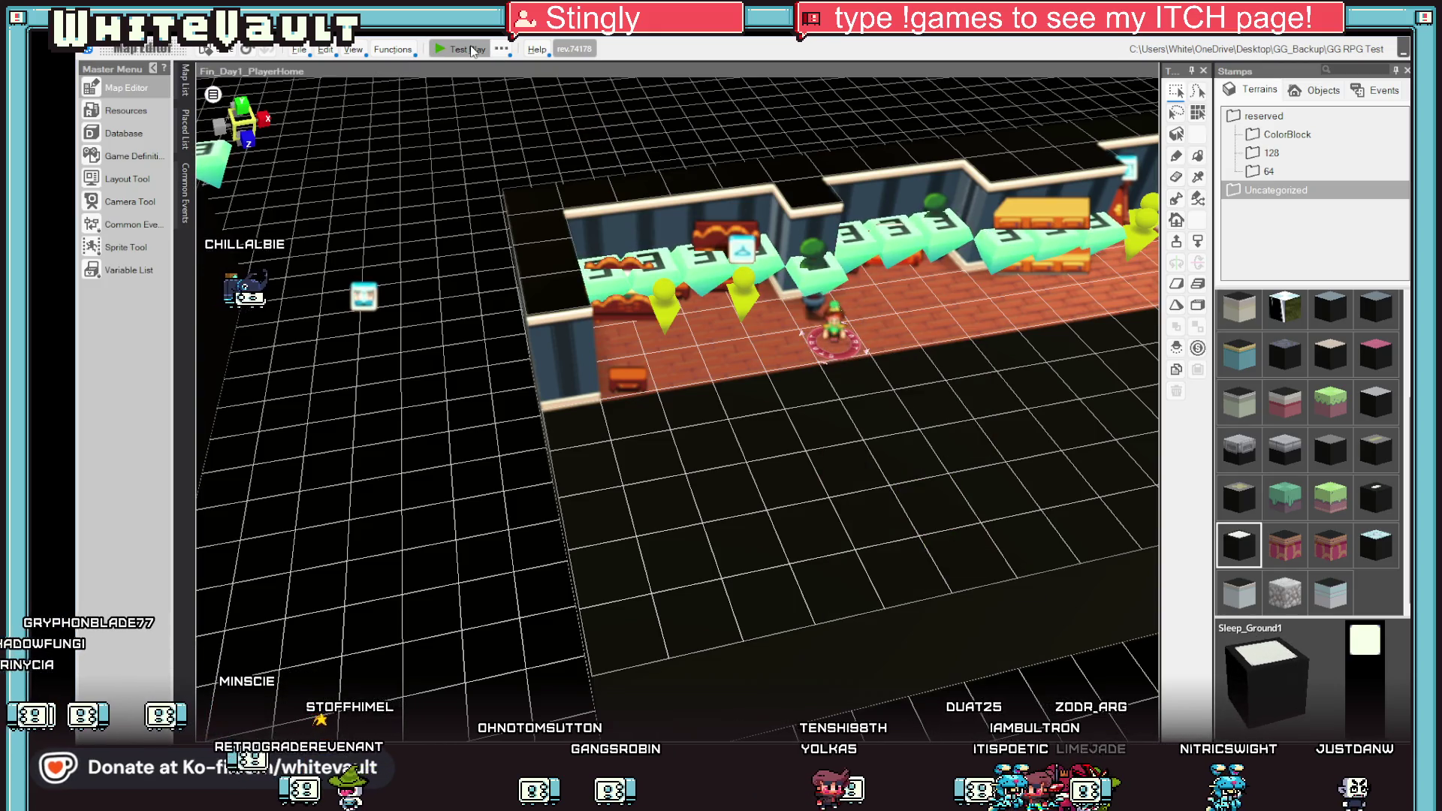
Test-play the home map, walking the character around the bedroom walls.
{"action": "left_click", "coordinate": [471, 49]}
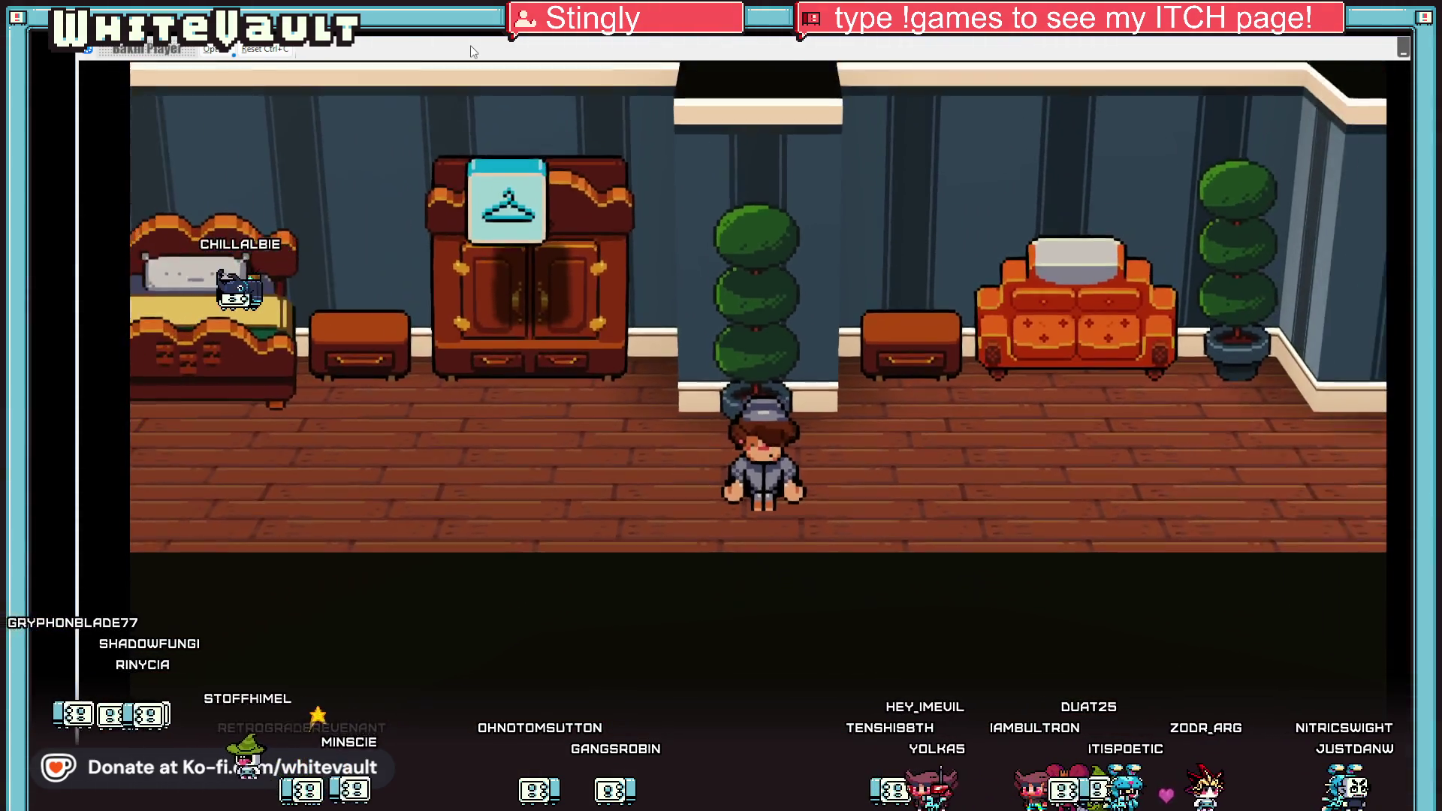
{"action": "key", "text": "Up"}
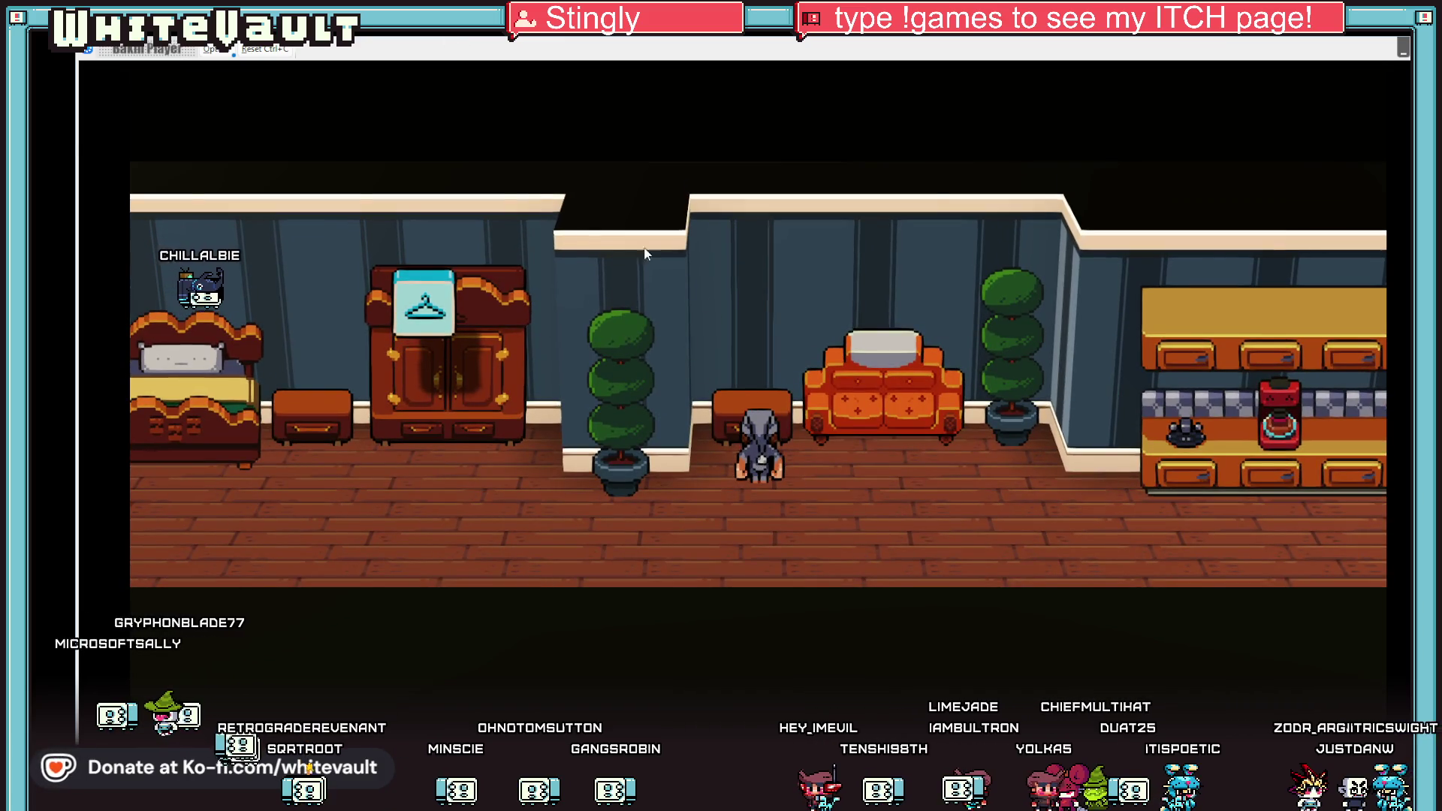
{"action": "key", "text": "Right"}
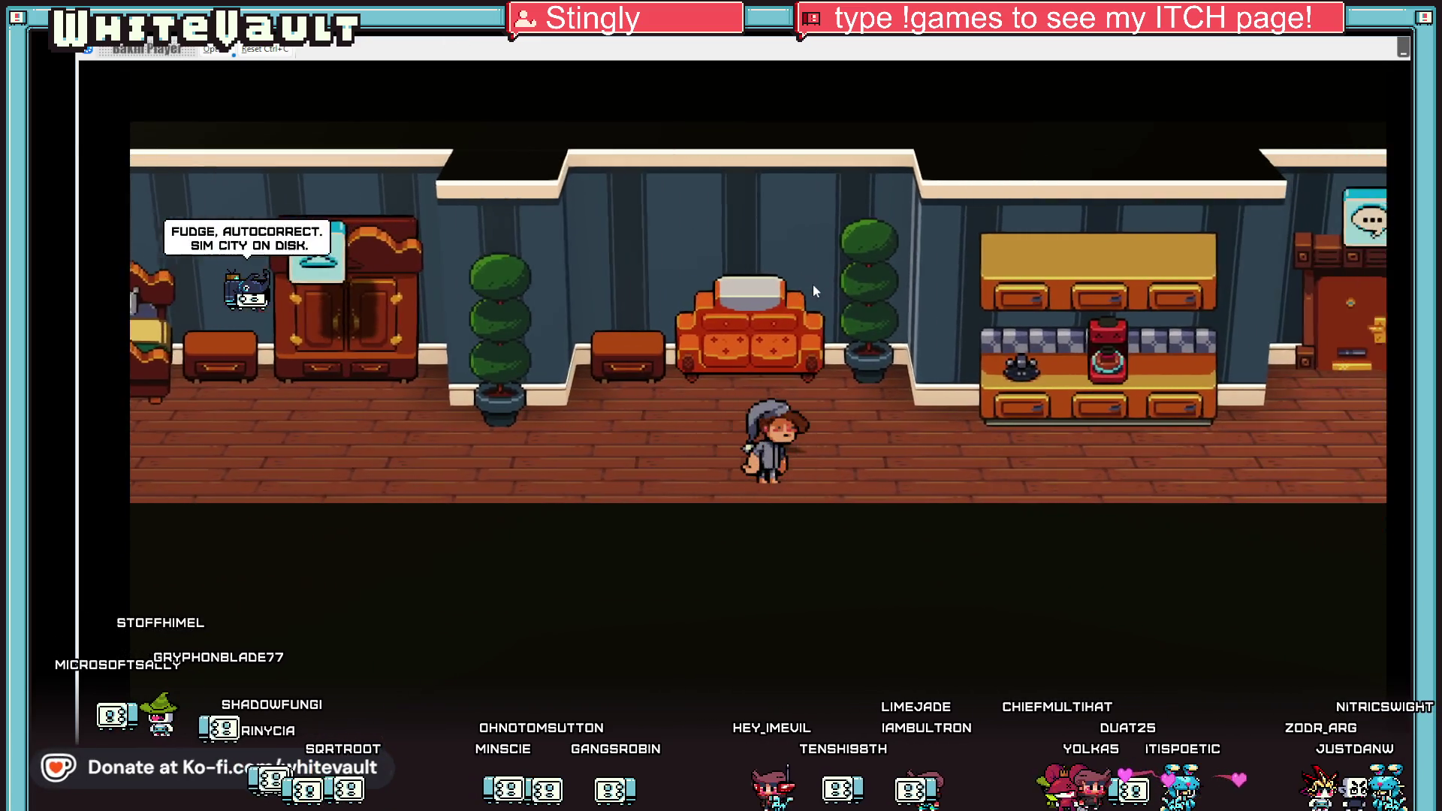
{"action": "key", "text": "Right"}
{"action": "key", "text": "Left"}
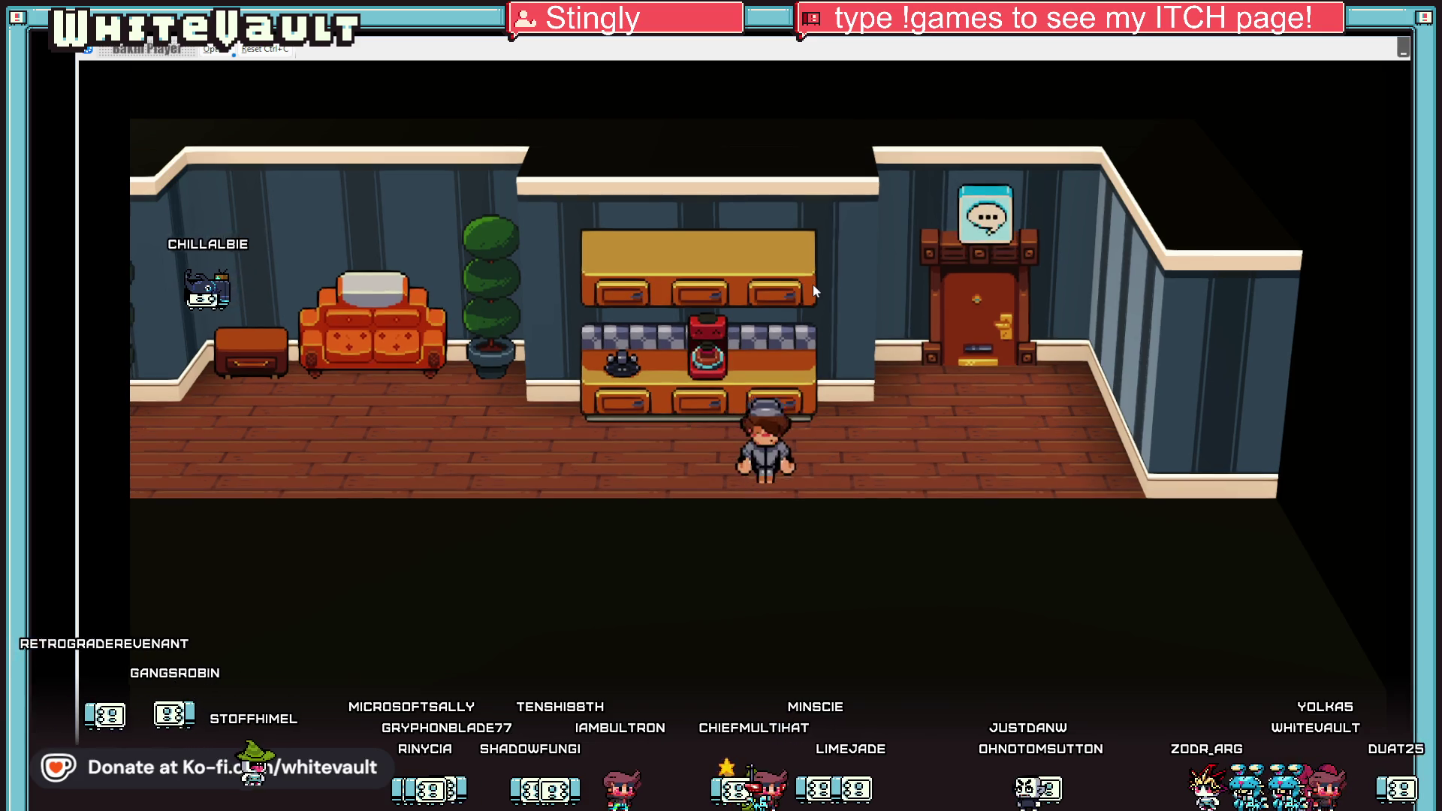
{"action": "key", "text": "Right"}
{"action": "key", "text": "Left"}
{"action": "key", "text": "Left"}
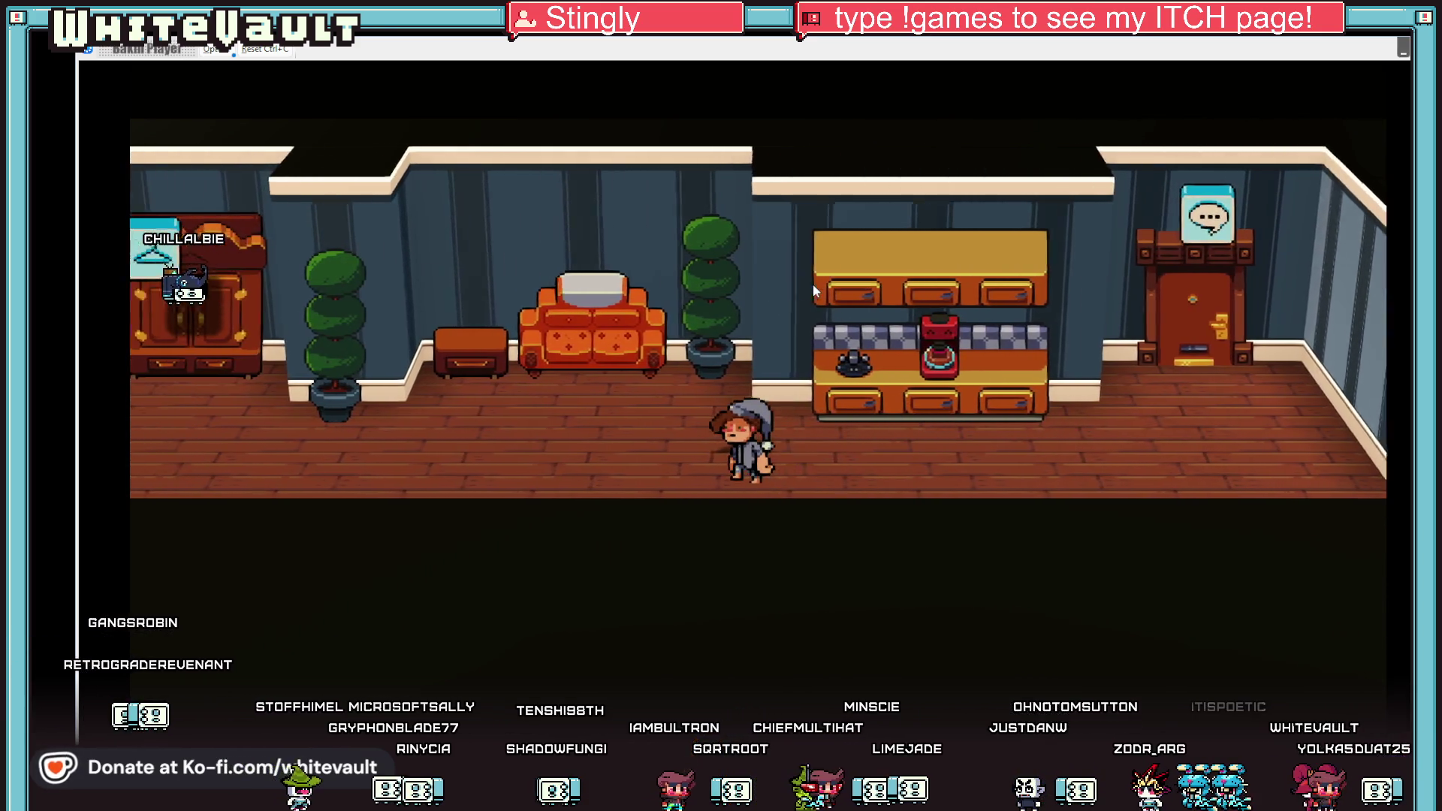
{"action": "key", "text": "Up"}
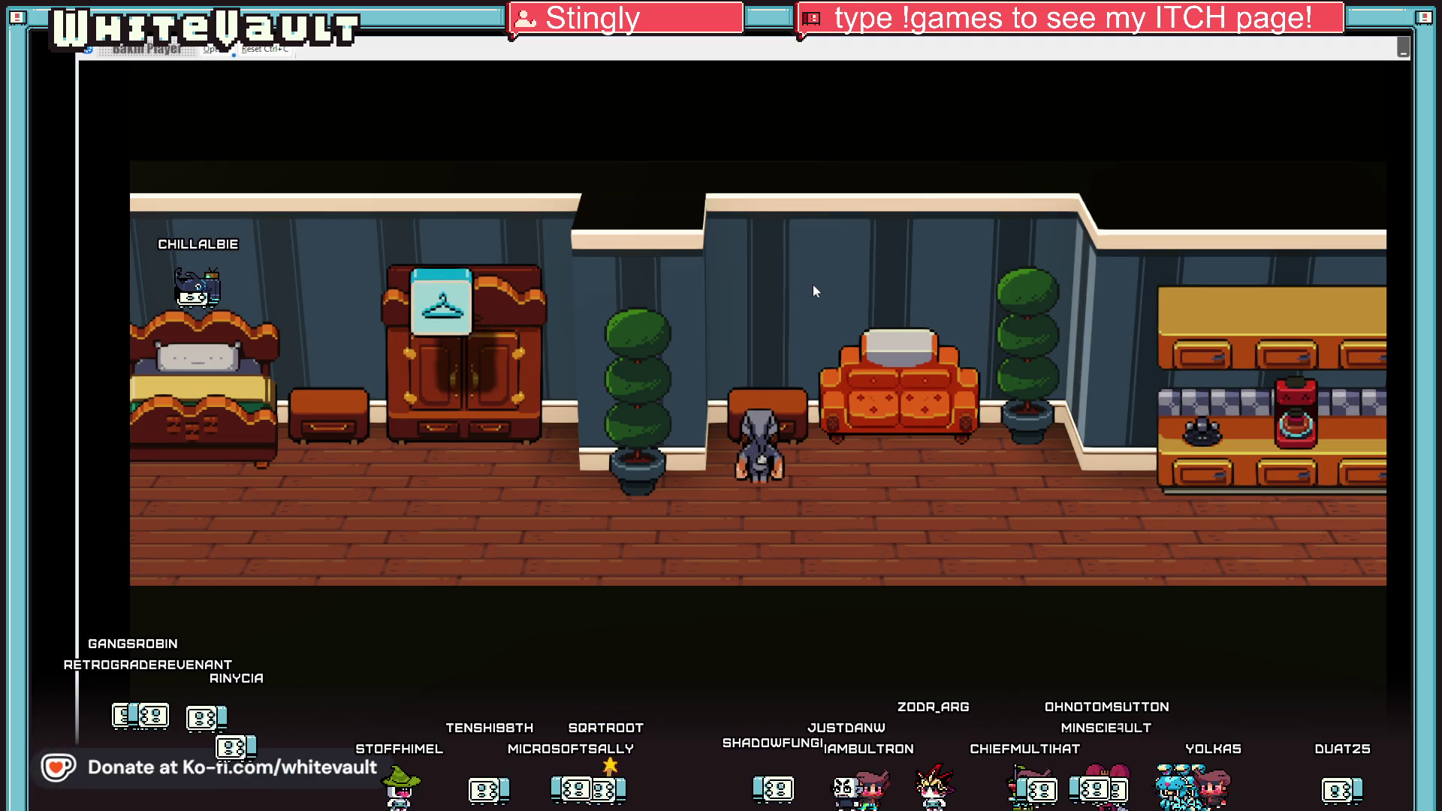
Walk the character past the sofa to the counter and back to the bed.
{"action": "key", "text": "Right"}
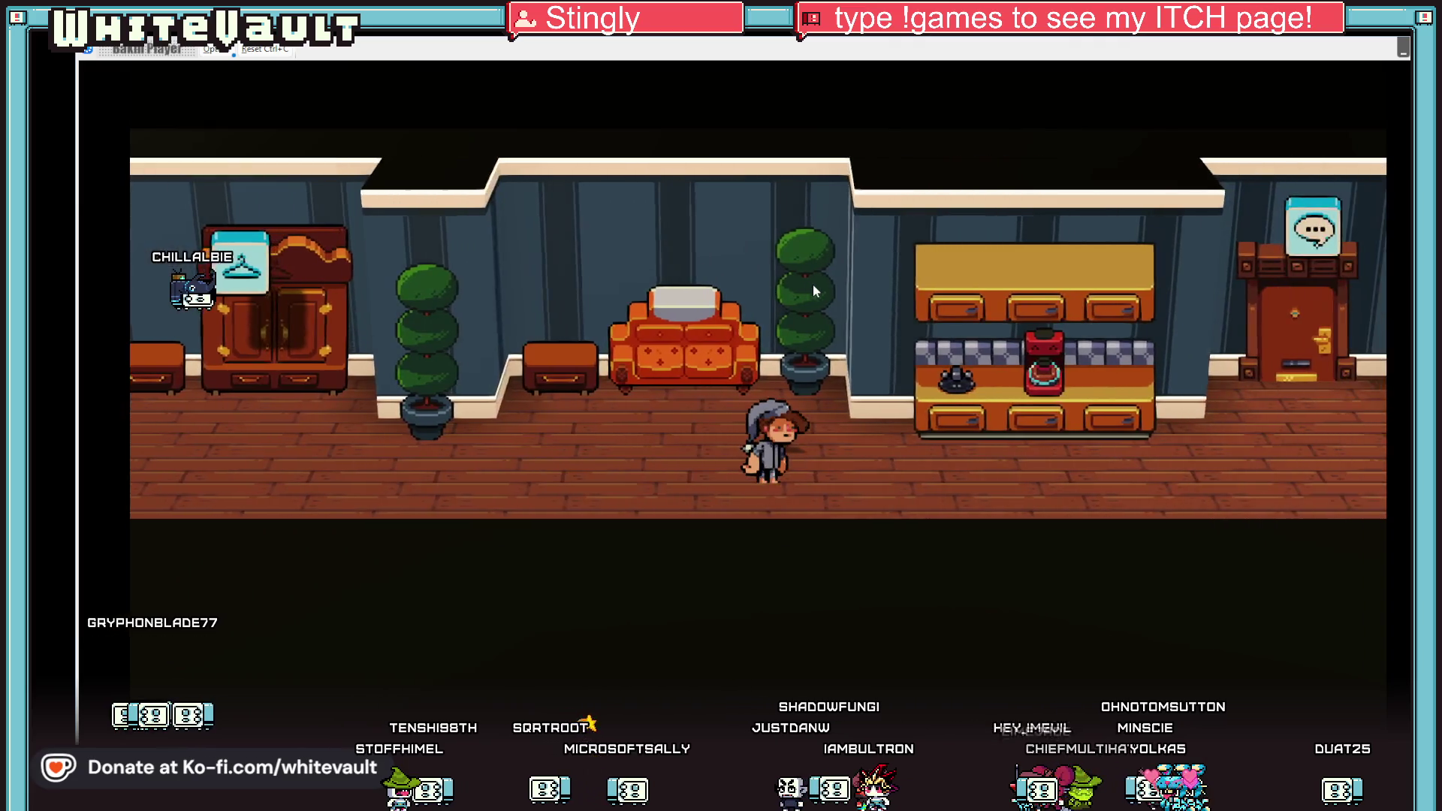
{"action": "key", "text": "Right"}
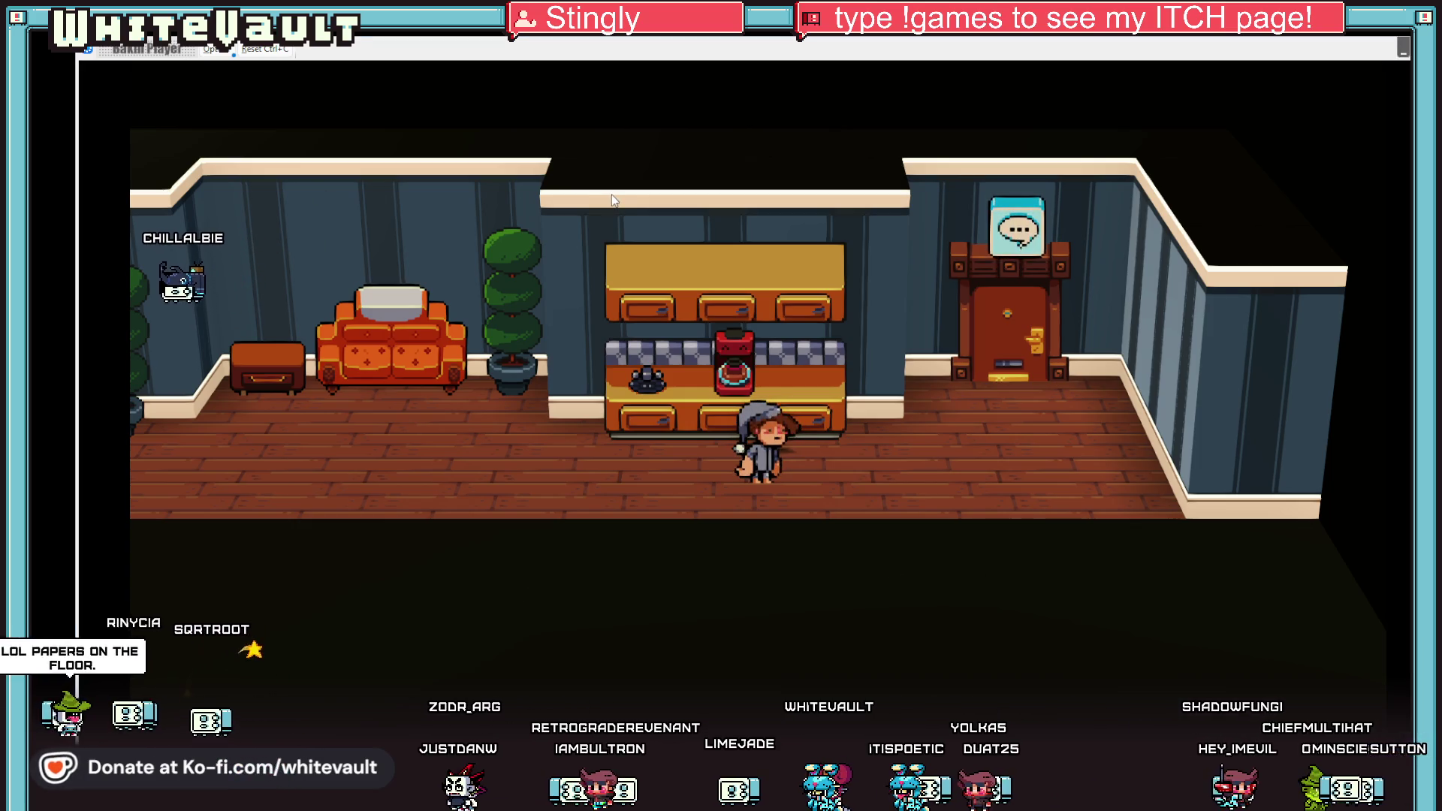
{"action": "key", "text": "Left"}
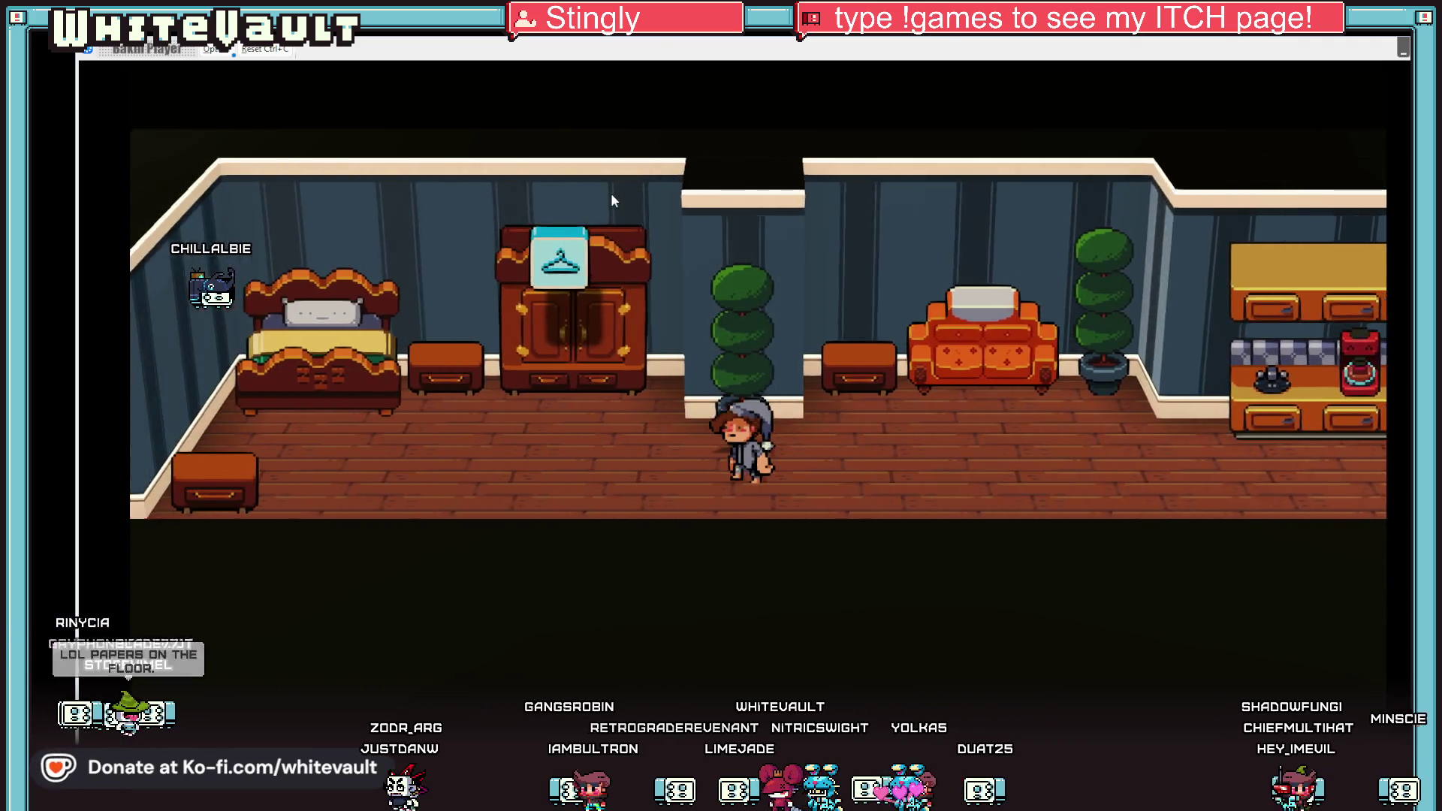
{"action": "key", "text": "Left"}
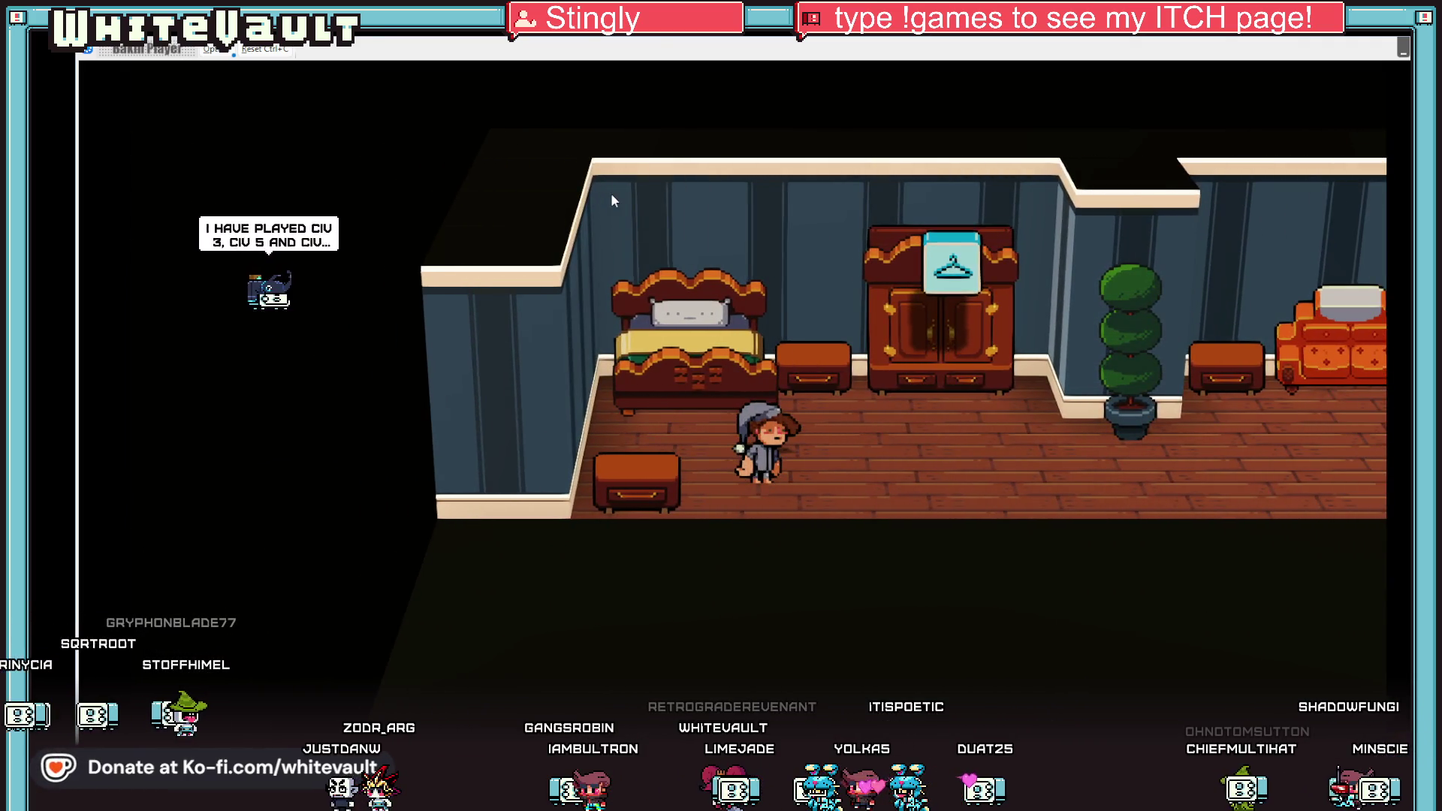